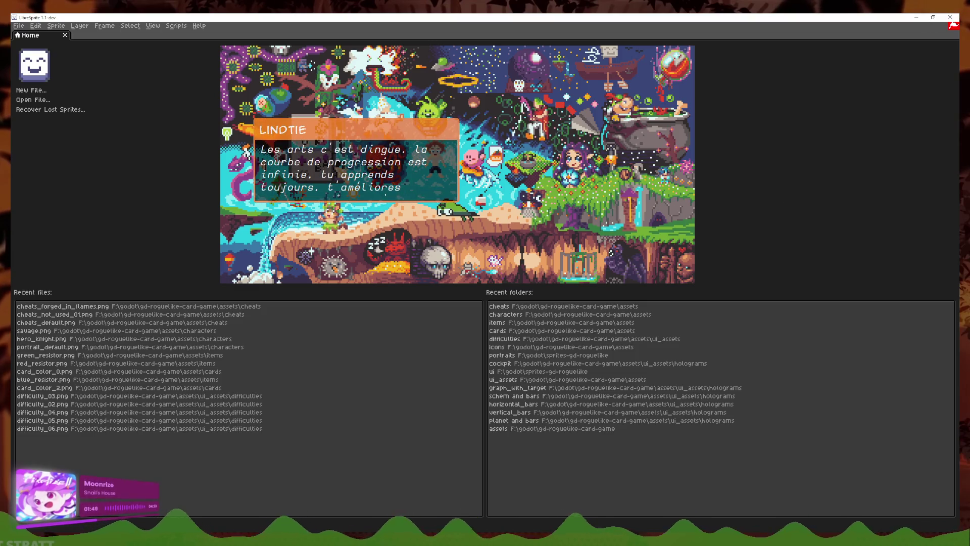
- Switch from LibreSprite to the running Void Nebula playtest window
key(alt+Tab)
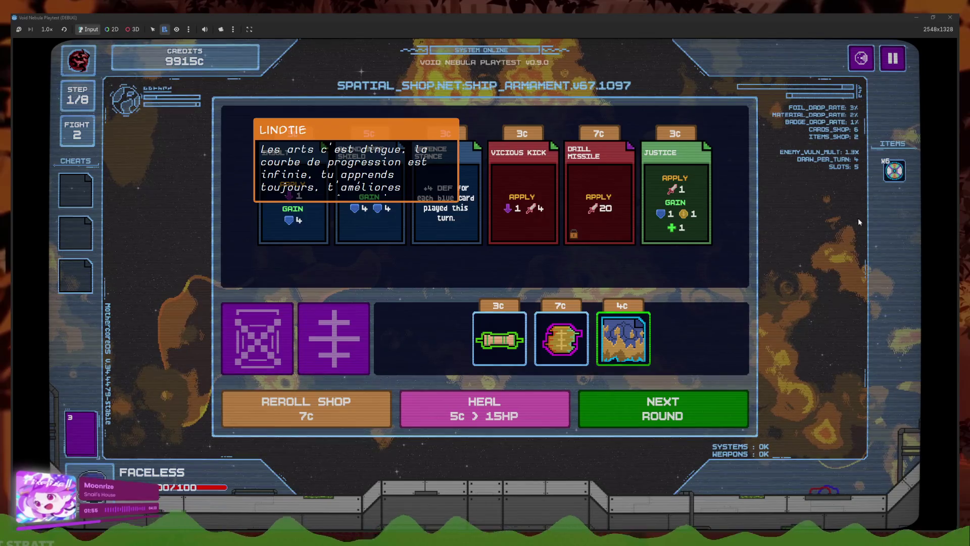
- Reroll the shop, recycle one item for credits, and open the pause menu
click(311, 420)
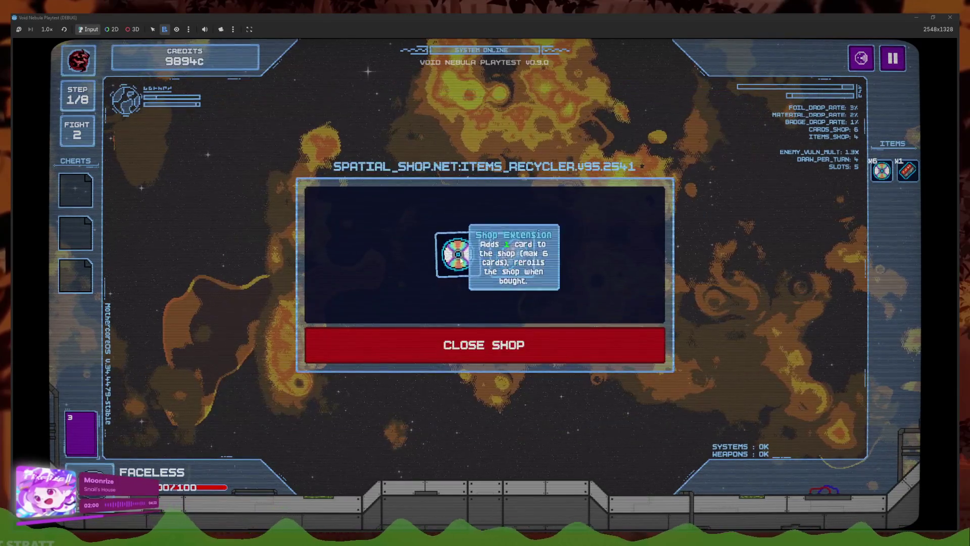
click(485, 276)
click(583, 356)
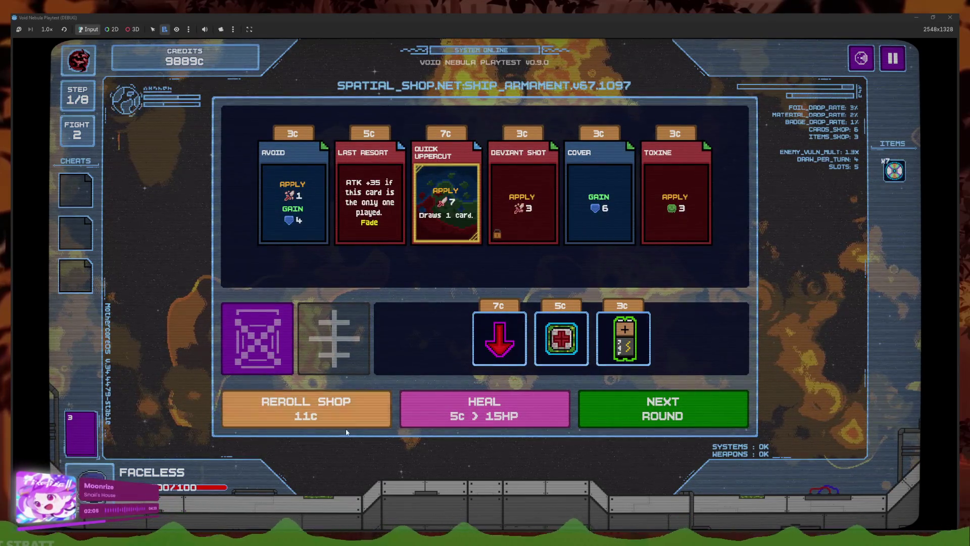
mouse_move(907, 174)
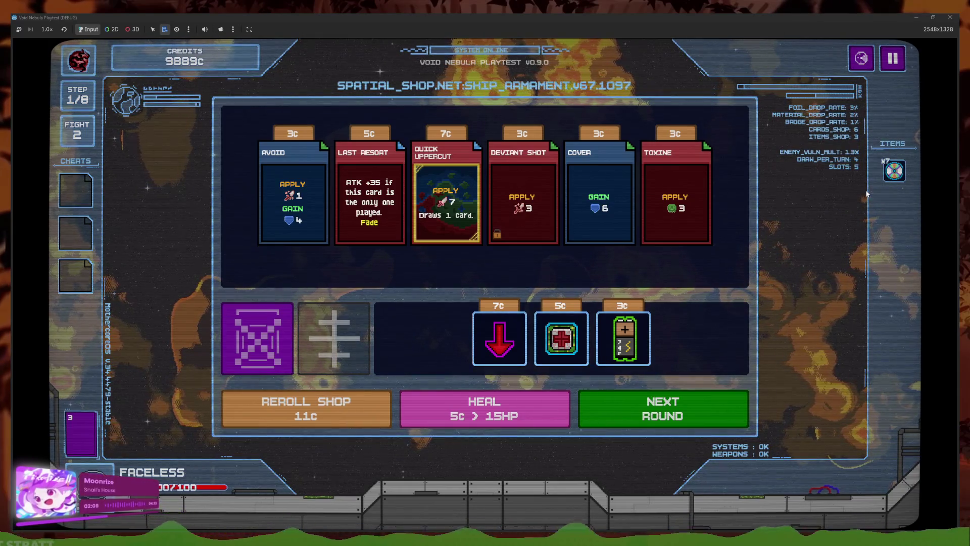
click(893, 58)
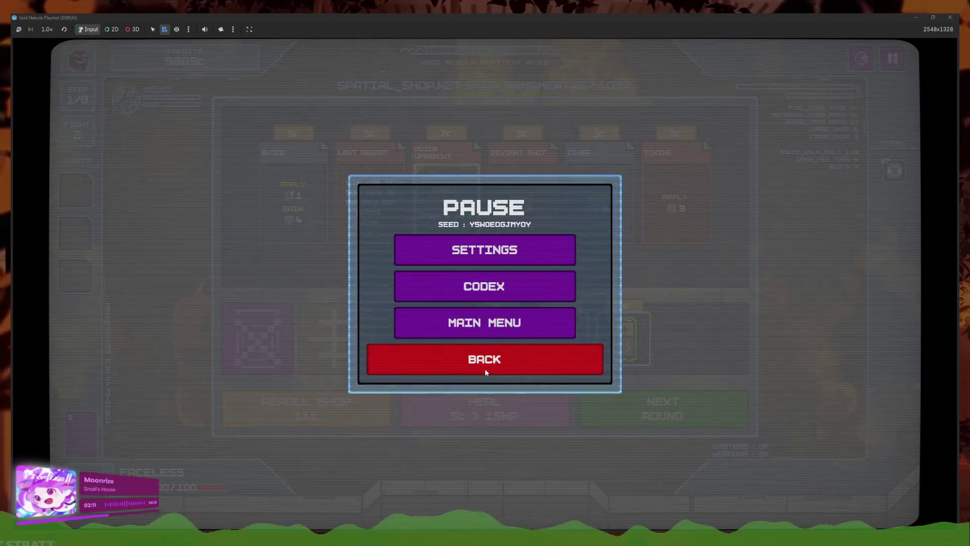
- Return to the main menu, resume the saved Faceless run, then pause it again
click(484, 322)
click(234, 369)
click(372, 131)
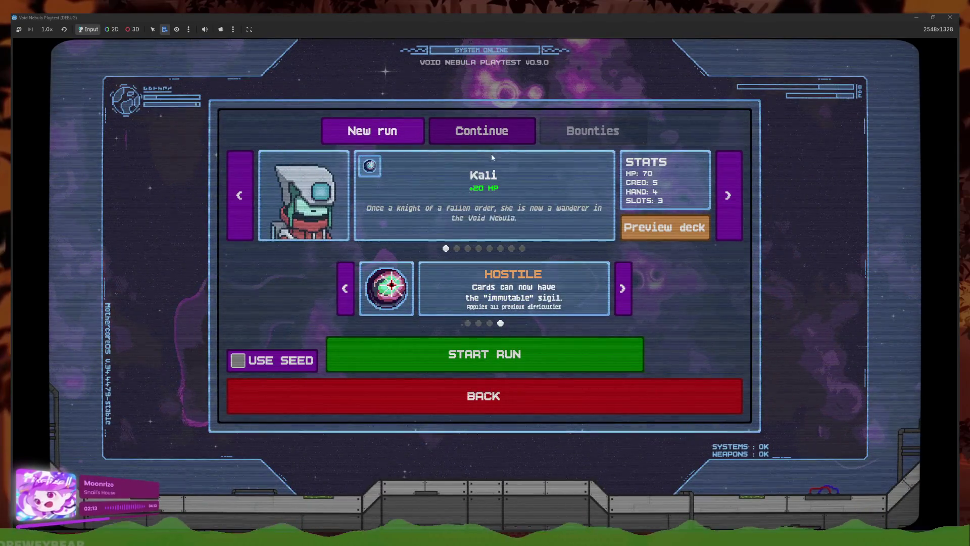
click(483, 133)
click(489, 340)
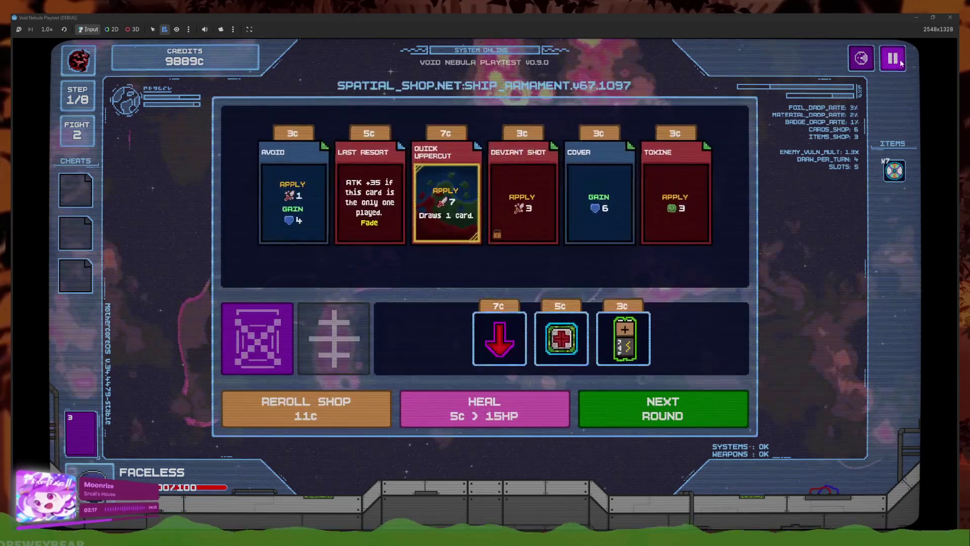
click(893, 59)
- Start a new Faceless run, win the first fight with Midas Bomb, and cash out
click(484, 321)
click(217, 329)
click(372, 131)
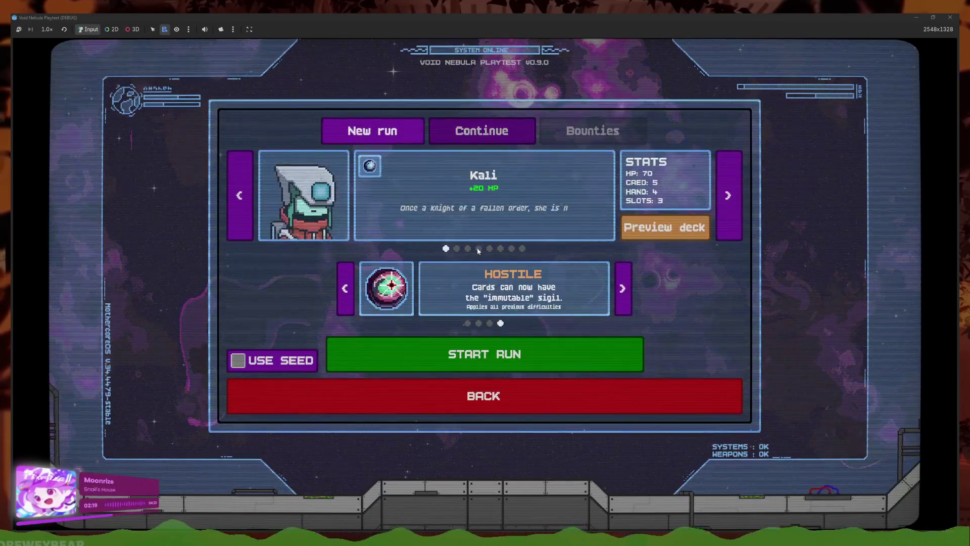
click(518, 250)
click(523, 355)
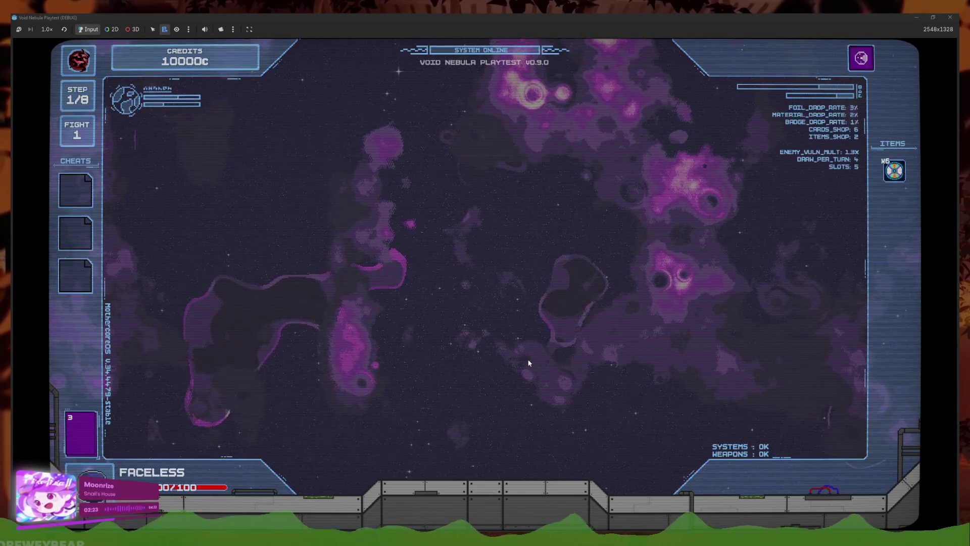
click(580, 381)
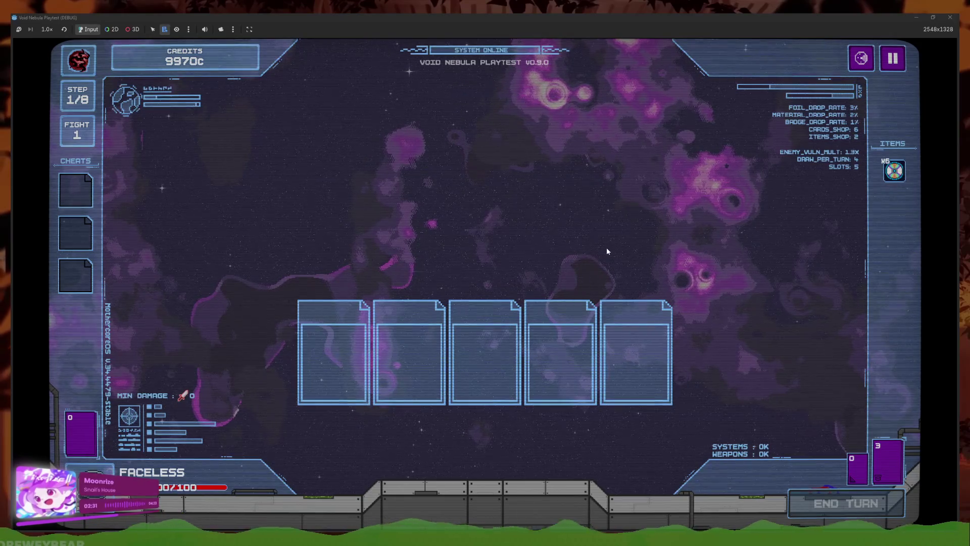
click(543, 385)
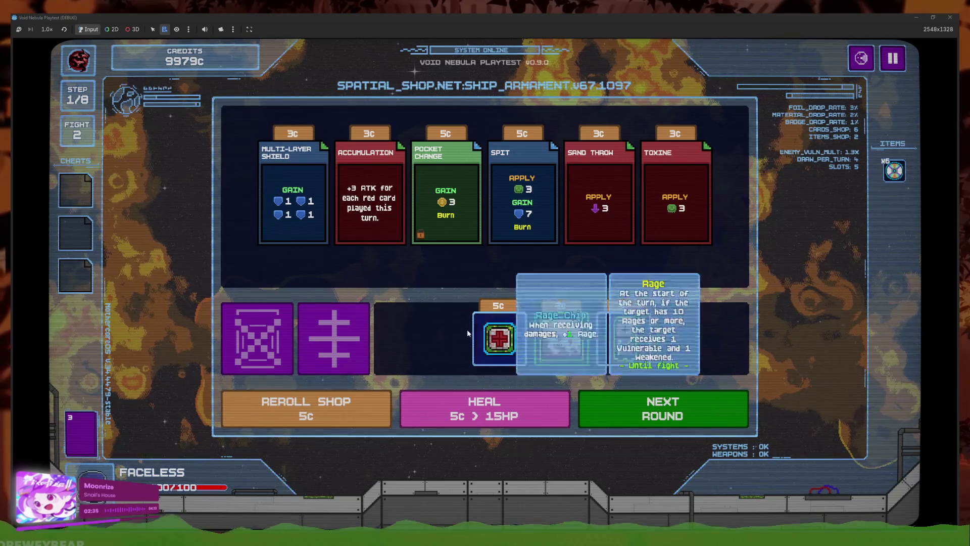
- Reroll the shop four times, recycle the ticket item, and close the playtest window
click(341, 396)
click(340, 396)
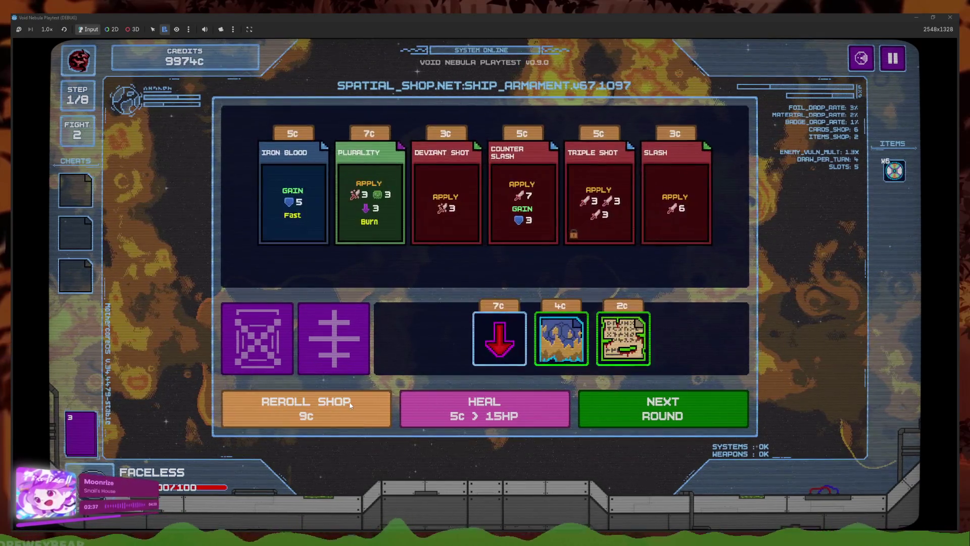
click(347, 399)
click(352, 403)
click(512, 333)
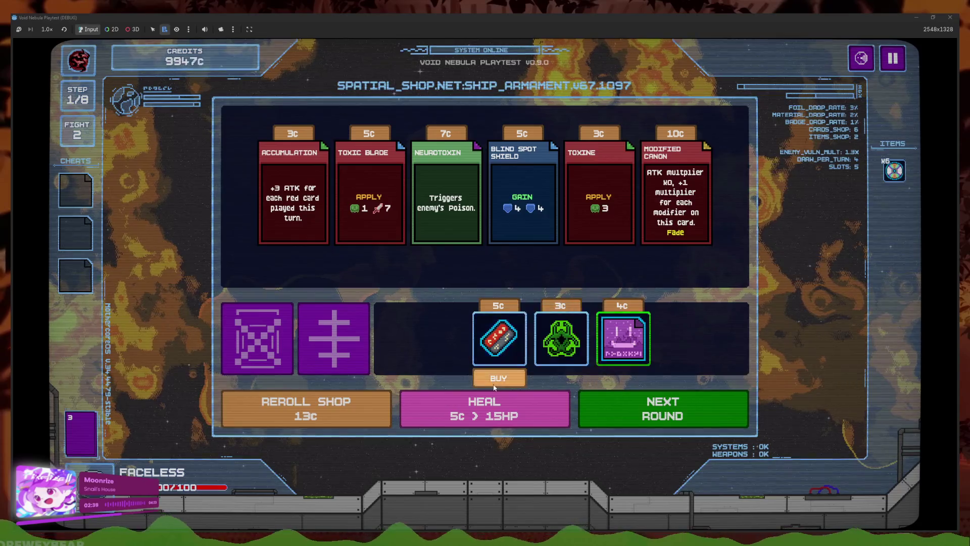
click(512, 271)
click(532, 350)
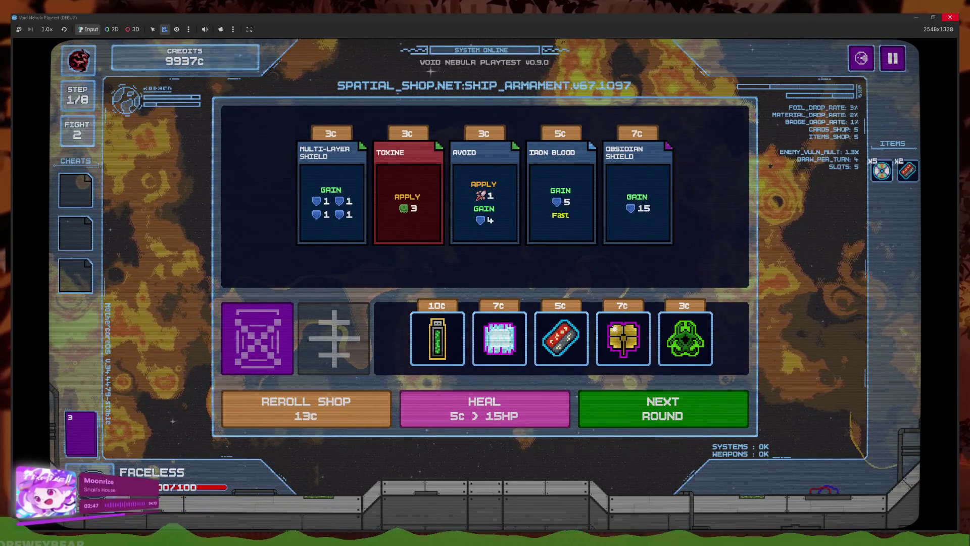
click(950, 17)
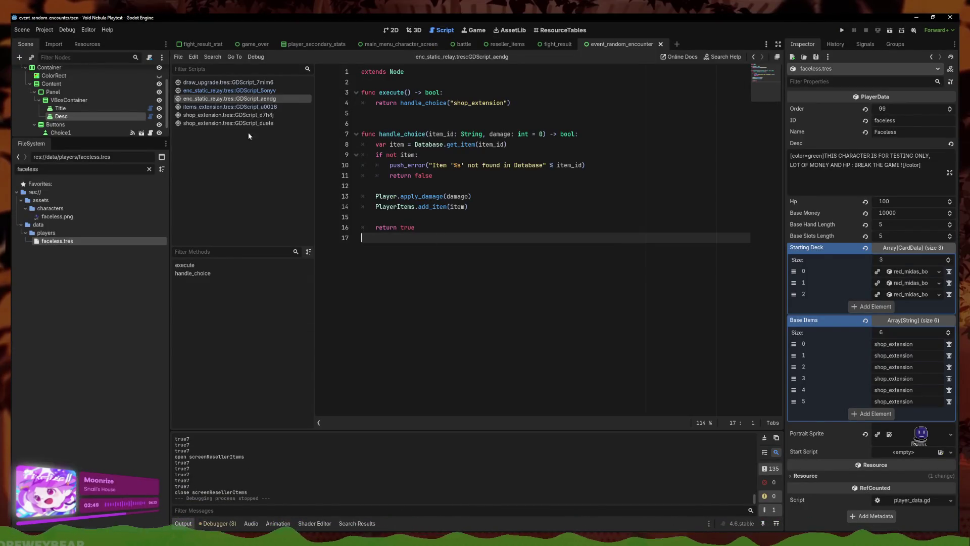
- Open the shop_extension script from the script list
click(230, 107)
click(229, 114)
click(230, 106)
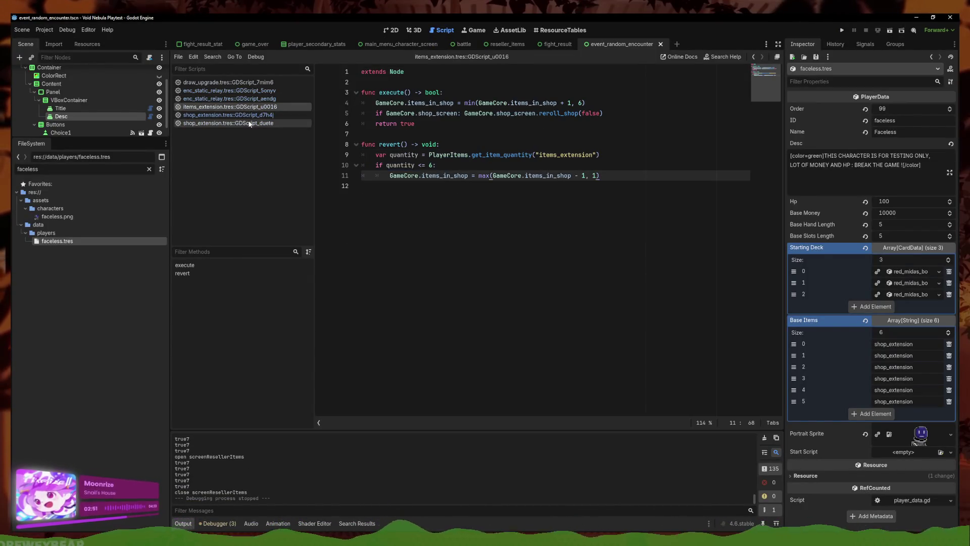
click(249, 123)
- Add print(quantity) on a new line after line 9 and run the project
click(504, 184)
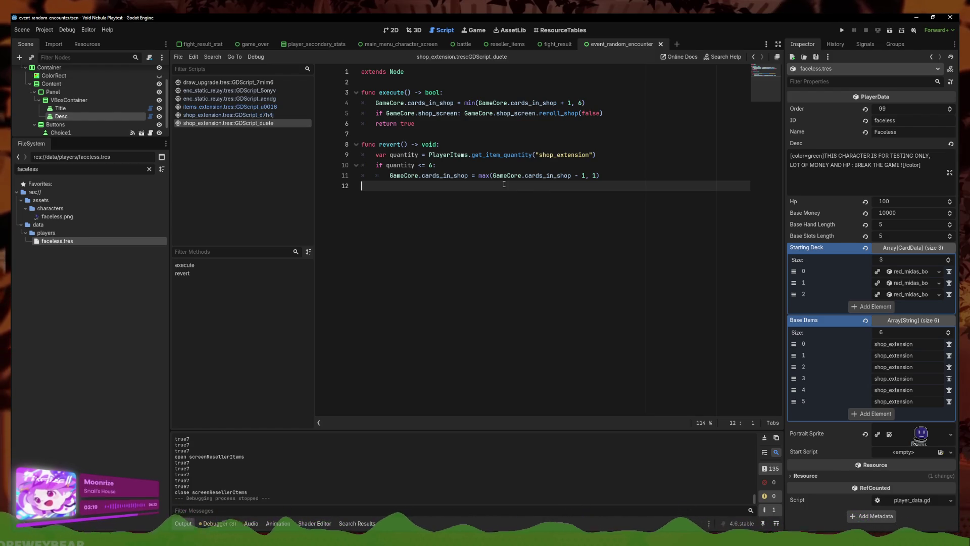
click(639, 158)
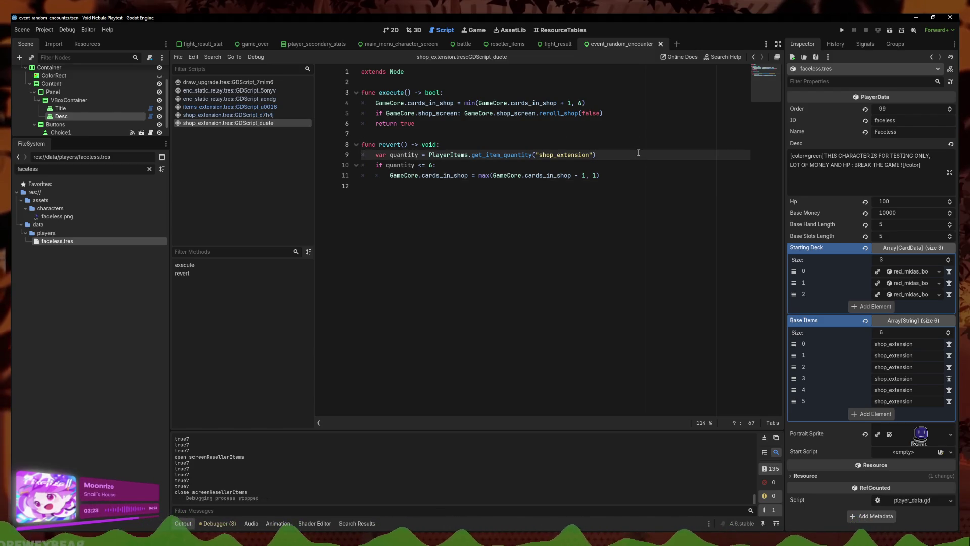
key(Return)
key(ctrl+z)
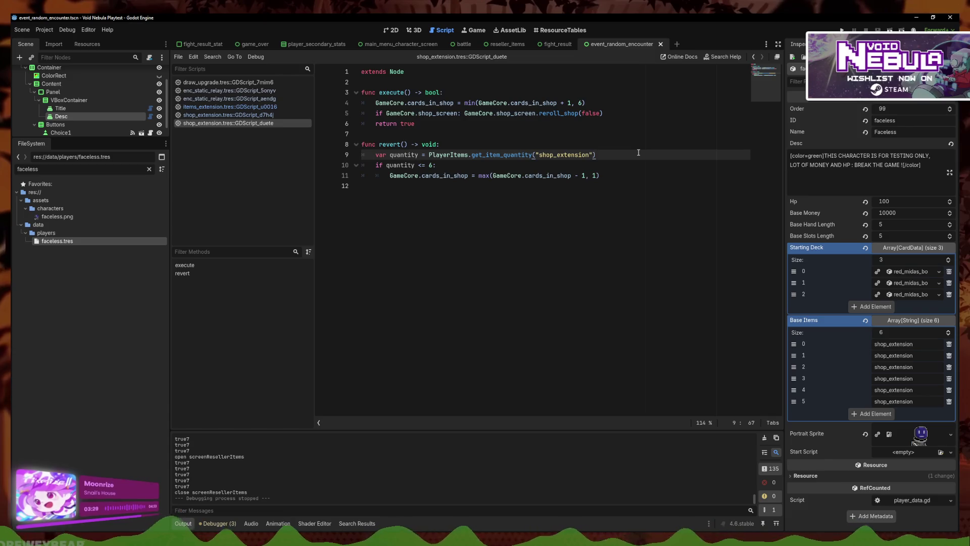
key(Return)
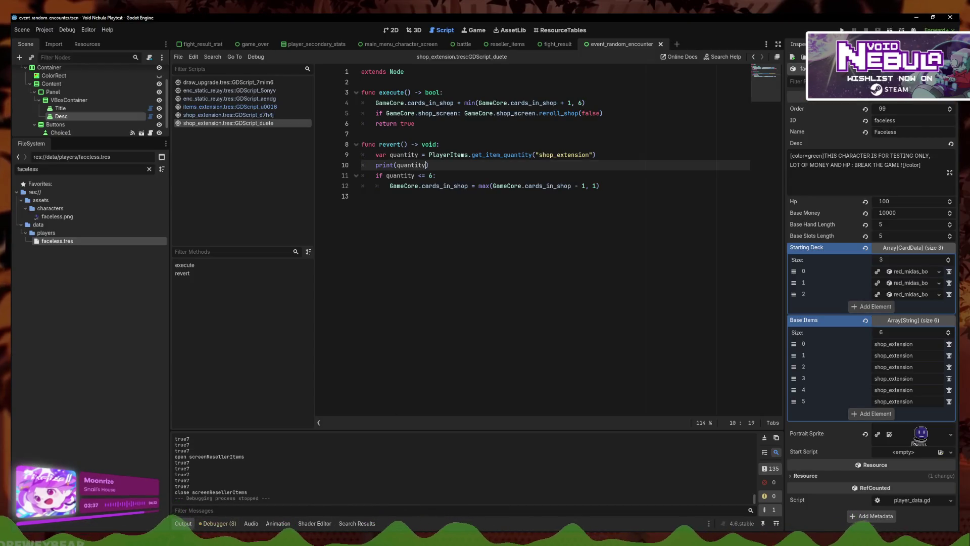
text(print(quantity))
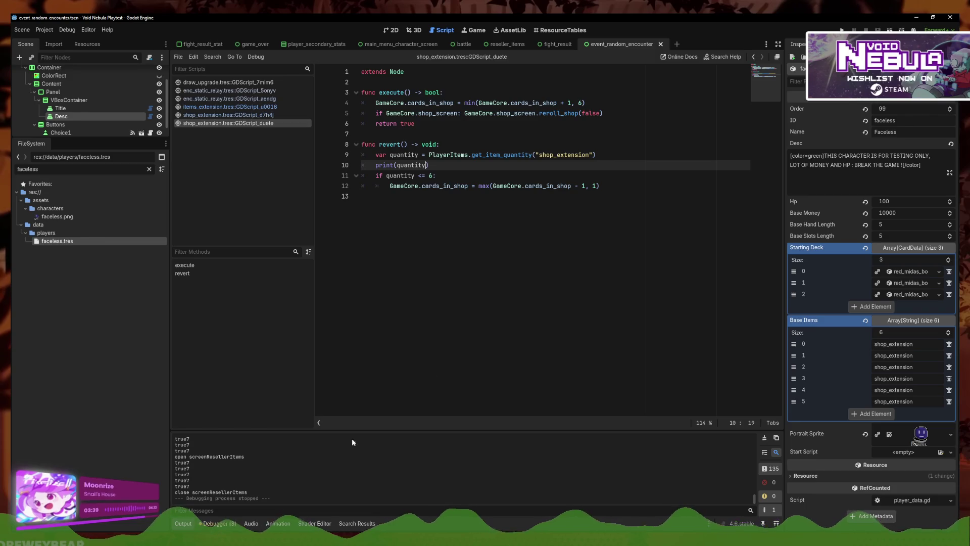
click(842, 30)
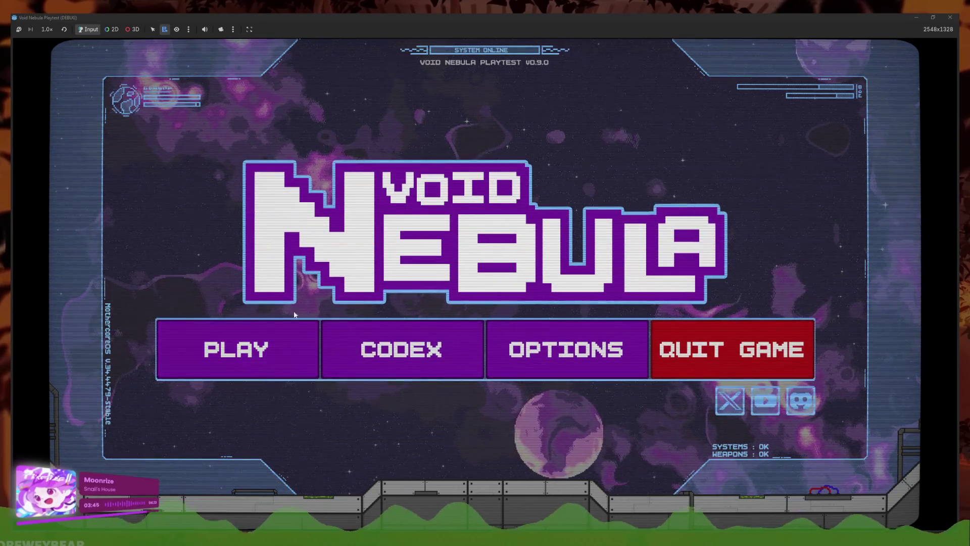
- Start a new Faceless run, defeat ALLOY with Midas Bomb, and cash out to the shop
click(226, 359)
click(373, 133)
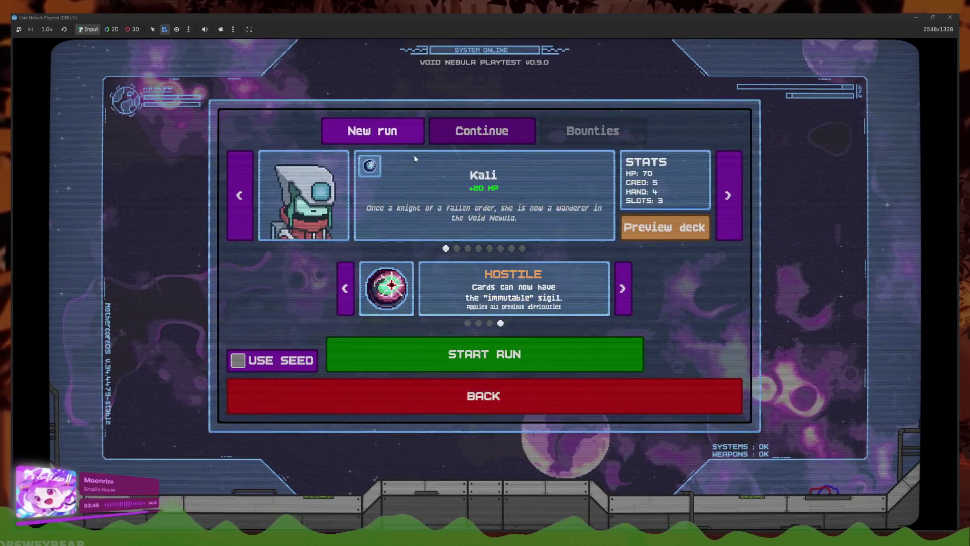
click(523, 250)
click(524, 353)
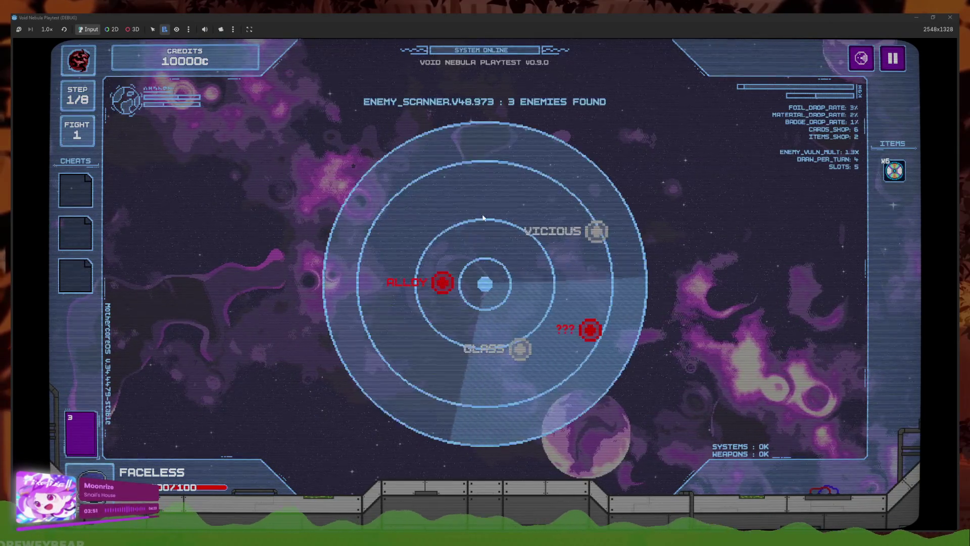
click(427, 289)
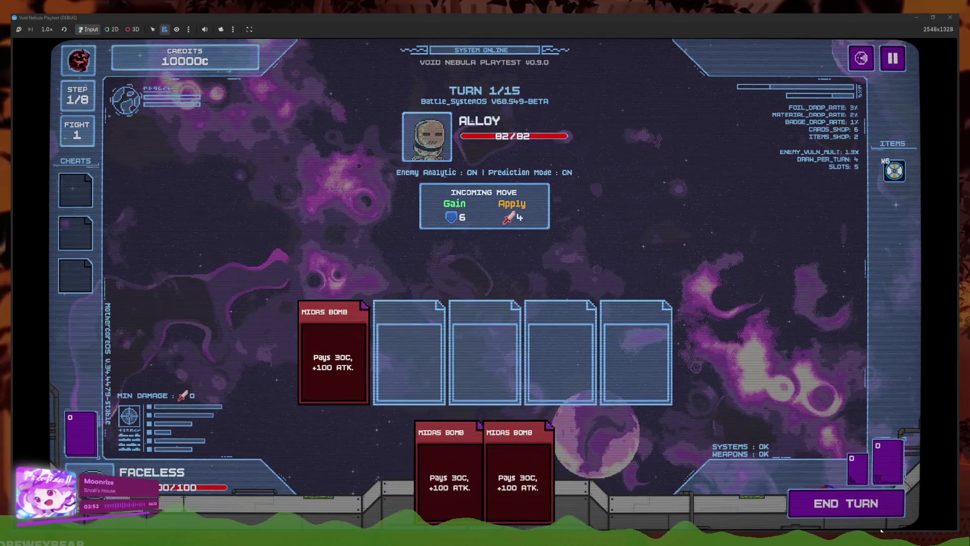
click(855, 503)
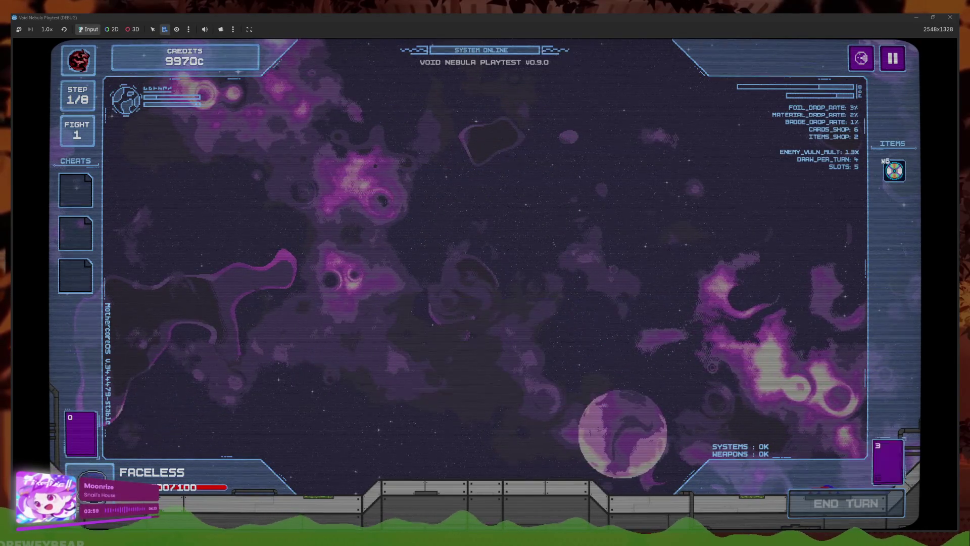
click(460, 373)
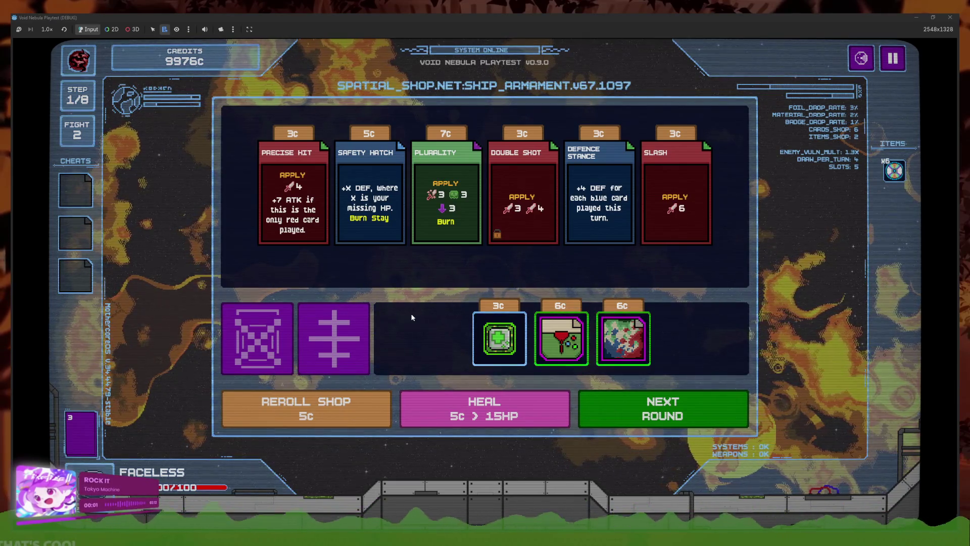
- Reroll the shop nine times and buy the 5c max-HP heart item
click(354, 417)
click(356, 419)
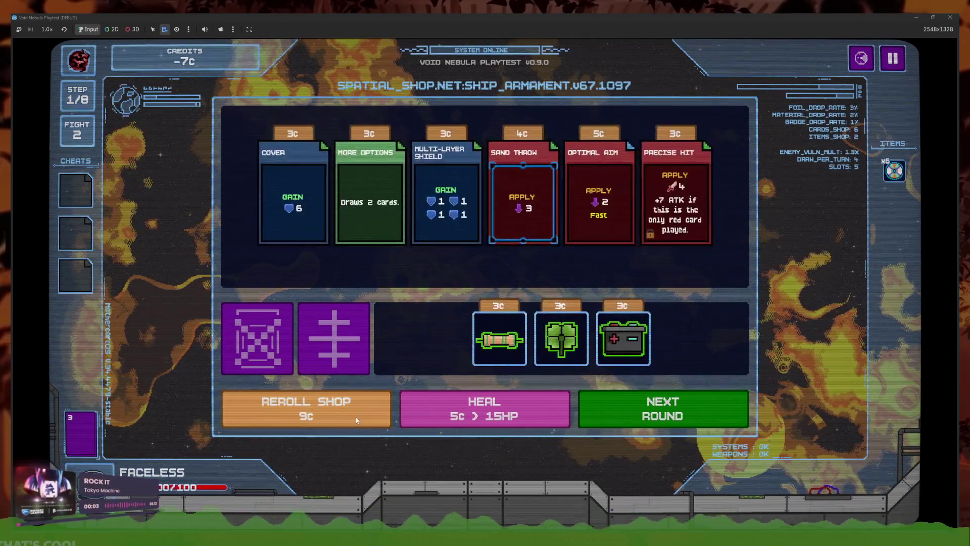
click(356, 417)
click(358, 416)
click(362, 412)
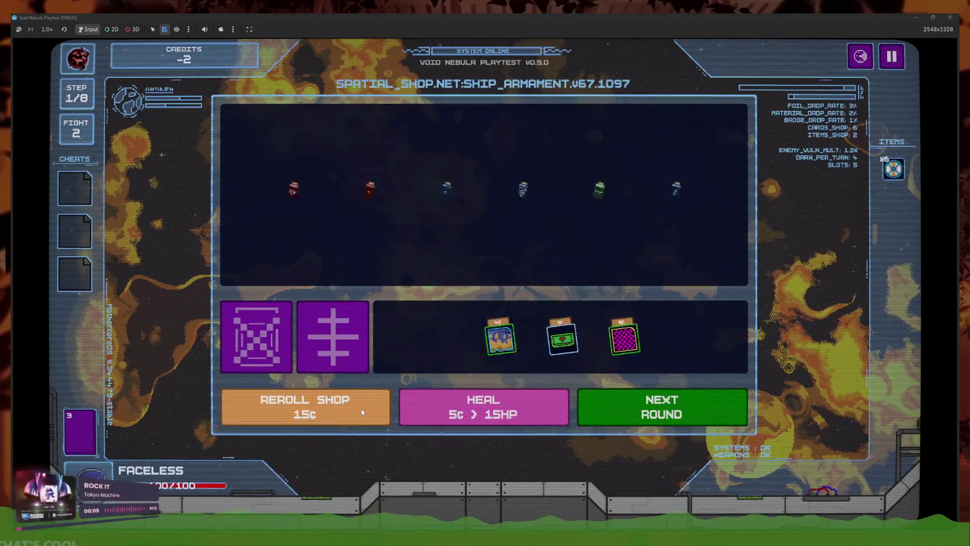
click(358, 410)
click(352, 411)
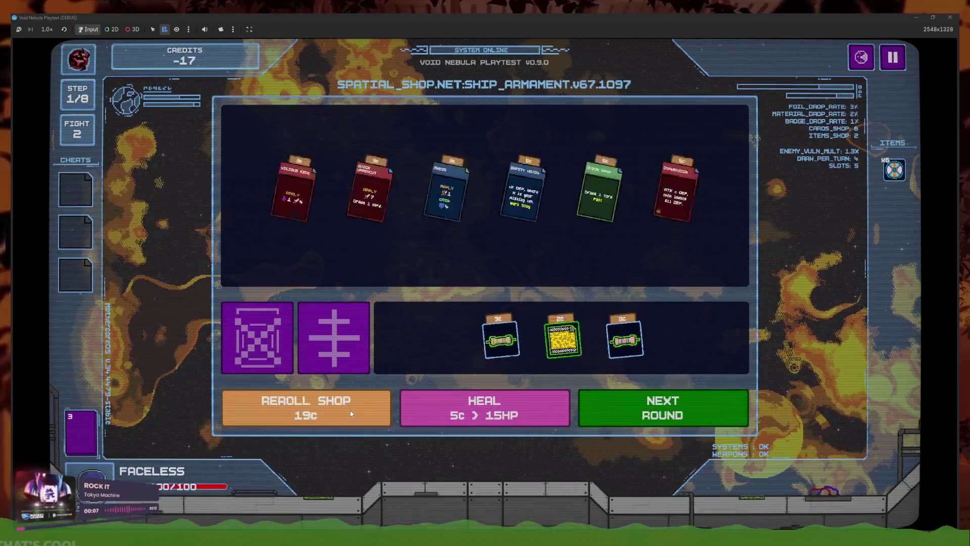
click(350, 410)
click(351, 410)
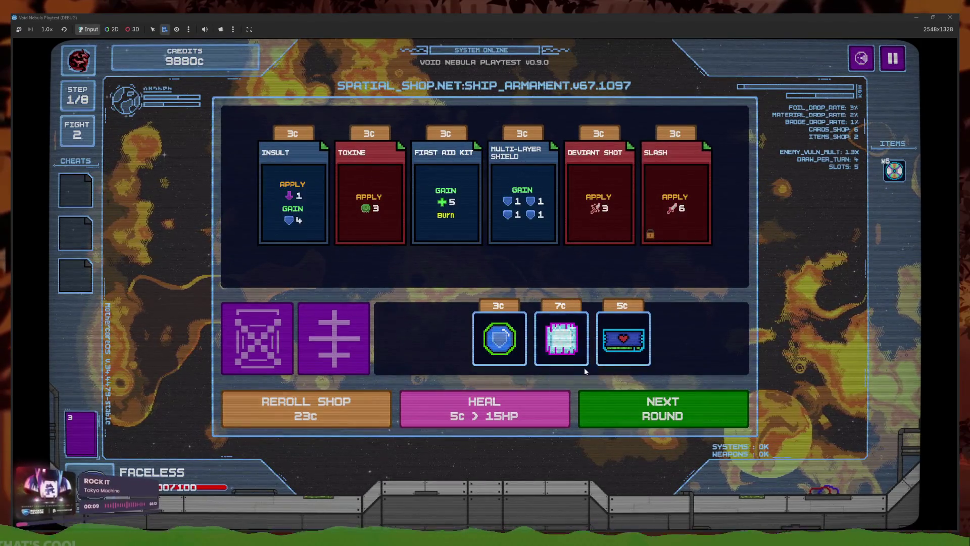
click(625, 374)
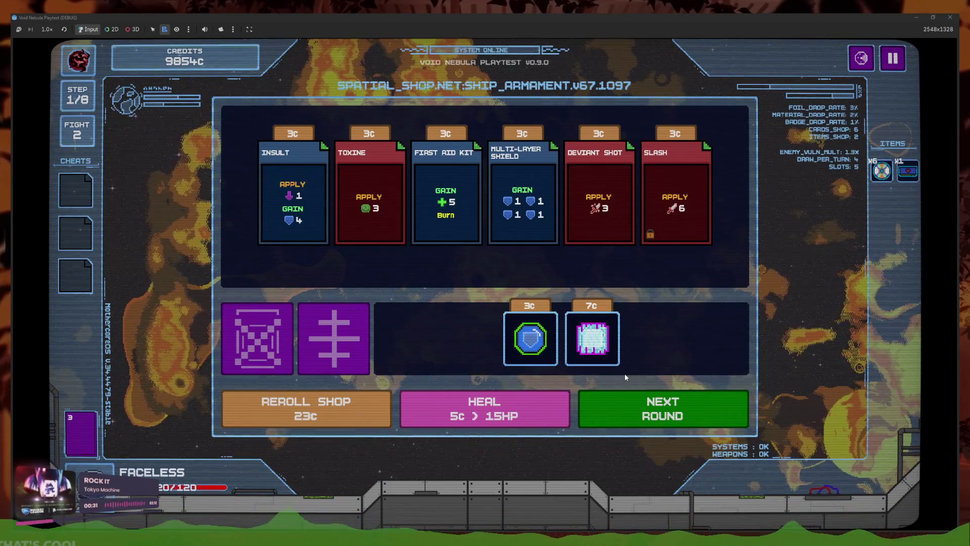
- Recycle Shop Extension for 5c and return to the Godot editor
click(334, 338)
click(456, 255)
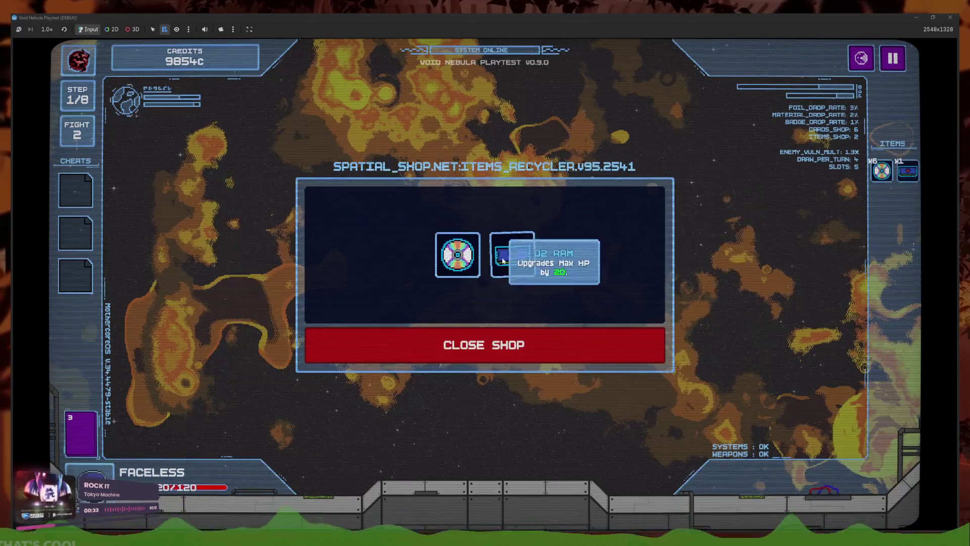
click(552, 349)
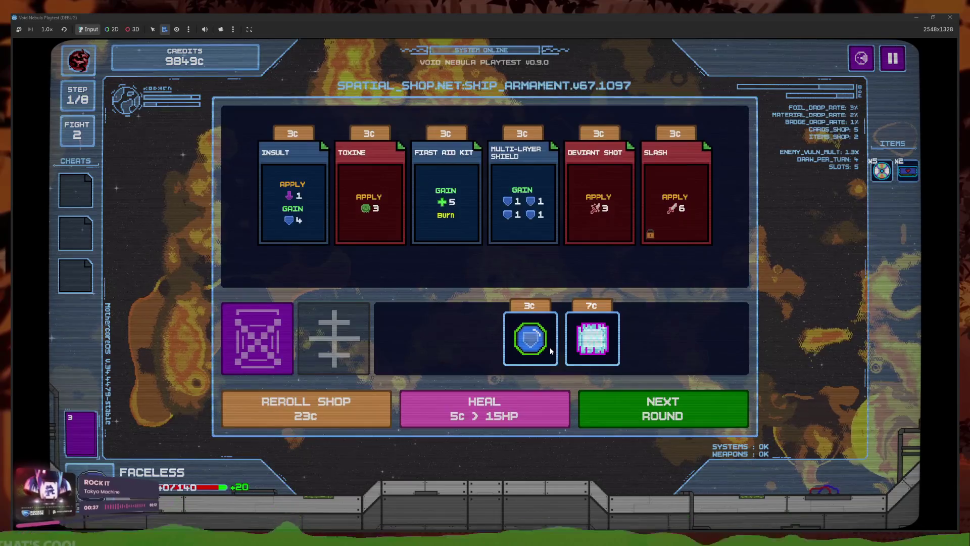
key(alt+Tab)
- Inspect the quantity limit of 6 on line 11 of shop_extension, then restore the game window
key(ctrl+F3)
click(452, 176)
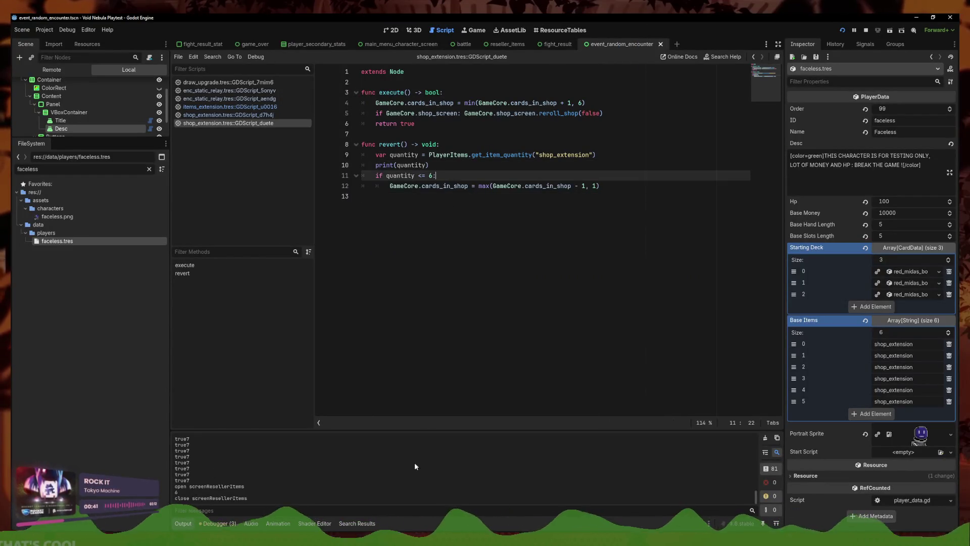
click(429, 176)
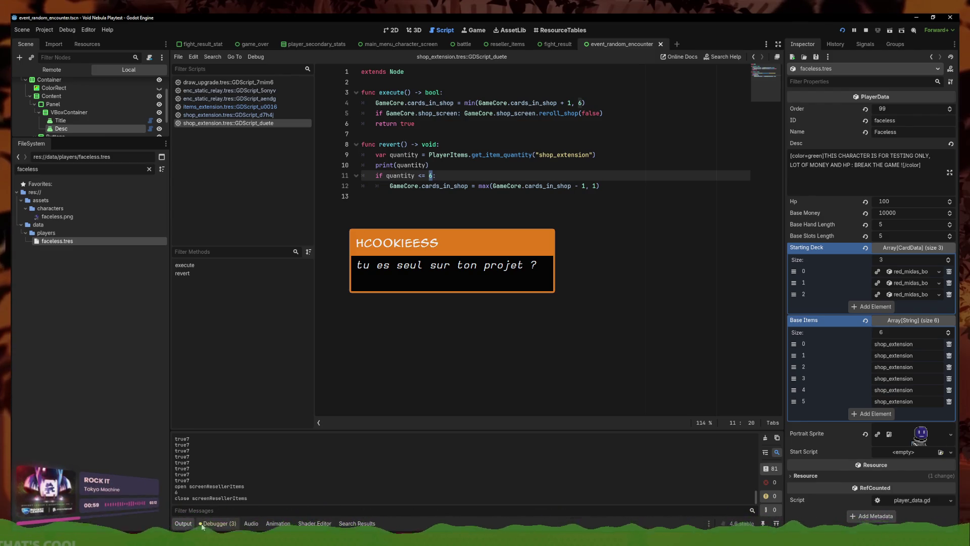
click(236, 504)
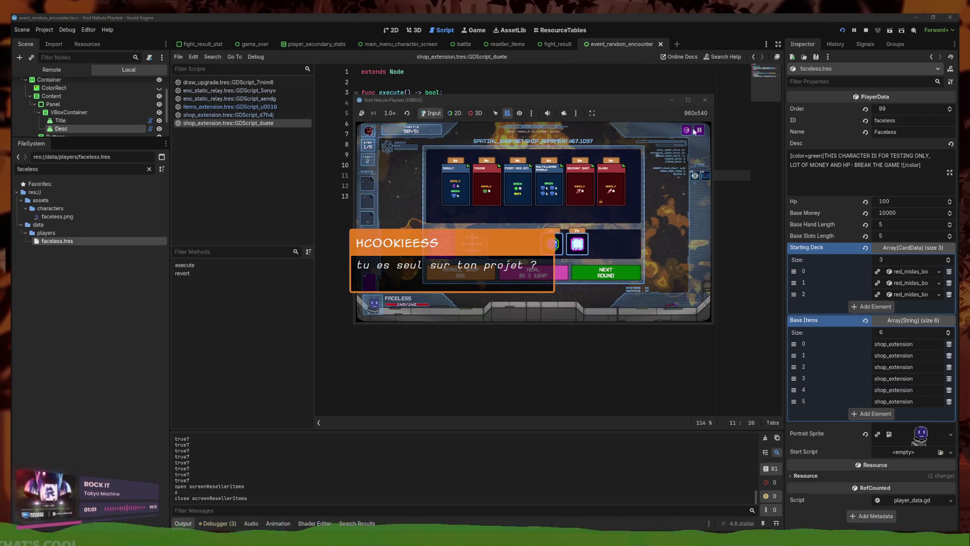
- Maximize the game, read the Shop Extension item's tooltip, then minimize the game
click(687, 99)
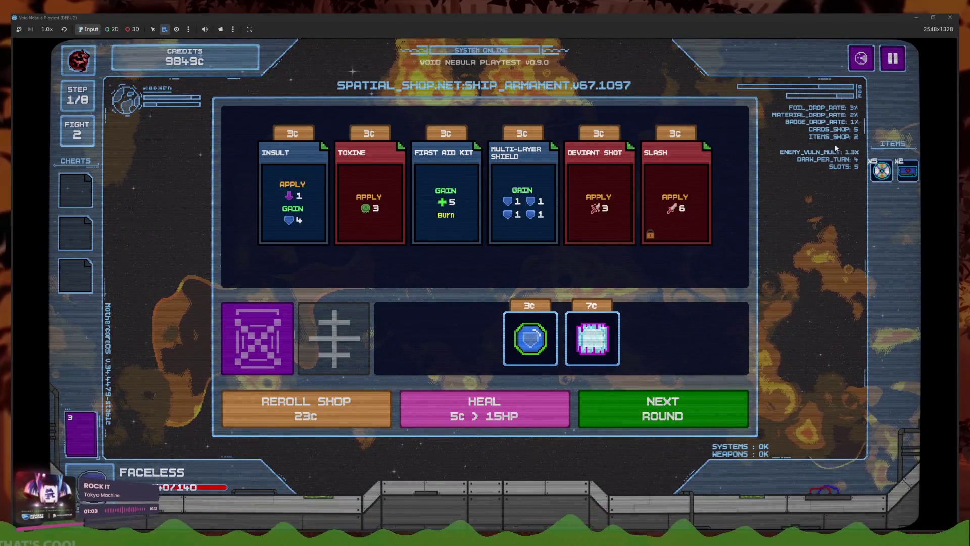
mouse_move(880, 172)
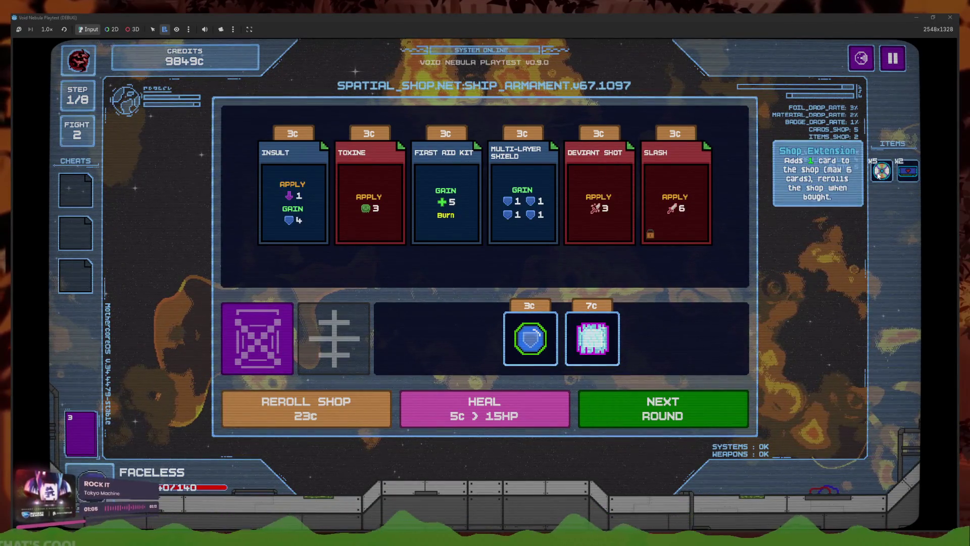
click(920, 17)
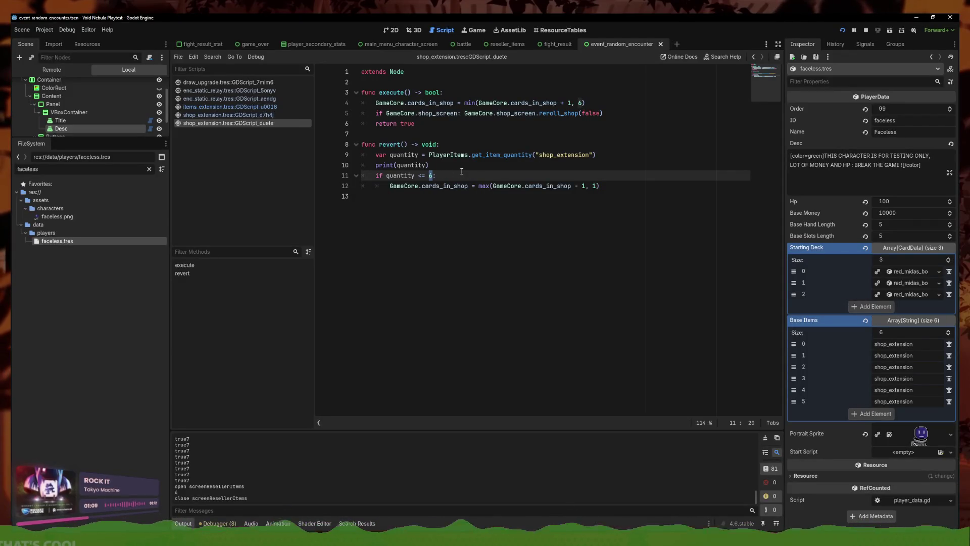
- Change the shop_extension quantity limit from 6 to 3 and save the script
text(3)
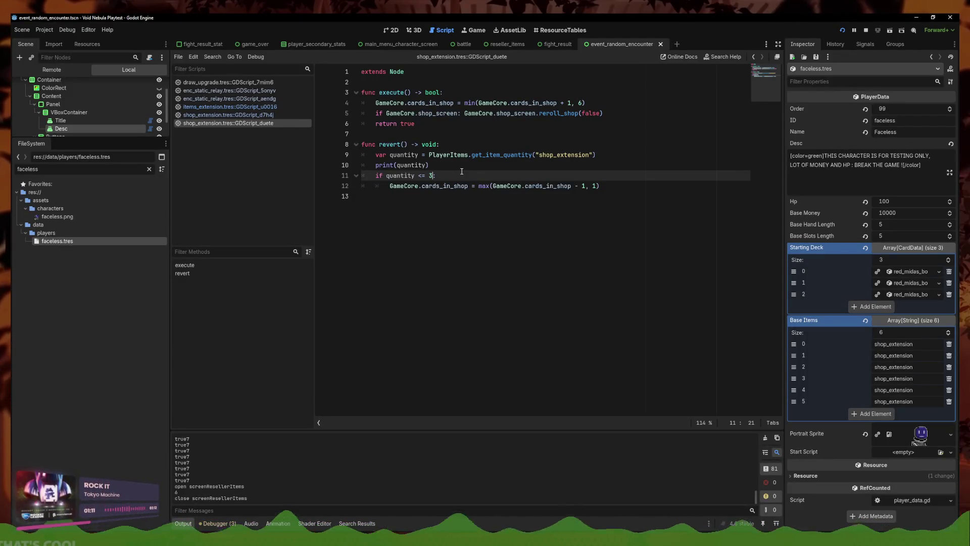
key(ctrl+s)
click(526, 186)
click(507, 186)
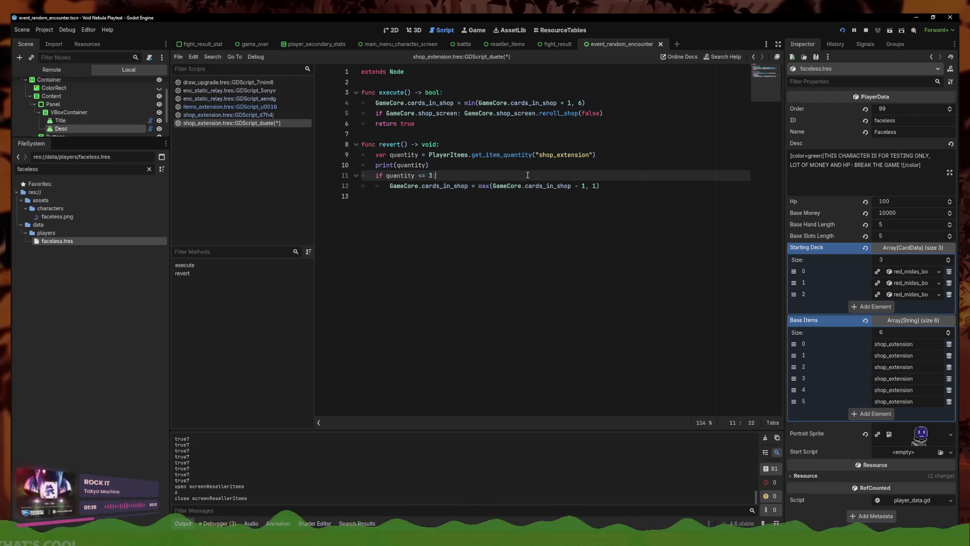
right_click(271, 125)
click(288, 132)
- Delete the print(quantity) debug line from shop_extension and save it
click(489, 173)
drag(429, 176, 421, 172)
key(ctrl+shift+k)
key(ctrl+s)
right_click(280, 126)
click(295, 131)
- Lower the items_extension quantity limit from 6 to 3 and save the script
click(277, 115)
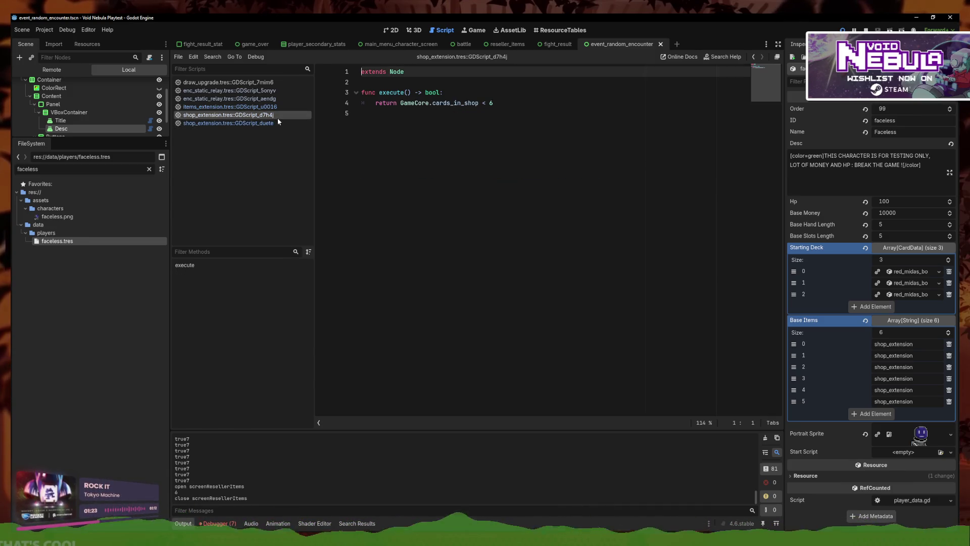
click(230, 106)
click(429, 165)
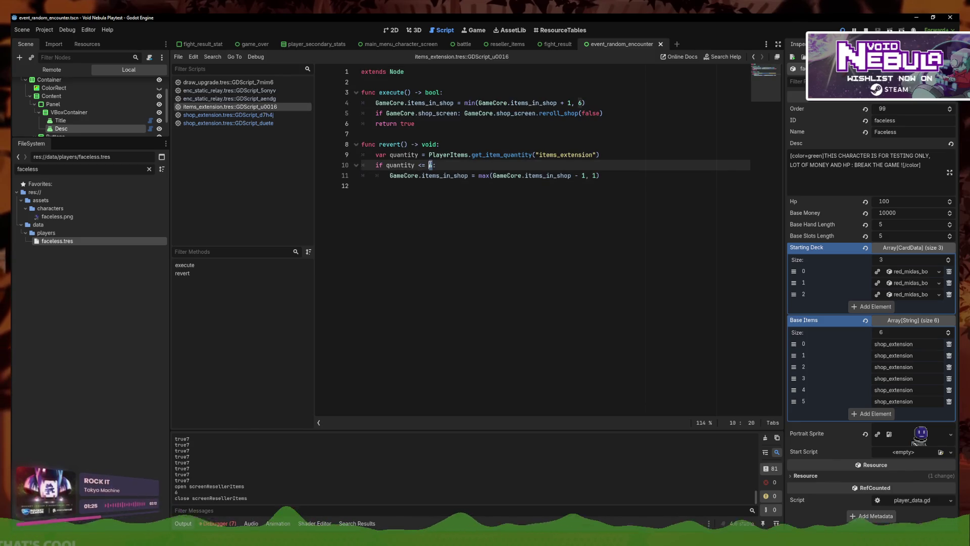
key(Delete)
text(.)
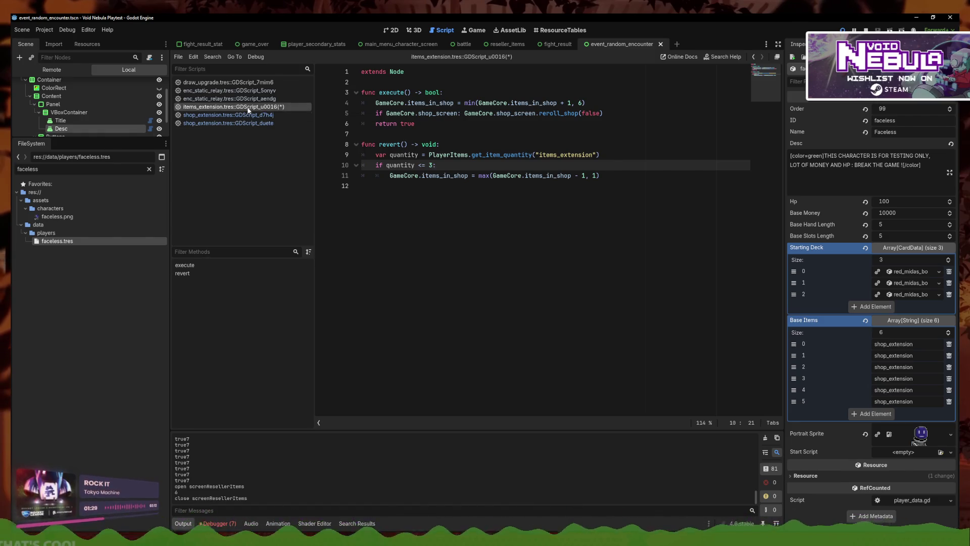
right_click(244, 107)
click(263, 112)
click(438, 165)
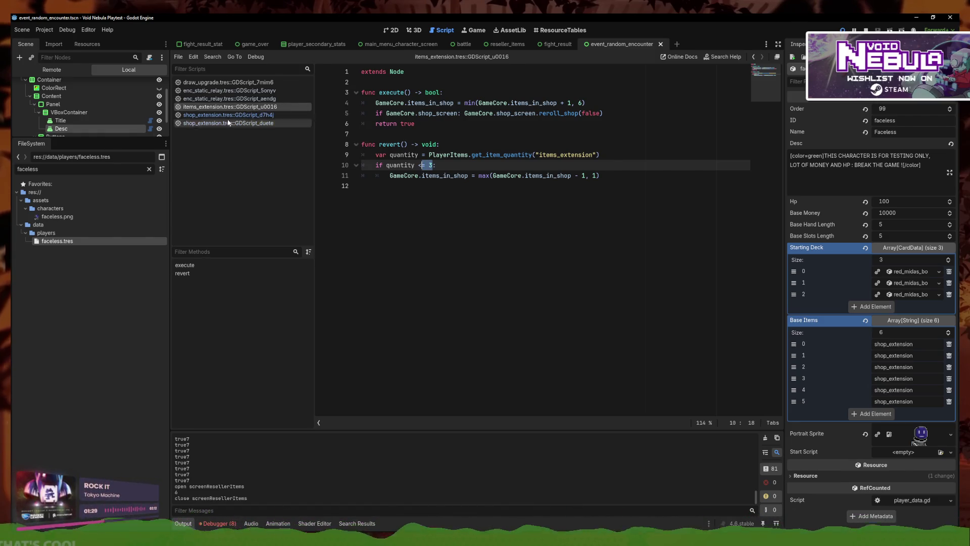
- Change the draw_upgrade limit from 8 to 4 and save it
click(275, 98)
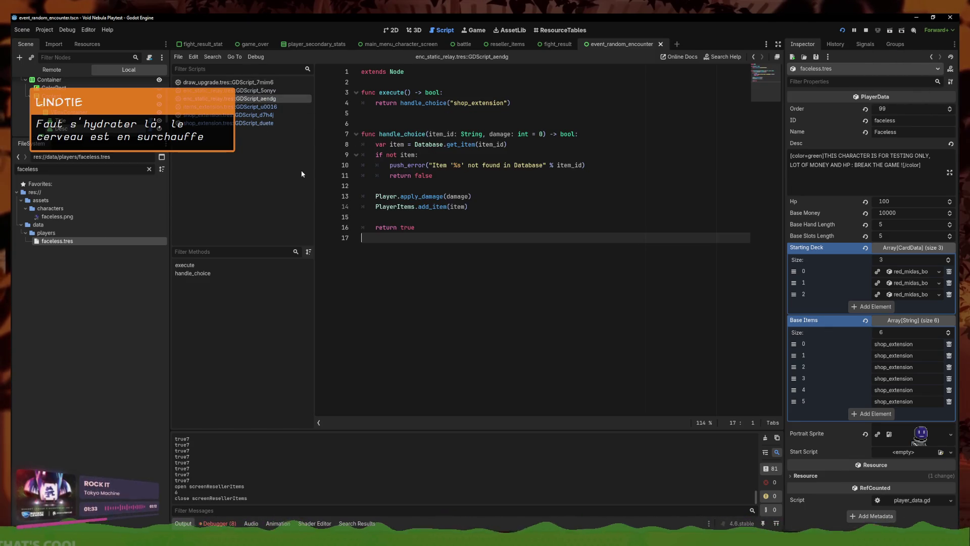
click(228, 81)
click(436, 165)
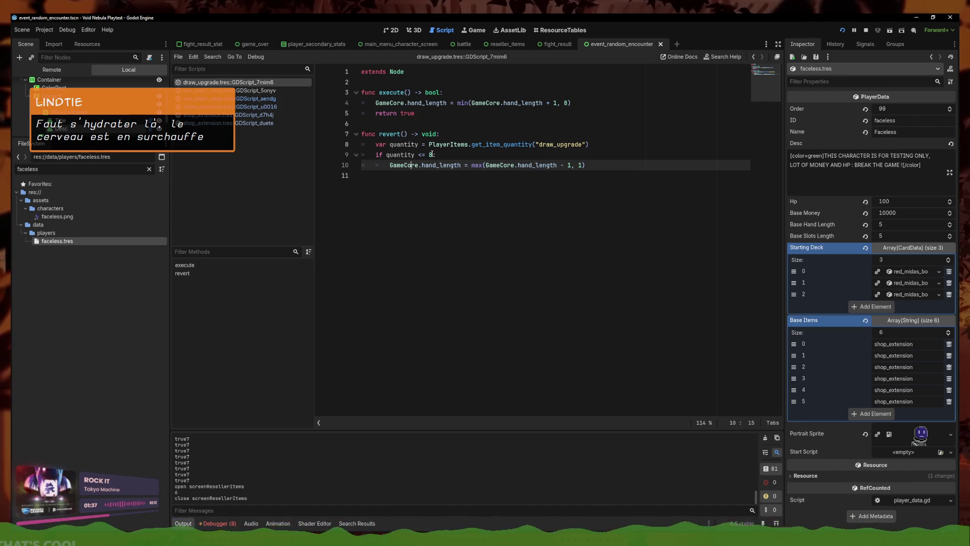
click(431, 155)
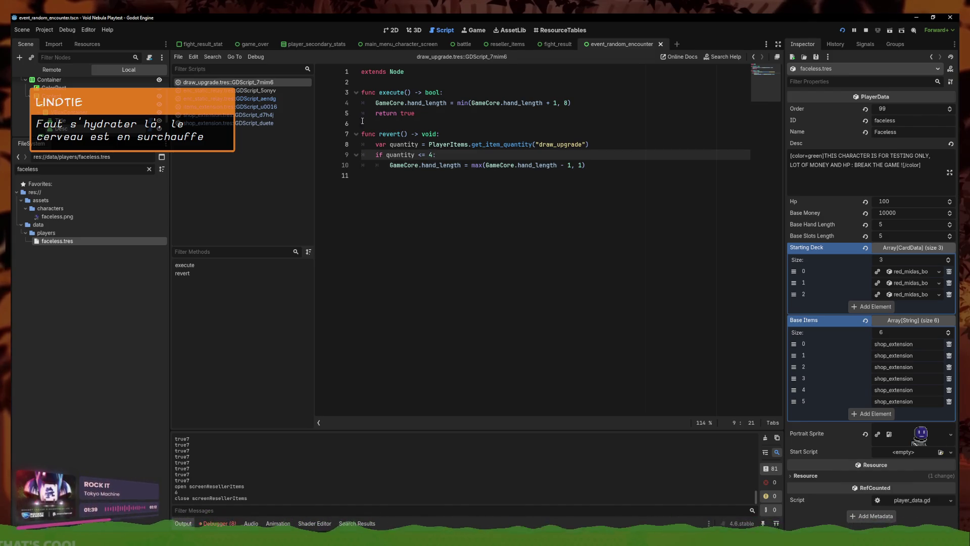
click(281, 88)
click(281, 82)
click(283, 89)
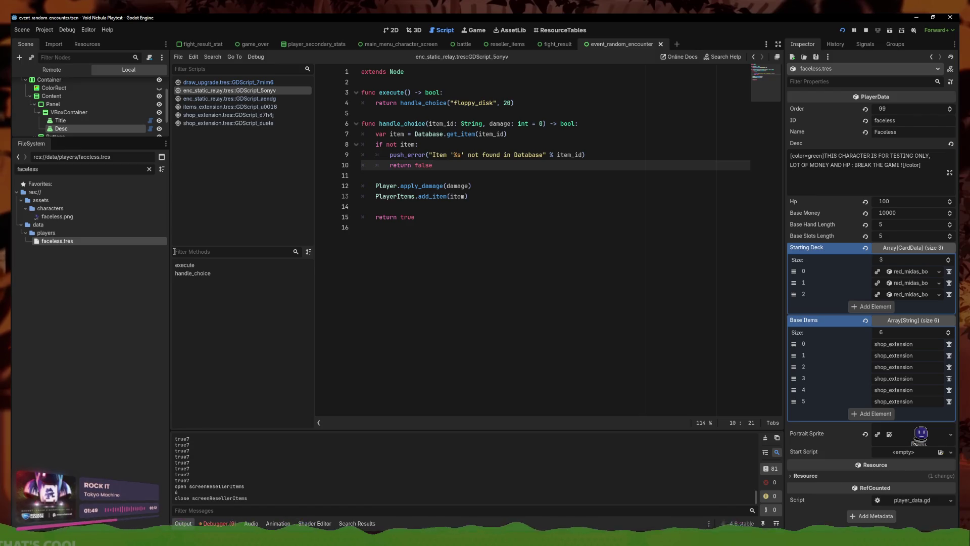
- Open the enc_static_relay aendg script, then filter the FileSystem dock for 'floppy'
click(252, 107)
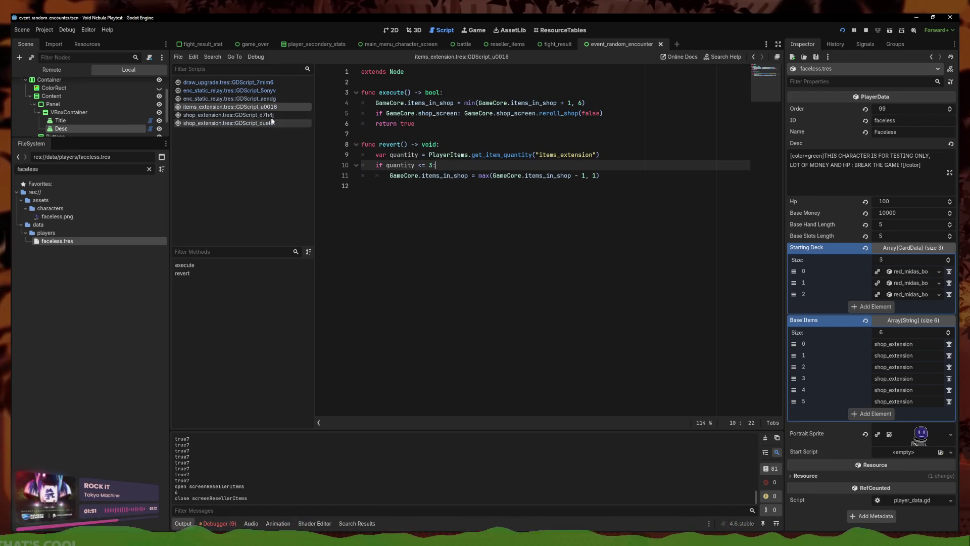
click(259, 100)
double_click(28, 169)
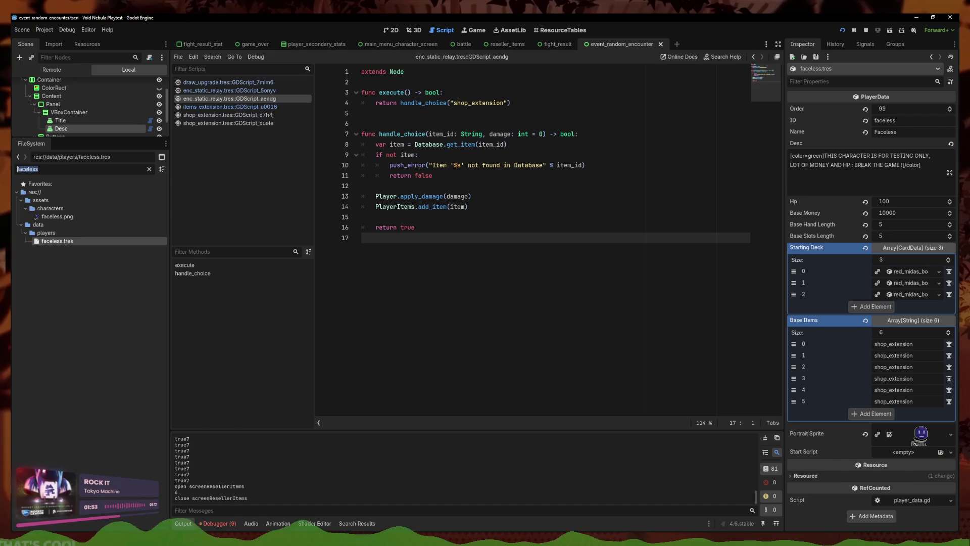
text(enc_)
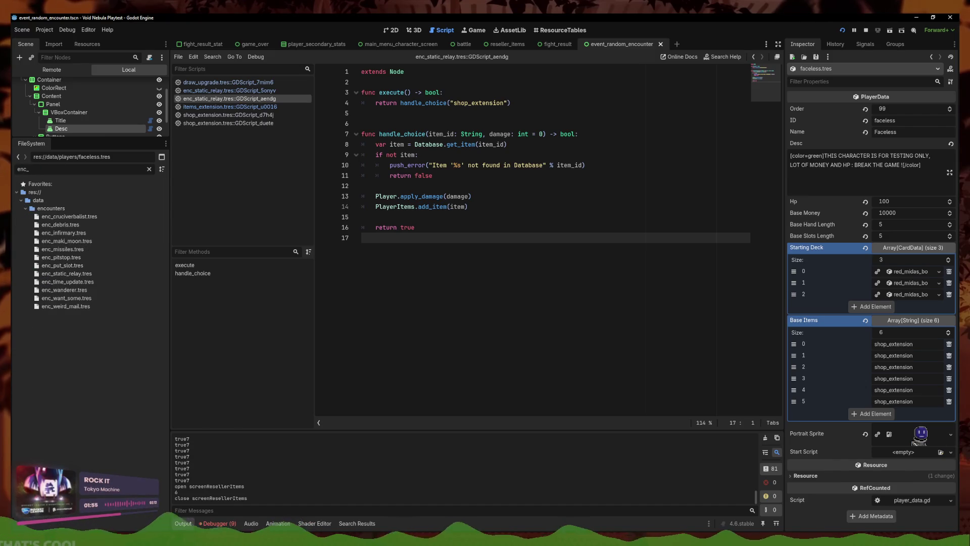
key(ctrl+a)
key(BackSpace)
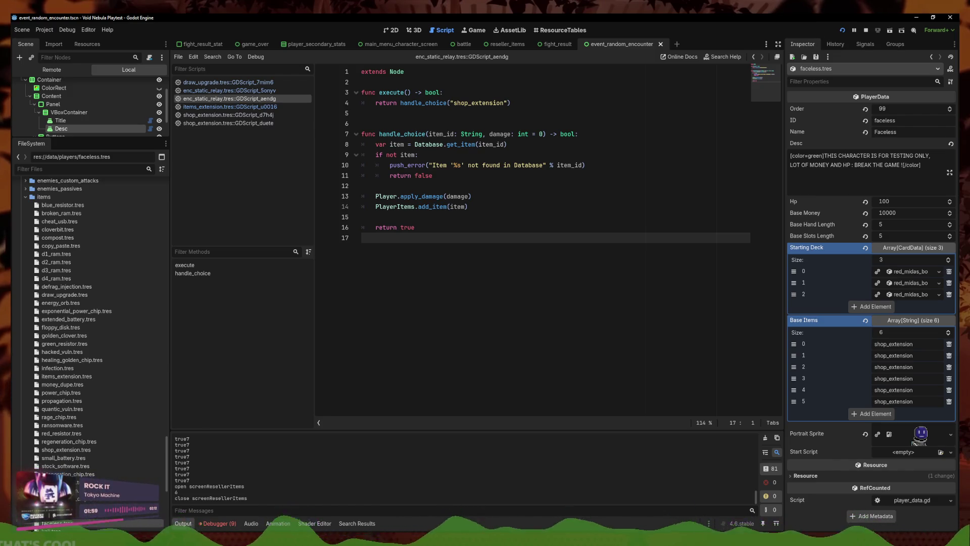
text(floppy)
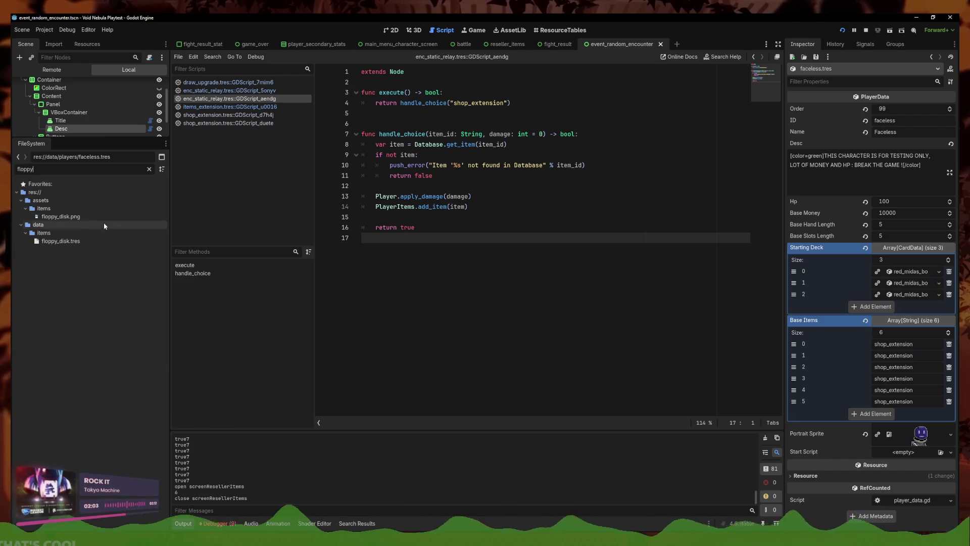
- Open floppy_disk.tres's effect script, select the 9 limit on line 9, and save
click(103, 242)
click(103, 242)
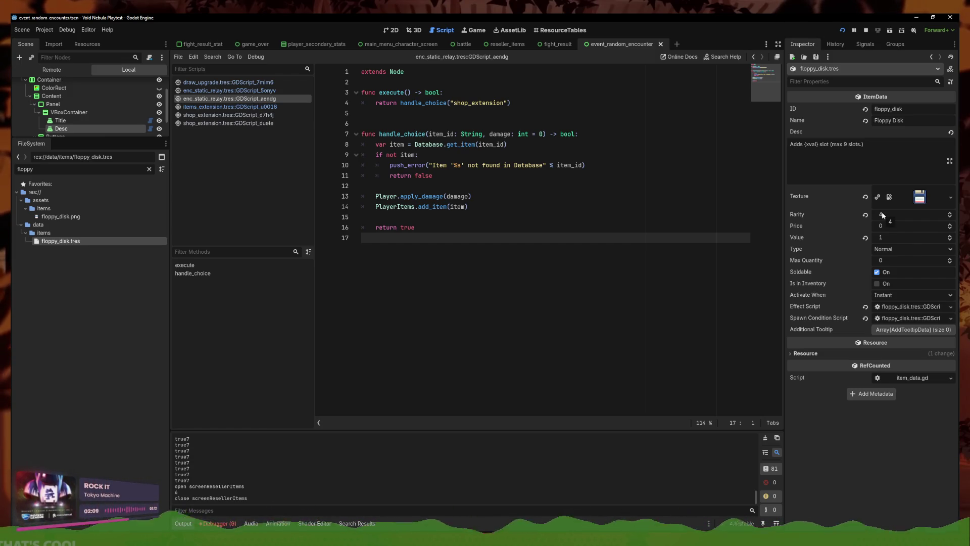
click(900, 307)
click(445, 159)
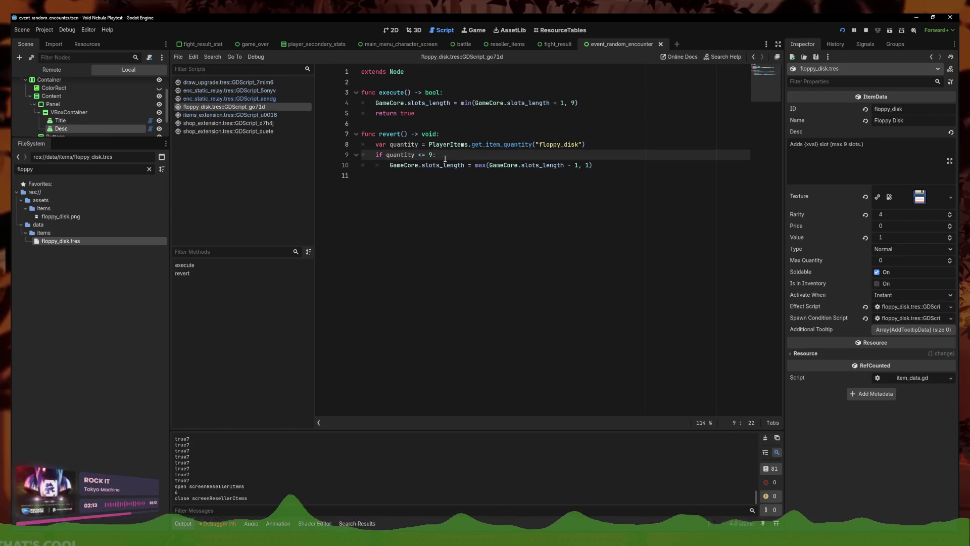
double_click(432, 156)
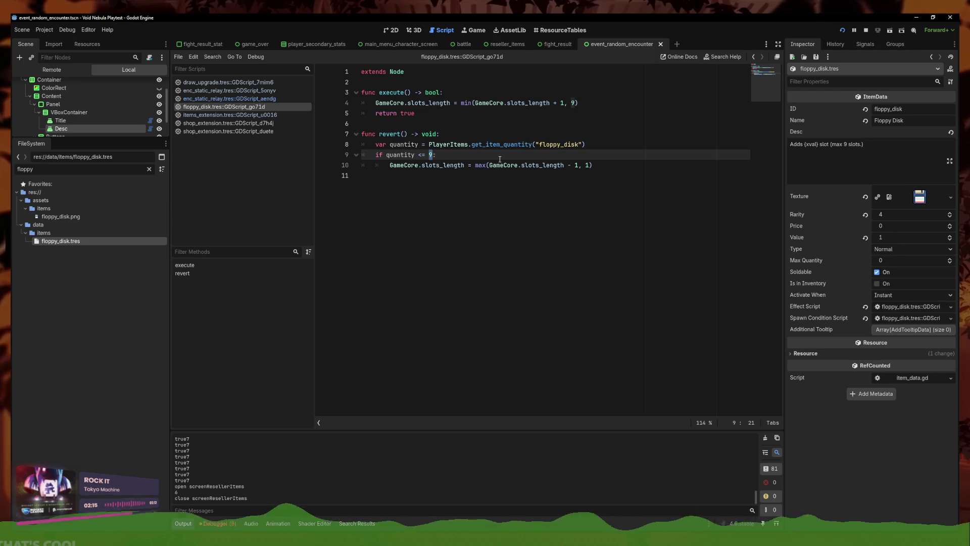
text(5)
key(ctrl+s)
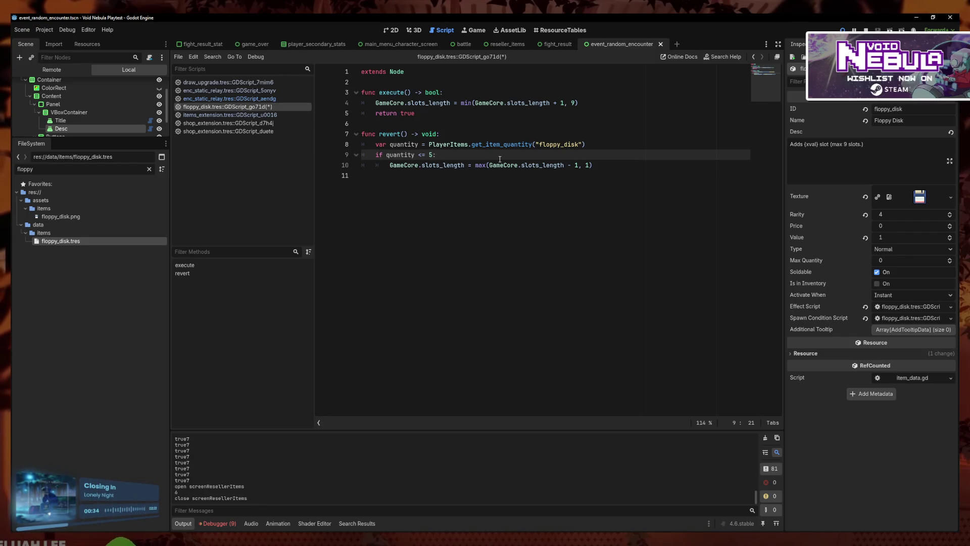
mouse_move(520, 162)
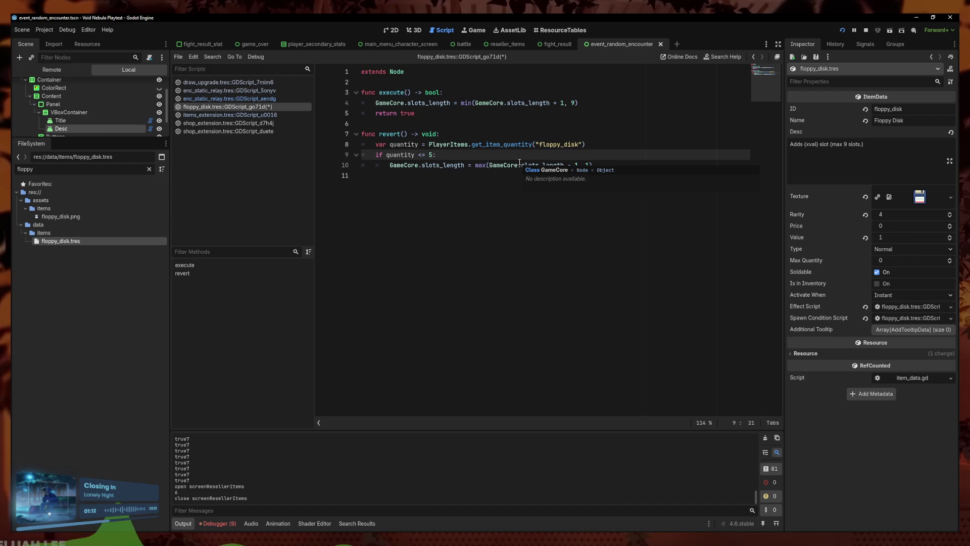
click(617, 145)
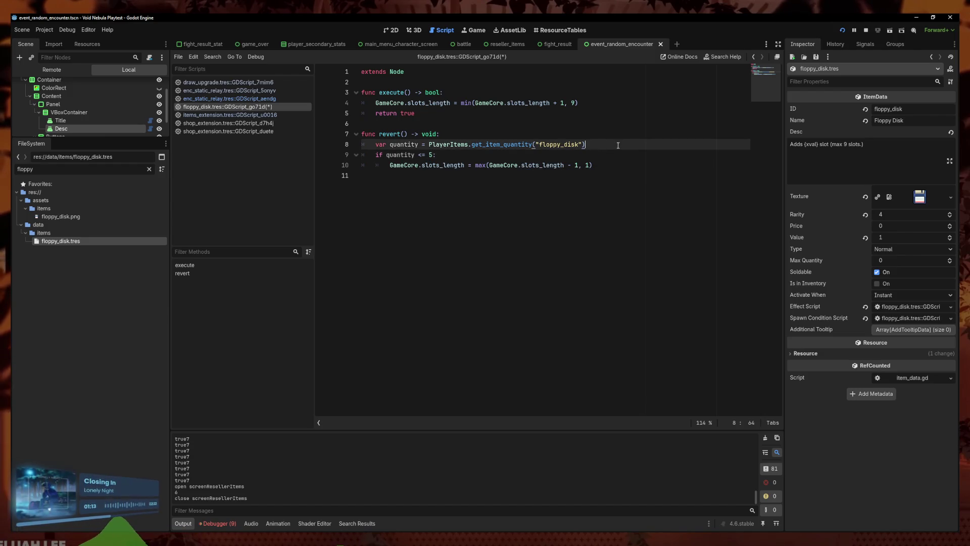
- Add 'var player = Database.get_player(Player.character_id)' below the quantity line using autocomplete
key(Return)
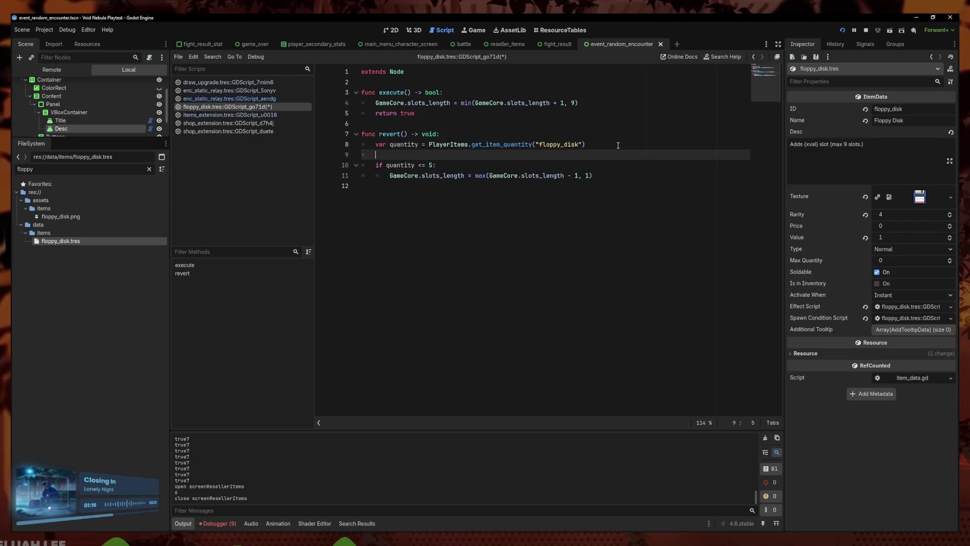
text(var play)
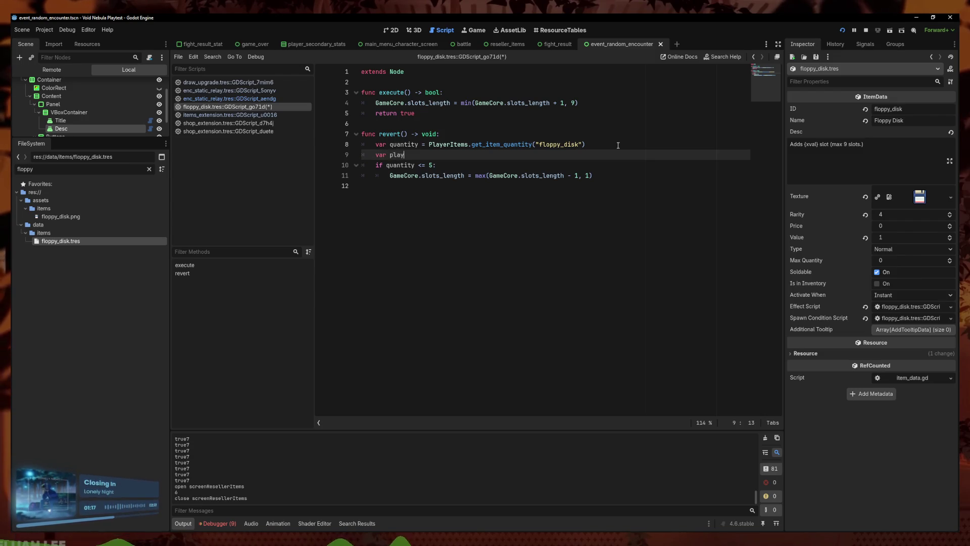
text(er = Database.get_pla)
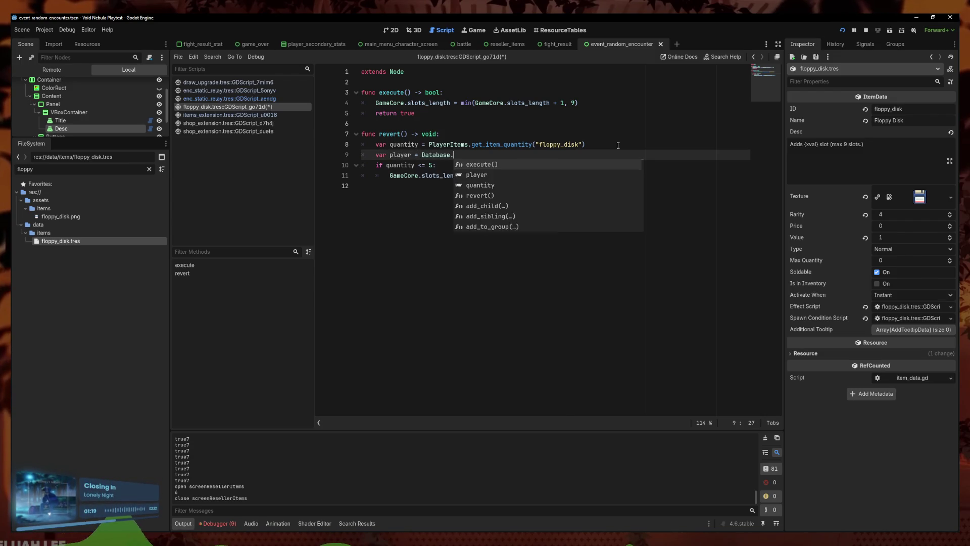
key(Return)
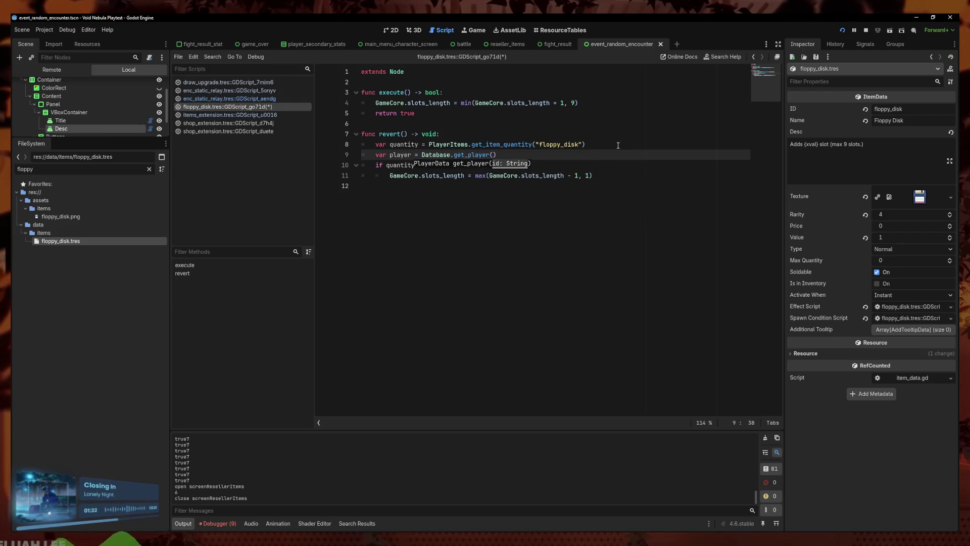
text(l)
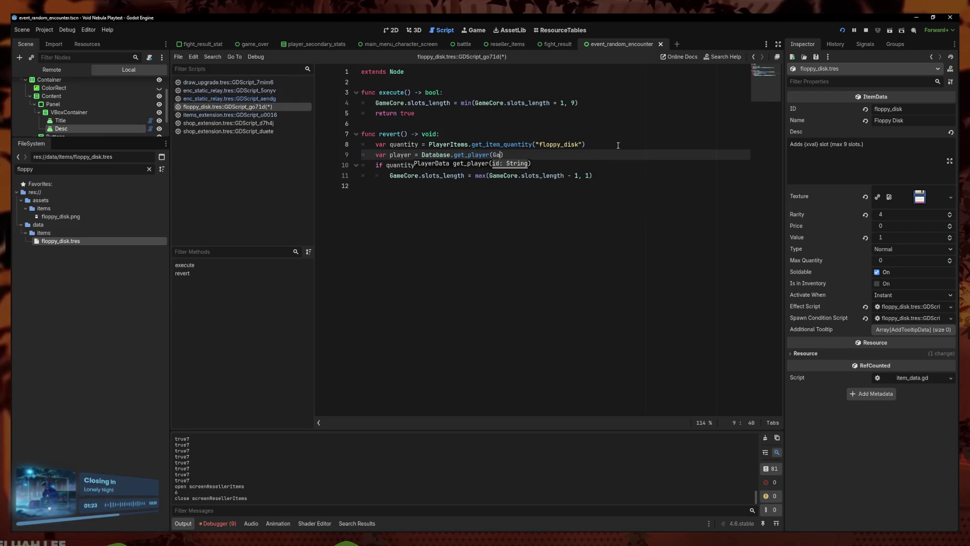
key(BackSpace)
text(Player.character_id)
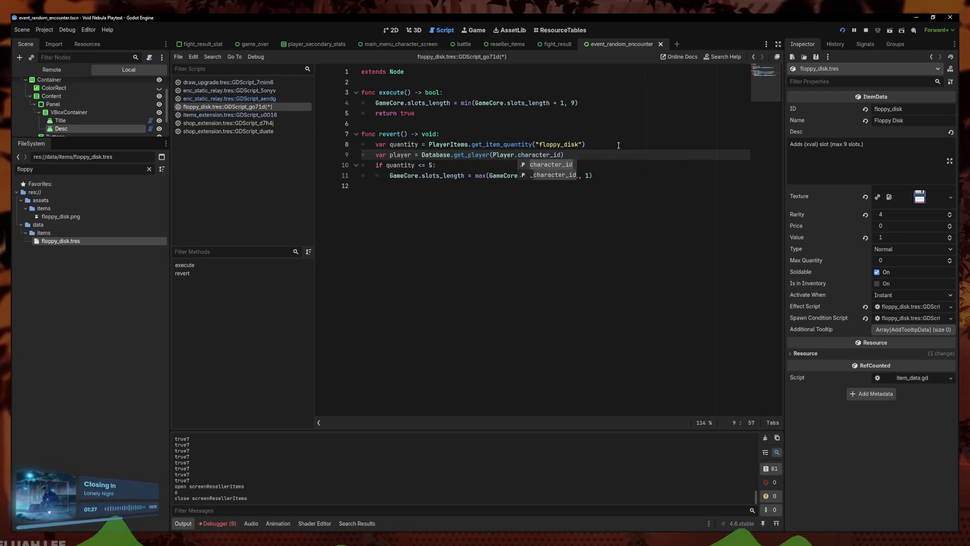
key(Return)
text())
- Type the player variable explicitly as PlayerData
drag(434, 167, 387, 166)
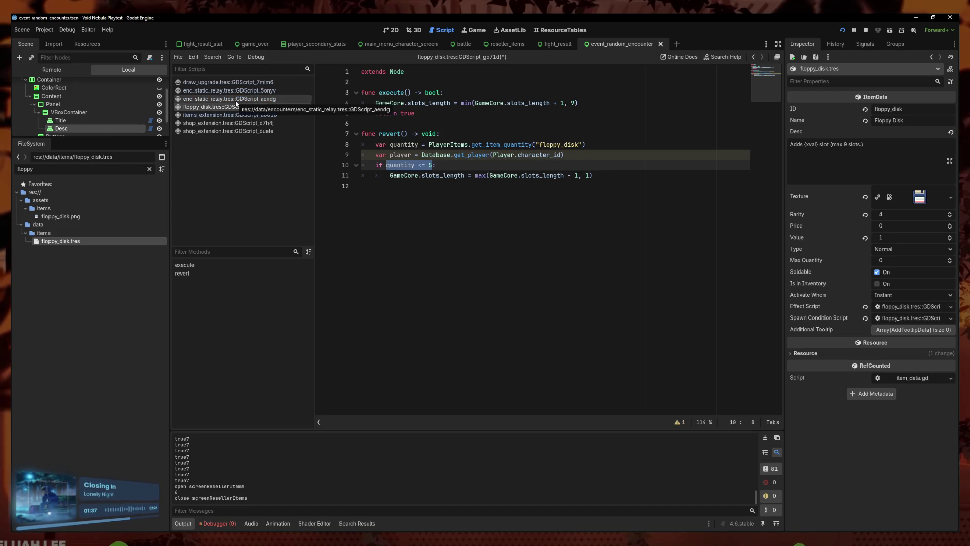
click(438, 165)
drag(433, 166, 388, 167)
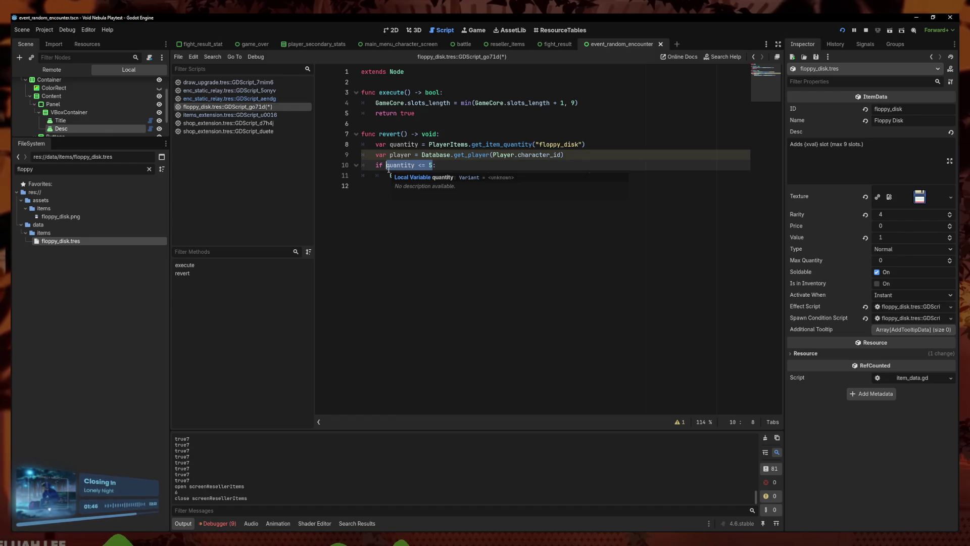
click(411, 154)
text(: PlayerData)
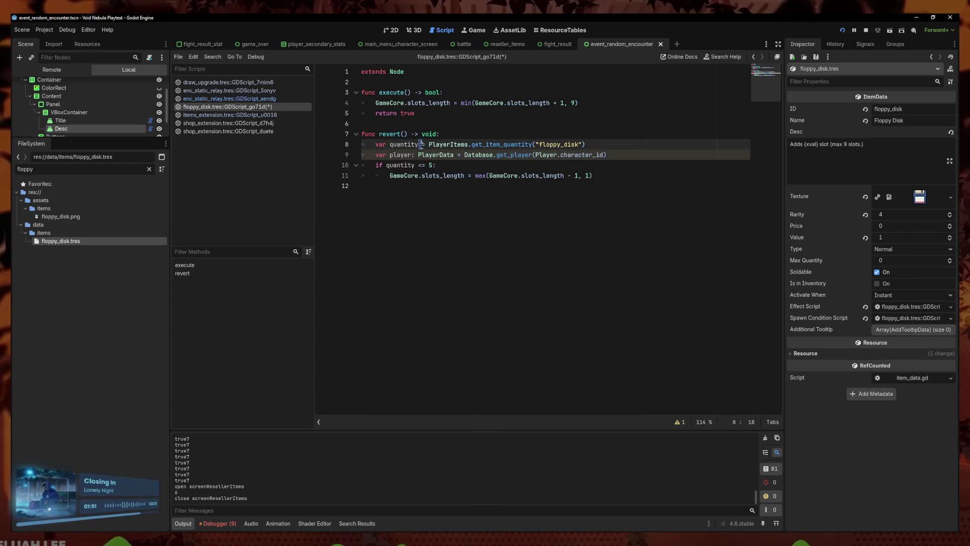
click(472, 164)
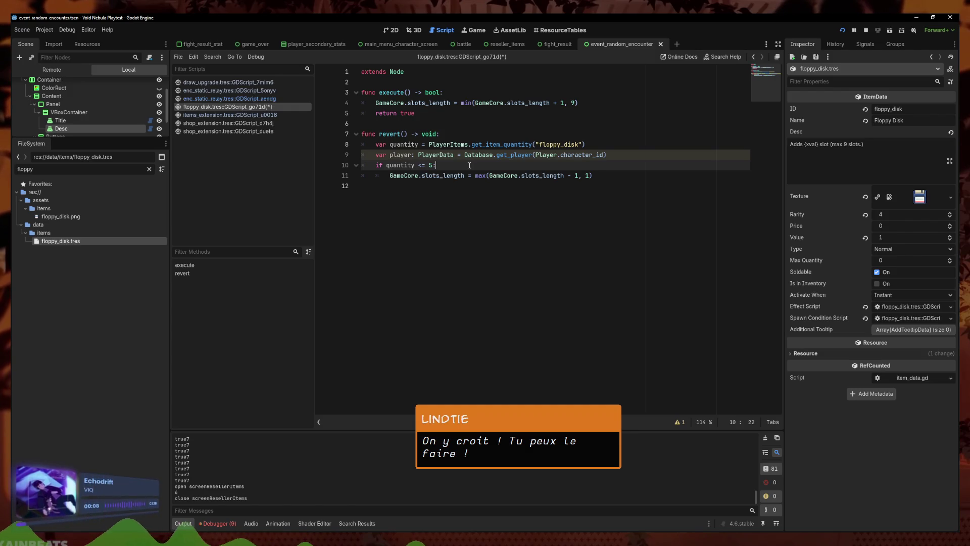
key(alt+Tab)
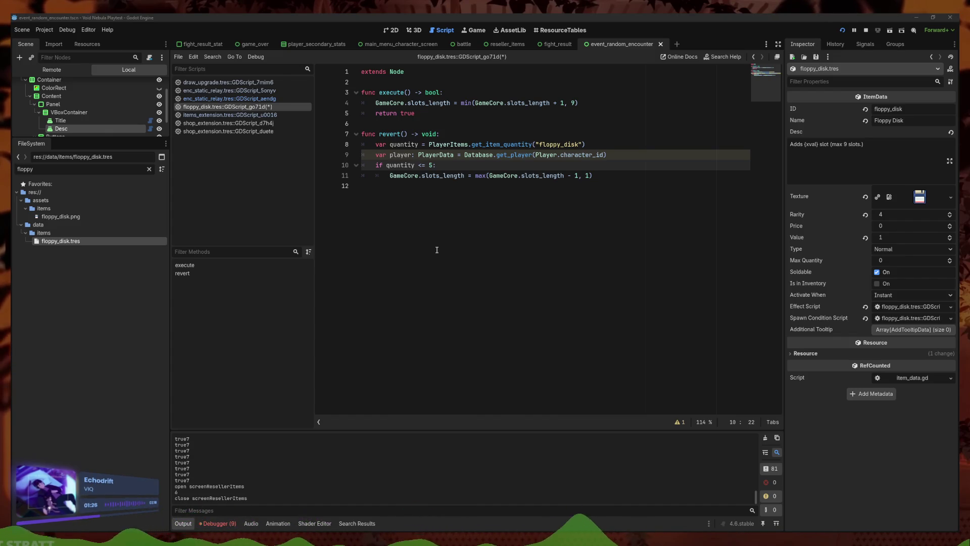
click(643, 149)
- Start line 10 as 'var slot_needed = player.base_slots_length', completing the member via autocomplete
key(Return)
text(var )
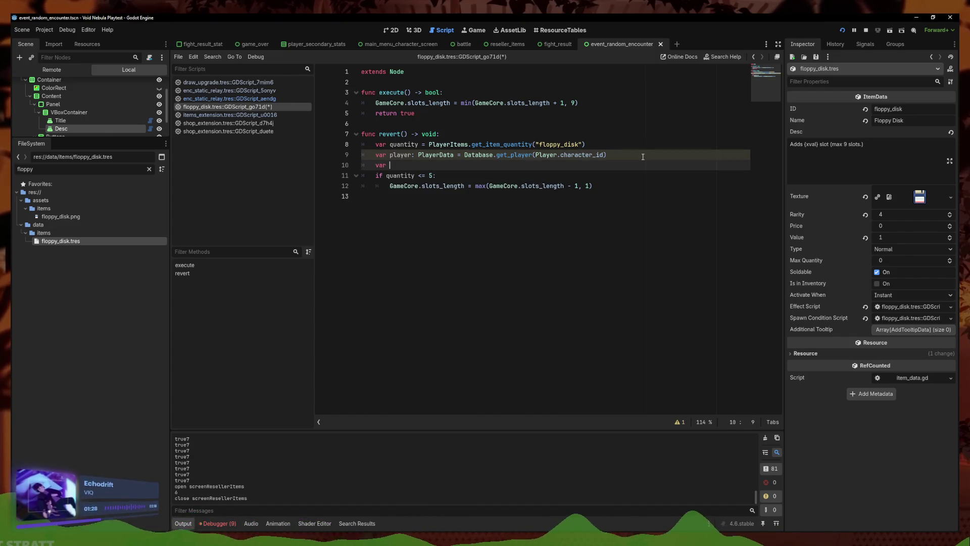
text(slot)
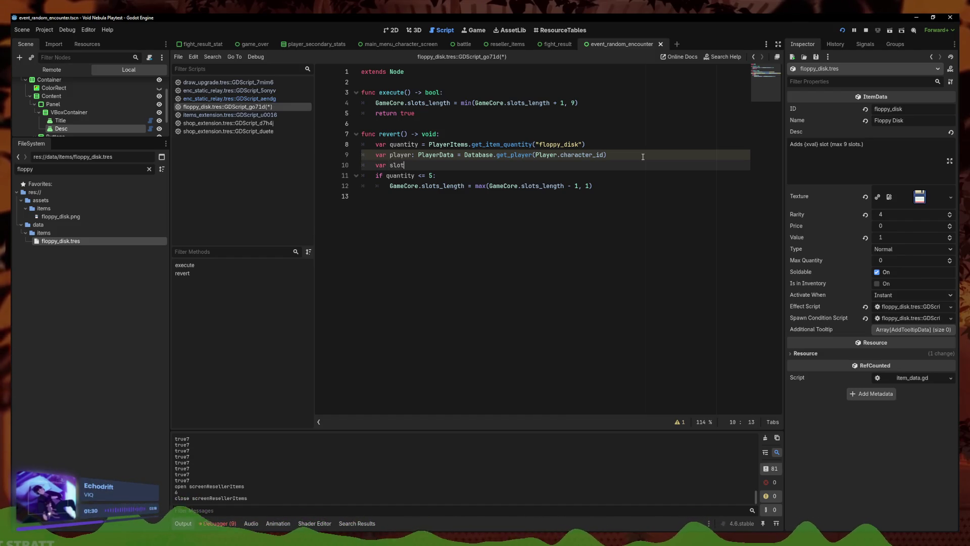
text(_n)
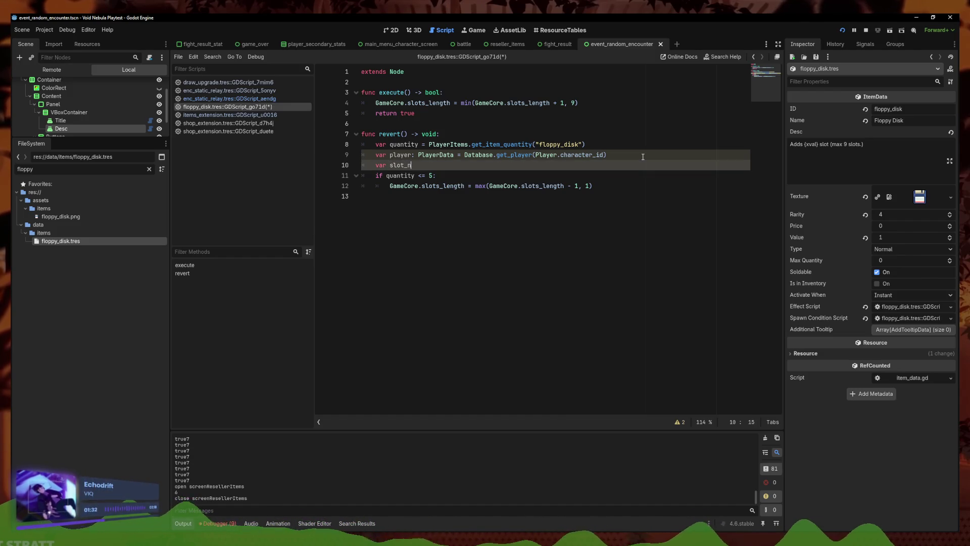
text(eeded = )
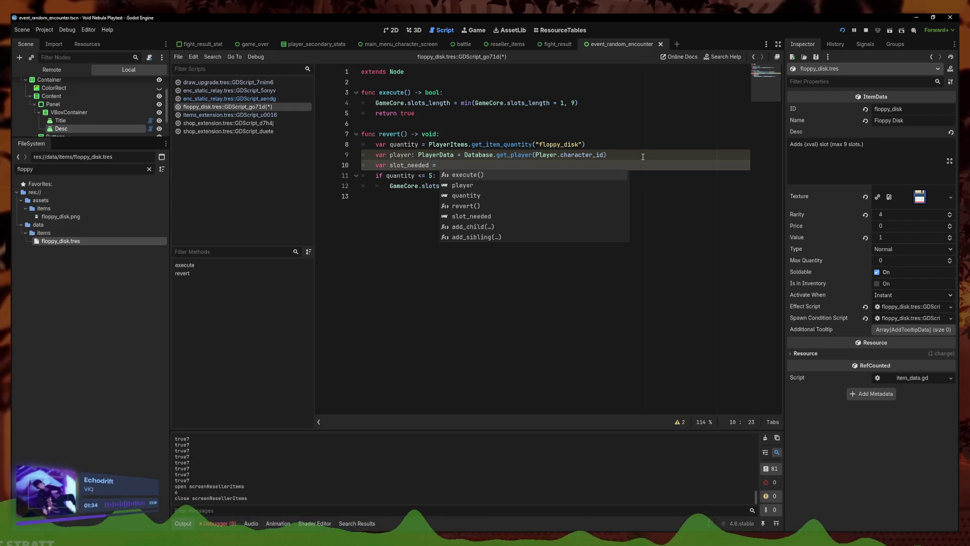
text(Player.slots)
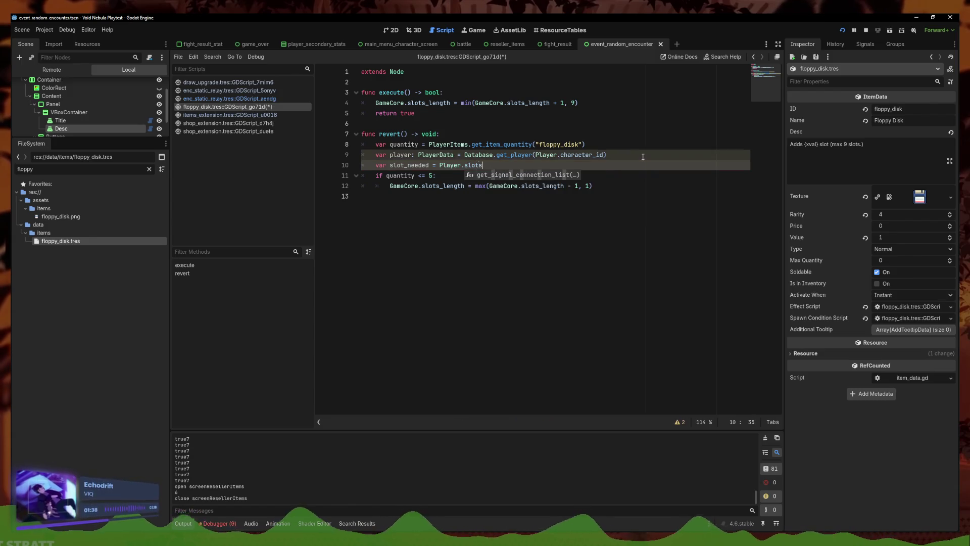
key(BackSpace)
key(BackSpace)
key(BackSpace)
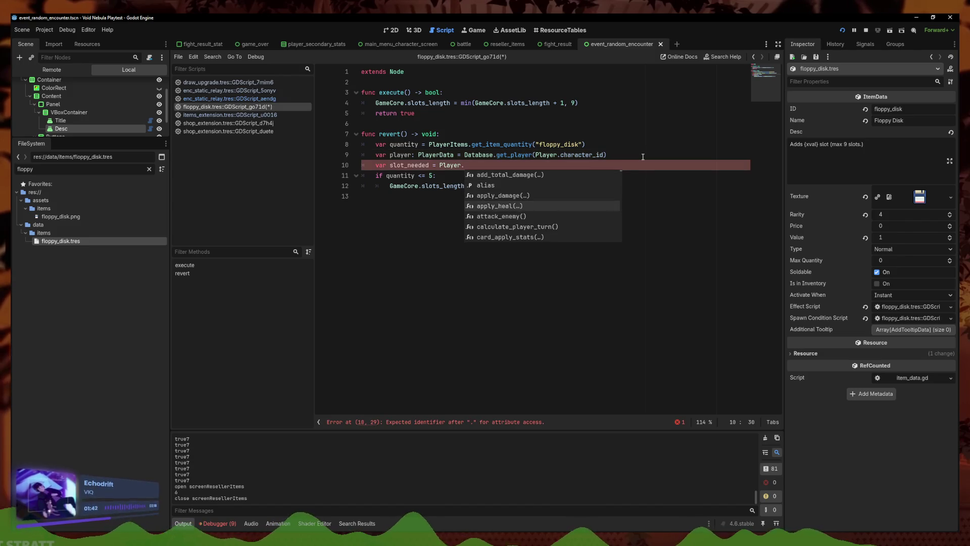
key(BackSpace)
key(BackSpace)
key(BackSpace)
text(layer.base_hand_length)
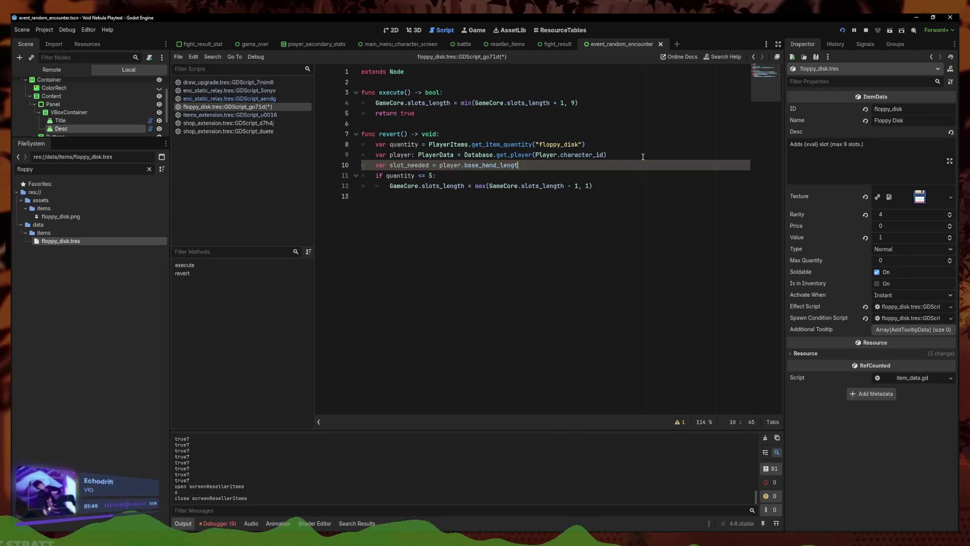
key(BackSpace)
key(BackSpace)
key(BackSpace)
text(slots_)
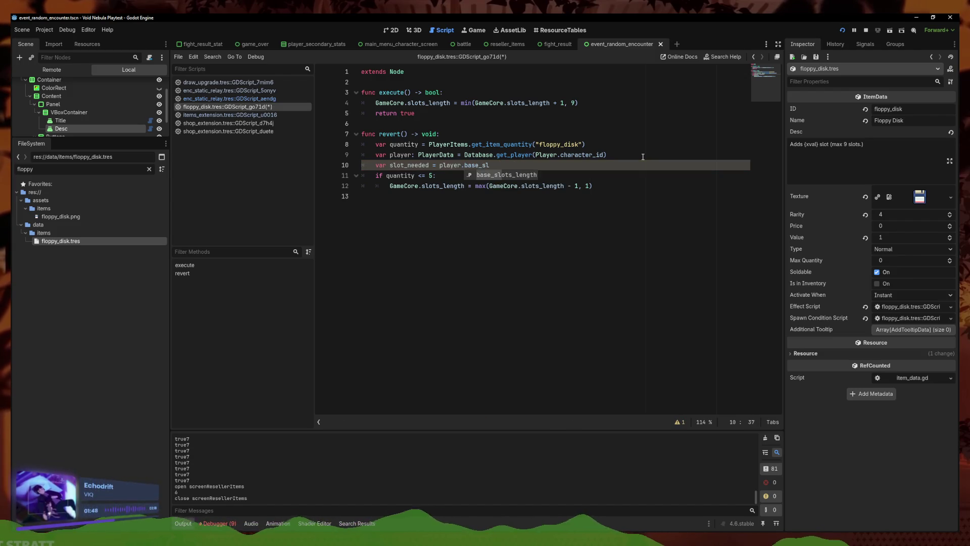
key(Return)
- Subtract GameCore.slots_length, correcting slots_changed to slots_length via autocomplete
key(Left)
key(Left)
key(Left)
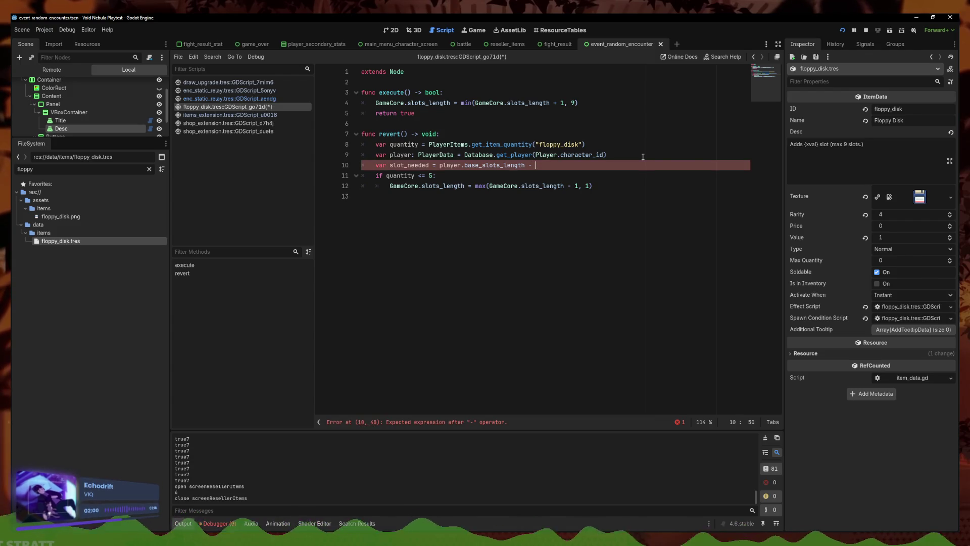
text(GameCore.slots_changed)
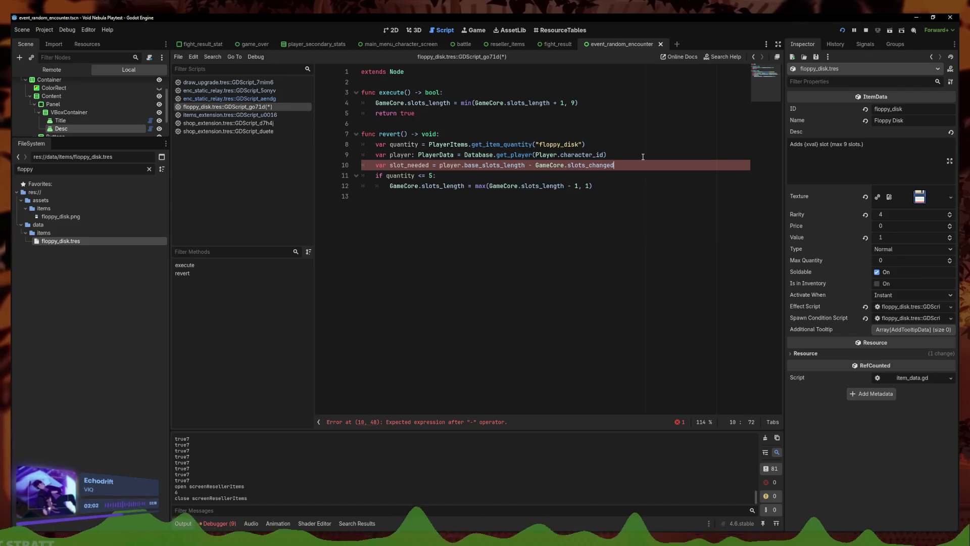
key(BackSpace)
key(BackSpace)
key(BackSpace)
key(BackSpace)
key(BackSpace)
key(BackSpace)
key(BackSpace)
text(l)
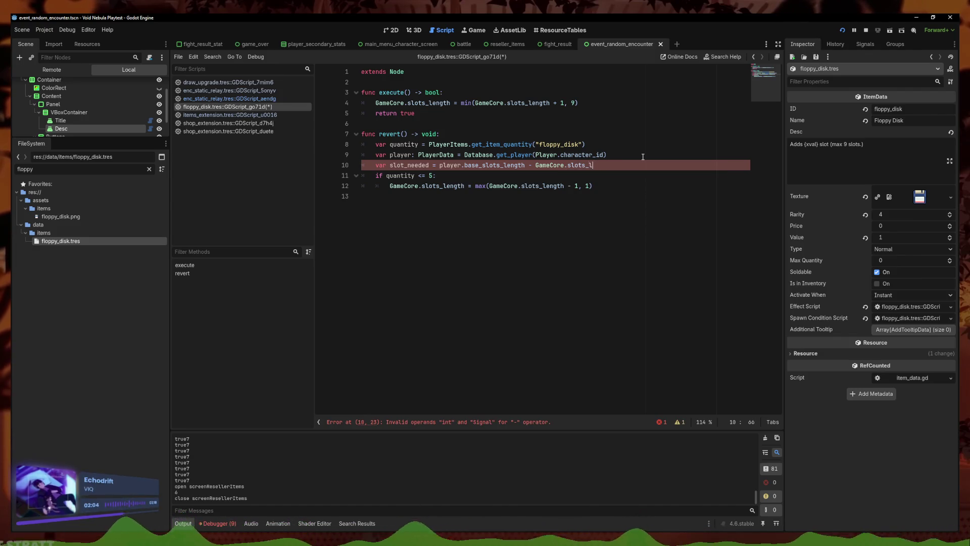
key(Return)
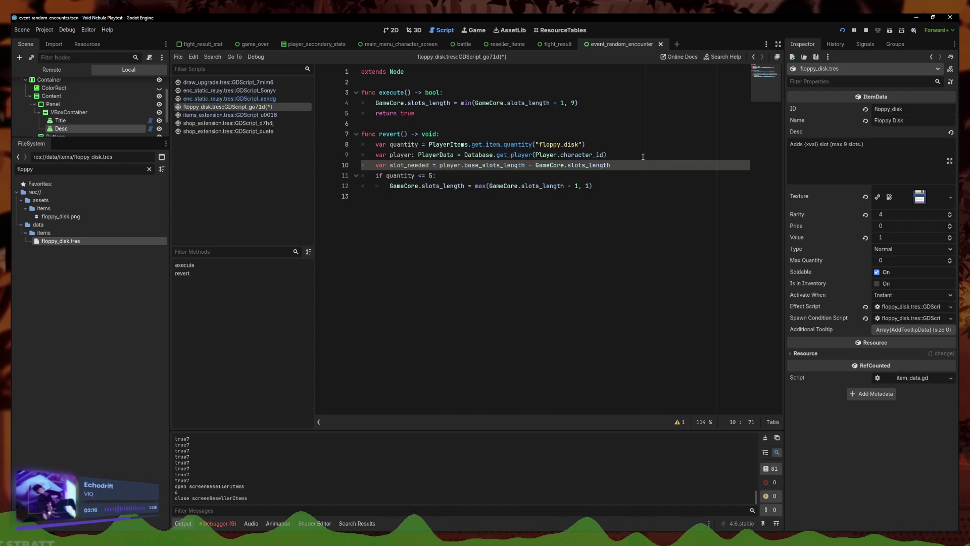
- Rename the line 10 variable slot_needed to slot_added_during_run
drag(430, 165, 408, 167)
text(qdded_dr)
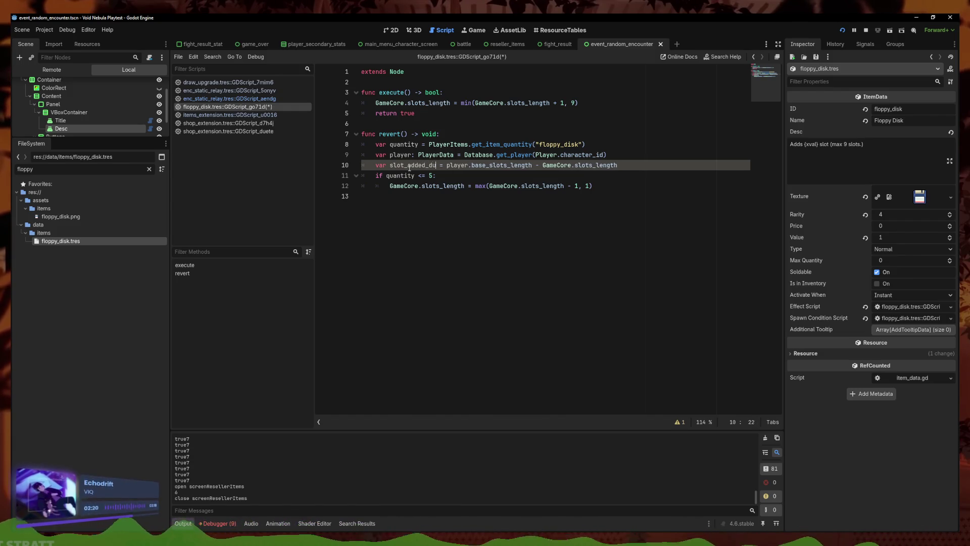
text(ring_run)
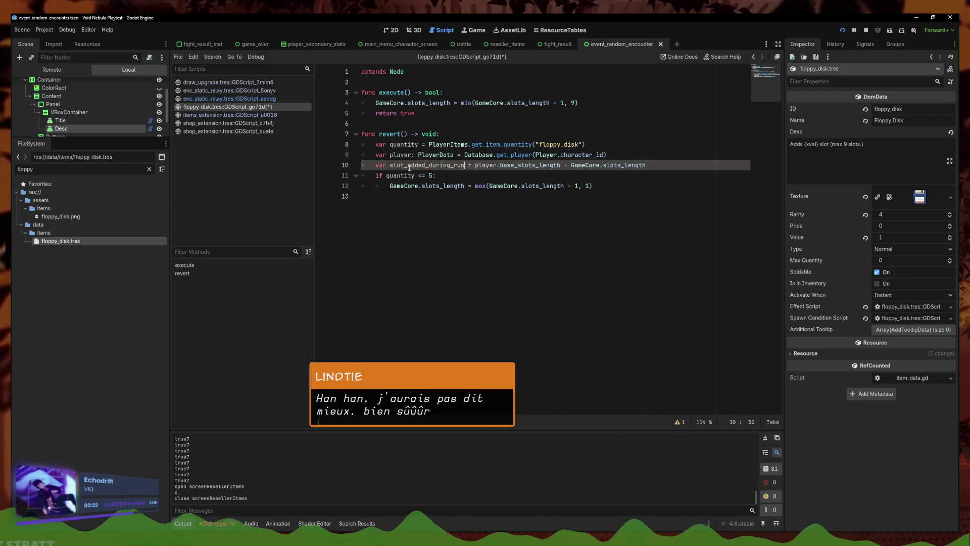
click(657, 167)
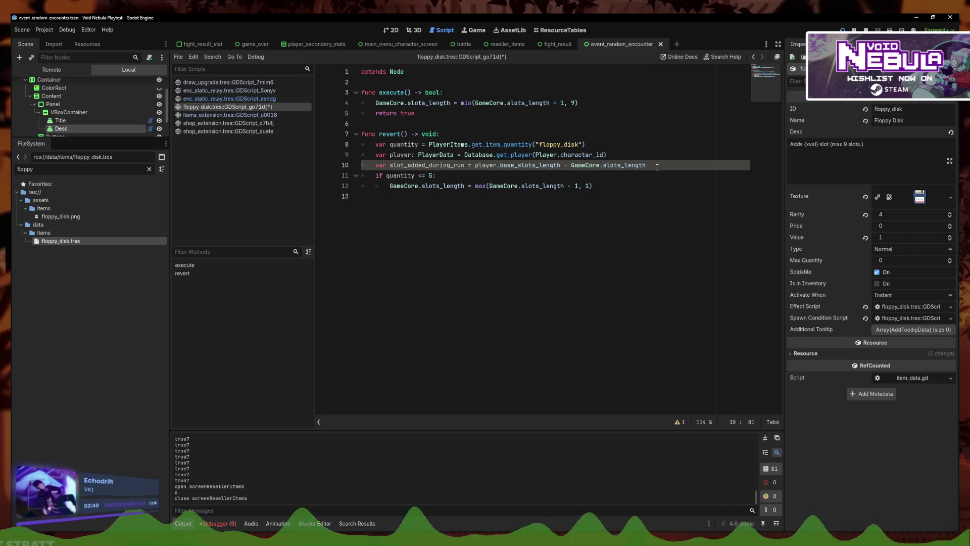
key(Down)
key(Left)
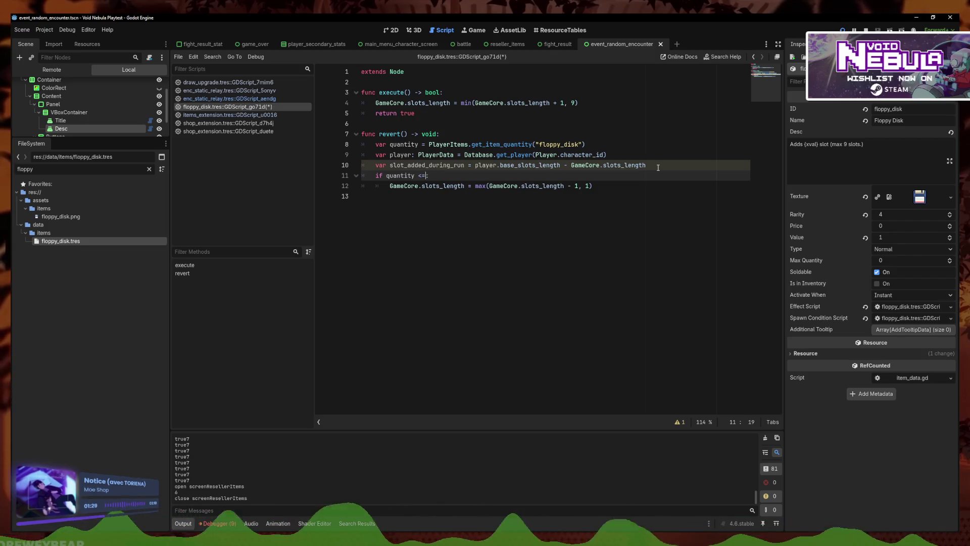
- Change line 11 to 'if not quantity > slot_added_during_run:'
key(BackSpace)
key(BackSpace)
text(>)
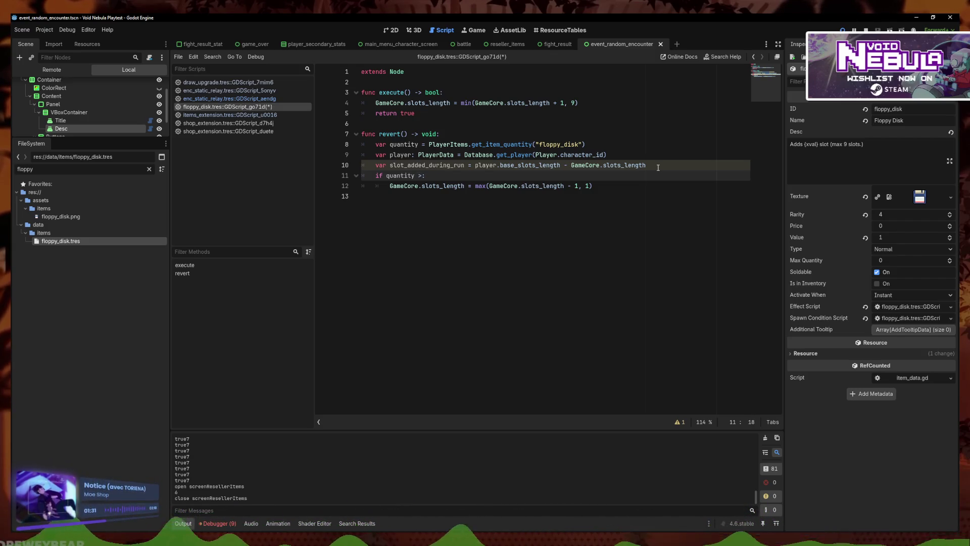
text( slot)
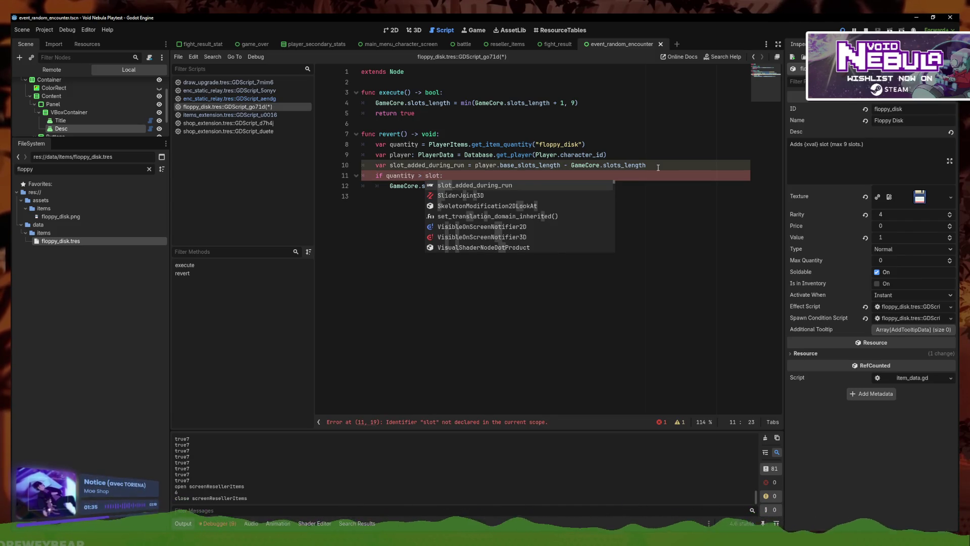
key(Return)
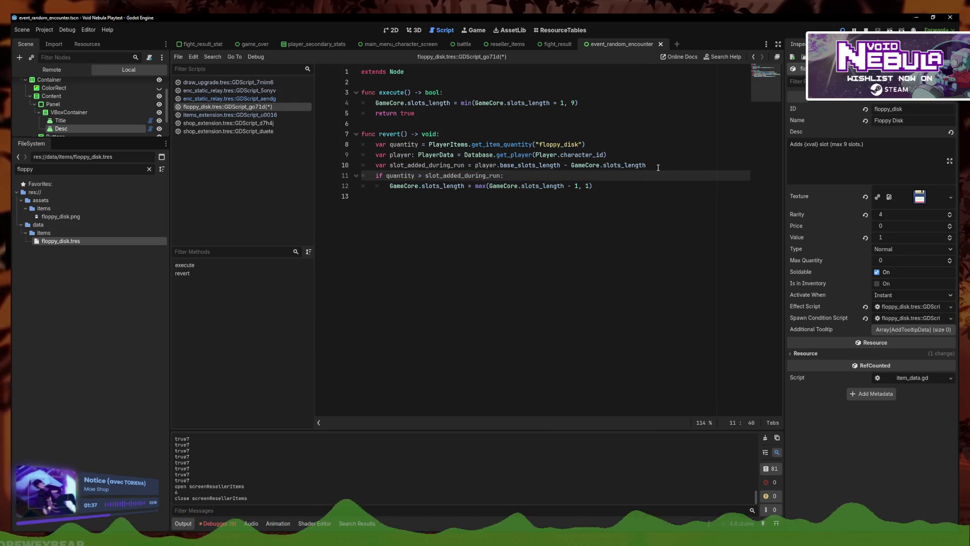
click(387, 176)
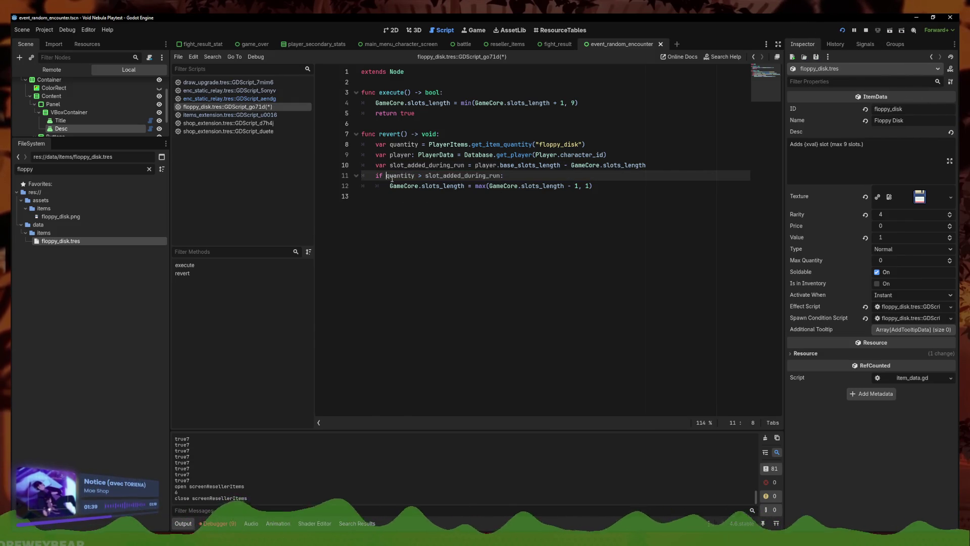
text(not)
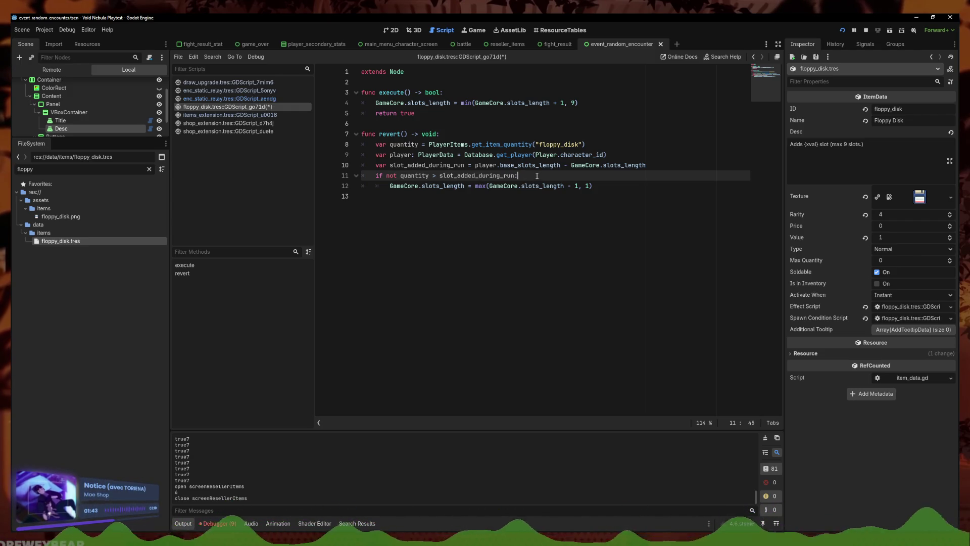
- Select the trailing GameCore.slots_length on line 10
click(528, 200)
click(599, 191)
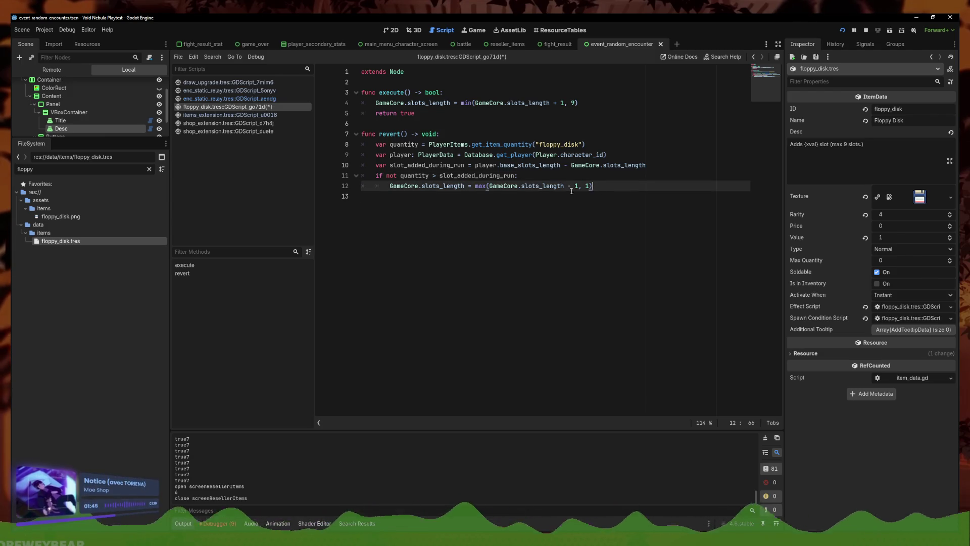
click(407, 175)
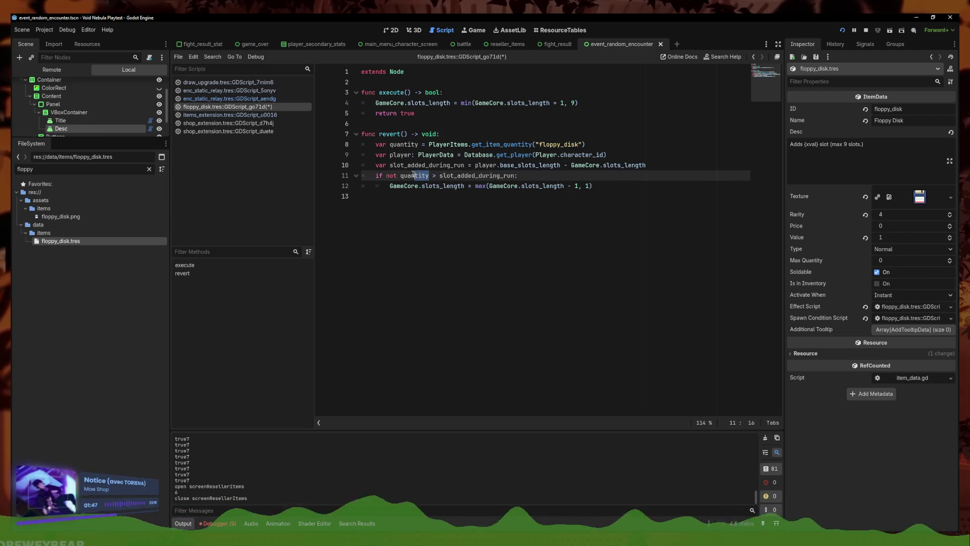
click(400, 177)
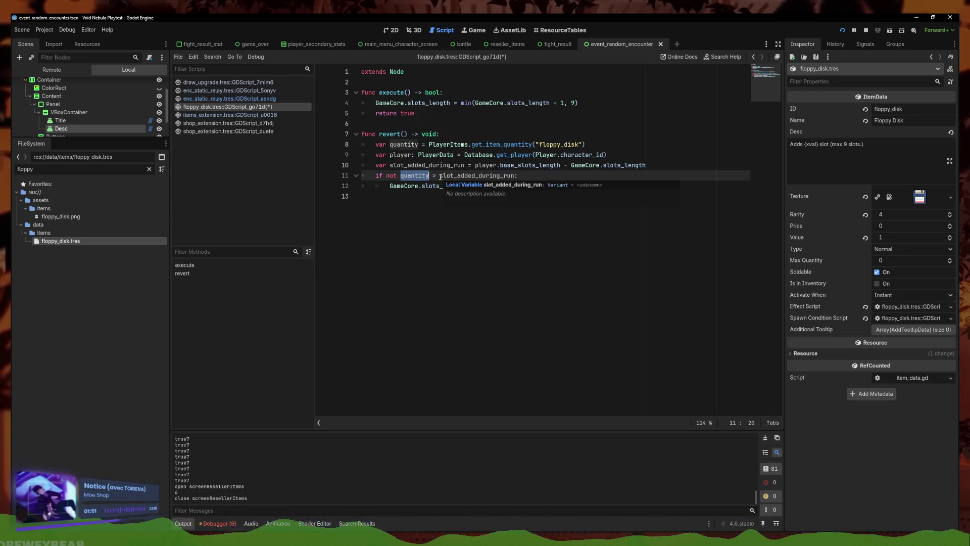
click(444, 176)
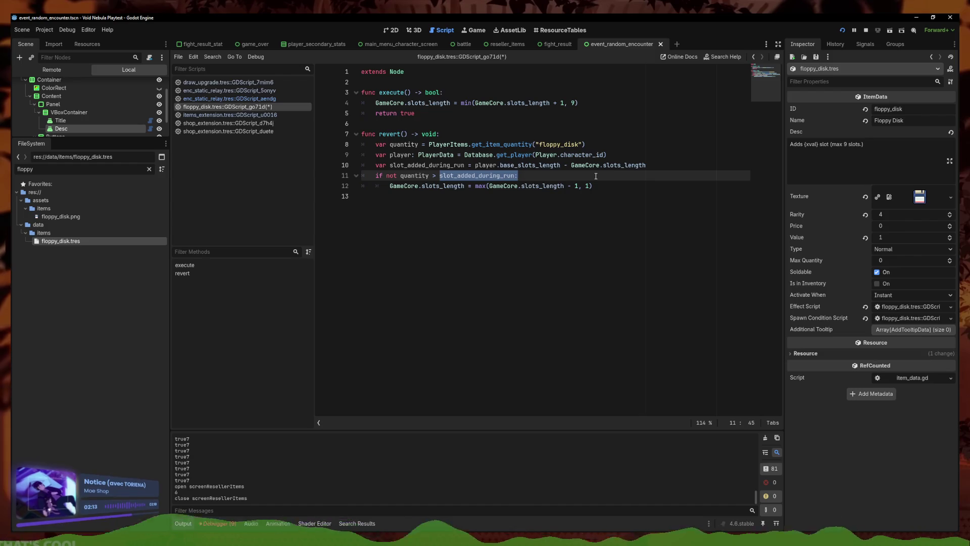
drag(649, 167, 571, 166)
- Delete the trailing GameCore.slots_length to reorder the subtraction, and save the floppy disk script
key(BackSpace)
text(GameCore.slots_length -)
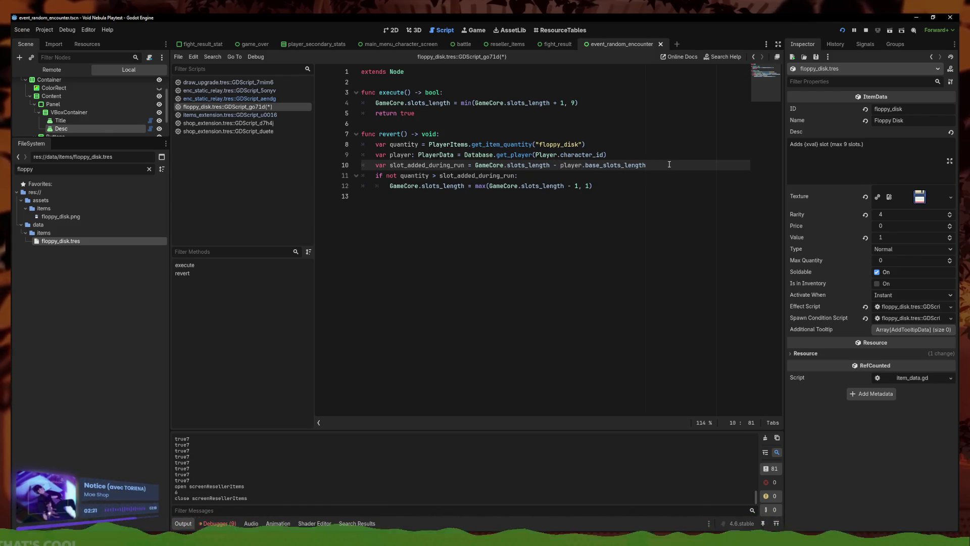
drag(518, 176, 356, 145)
right_click(245, 115)
click(258, 124)
click(557, 177)
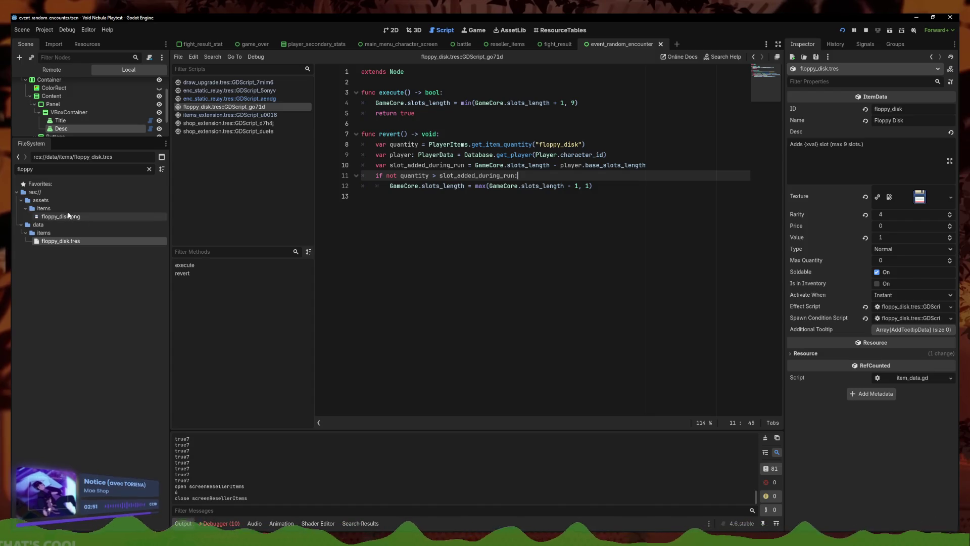
- Open faceless.tres via a 'face' filter and reset Base Items to a shop_extension element
double_click(56, 169)
text(face)
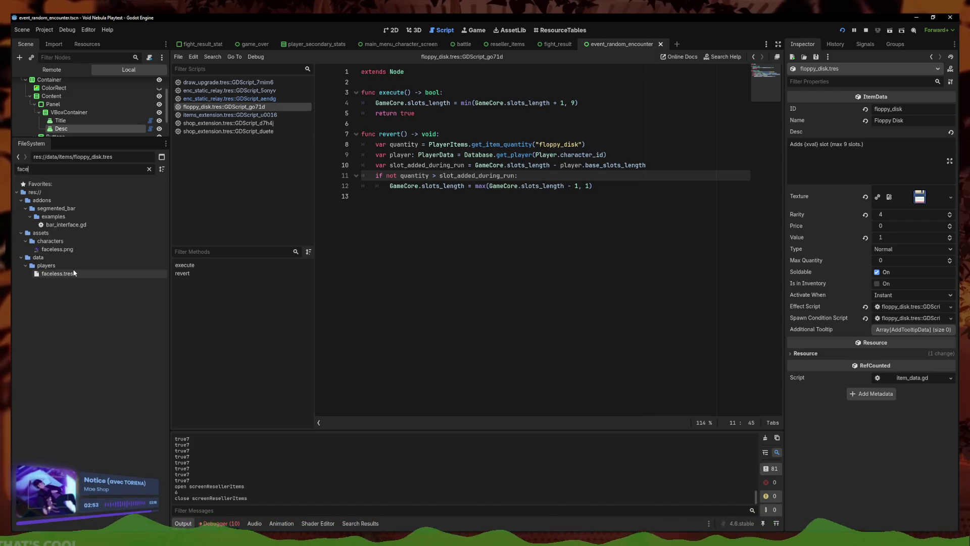
click(74, 273)
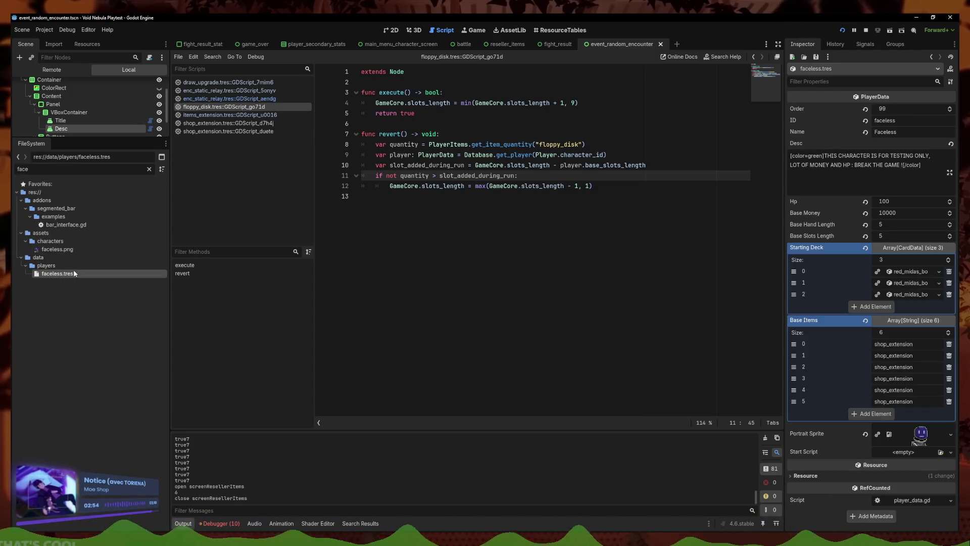
click(949, 344)
click(949, 344)
click(949, 344)
click(948, 344)
click(949, 344)
click(949, 344)
click(879, 344)
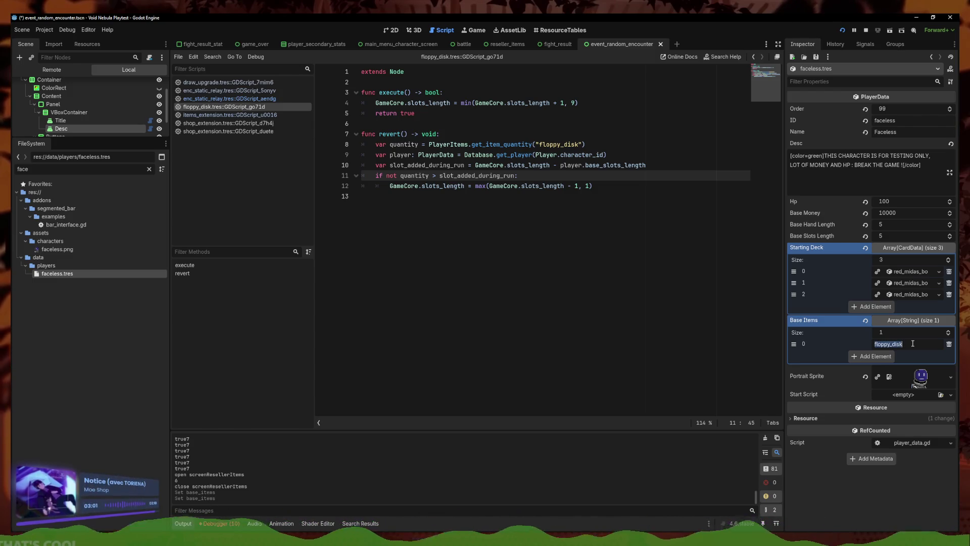
key(ctrl+z)
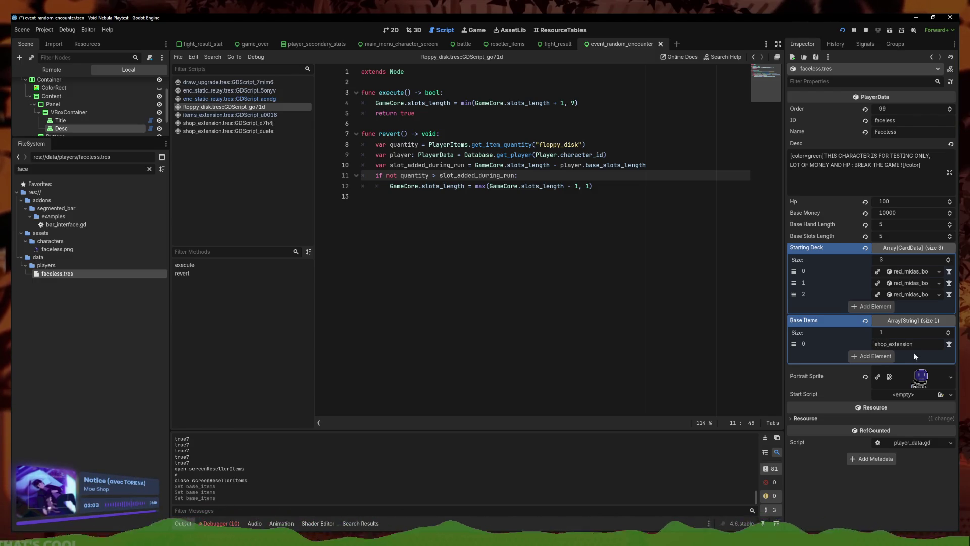
- Fill Base Items to nine entries, four shop_extension and five floppy_disk, save, and run the project
click(877, 357)
click(879, 368)
click(879, 379)
click(880, 391)
click(880, 403)
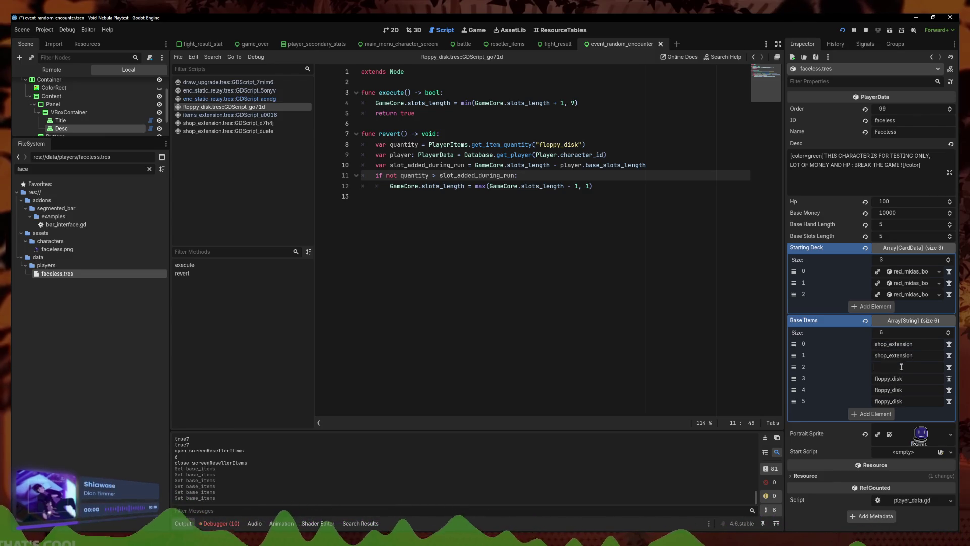
click(887, 417)
text(shop_extension)
click(883, 428)
text(floppy_disk)
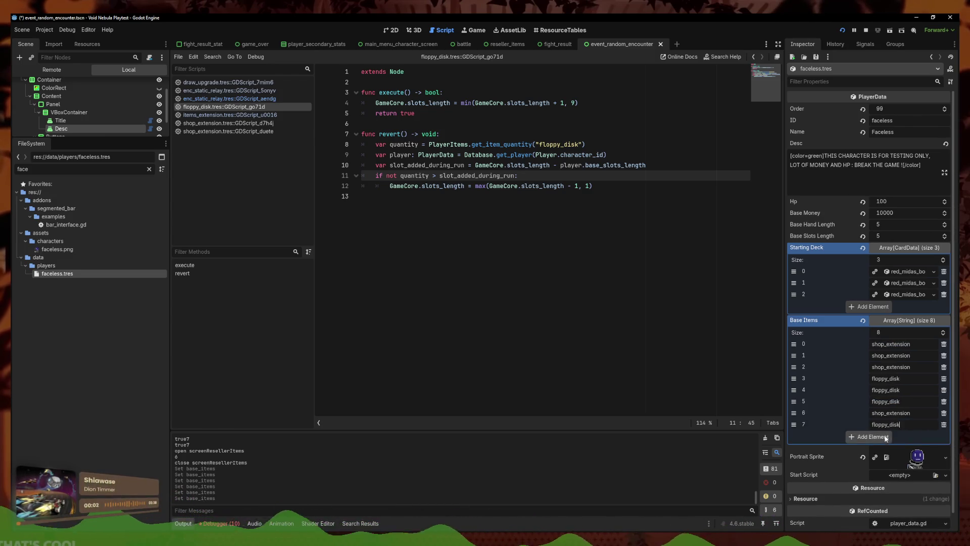
click(883, 437)
text(floppy_disk)
key(ctrl+s)
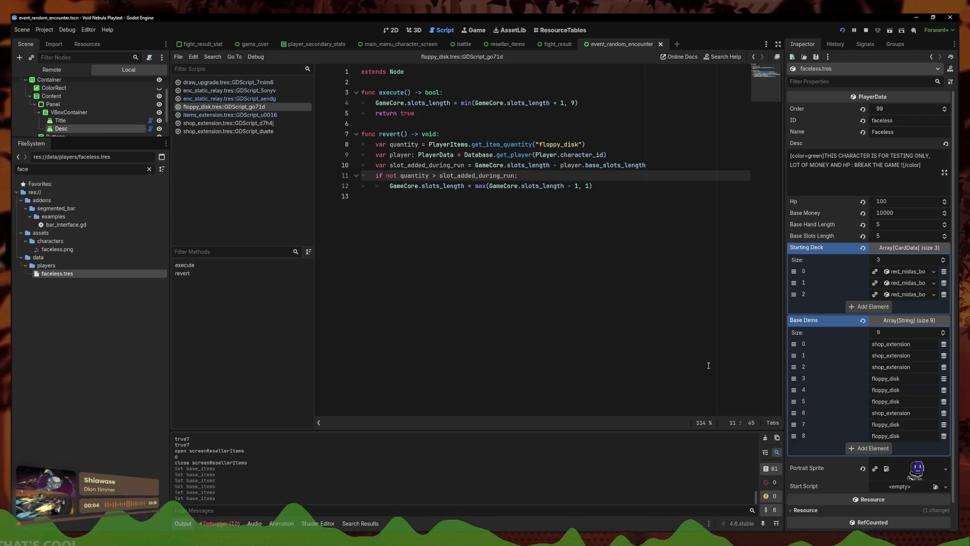
click(842, 31)
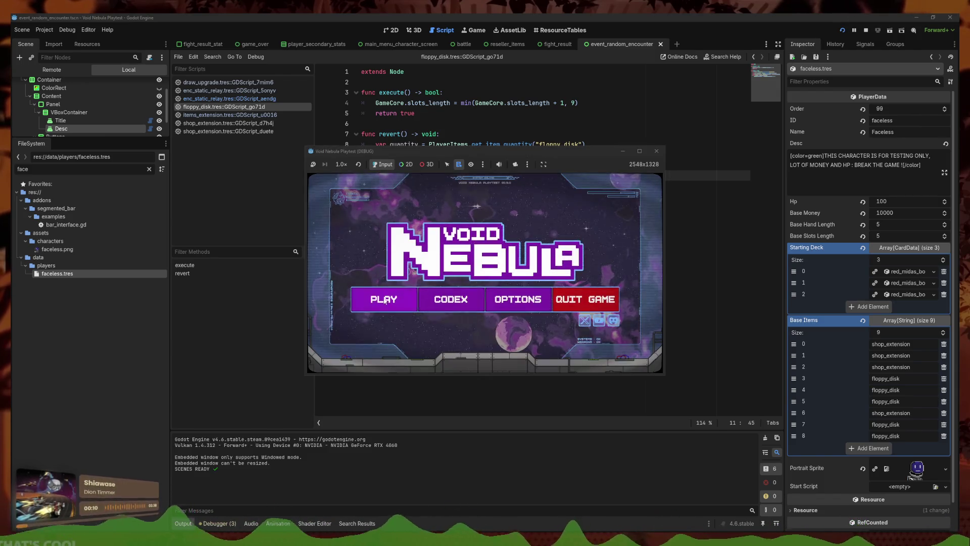
- Start a Faceless run, maximize the window, beat NEWBIE with Midas Bomb, and continue to the shop
click(385, 296)
click(479, 296)
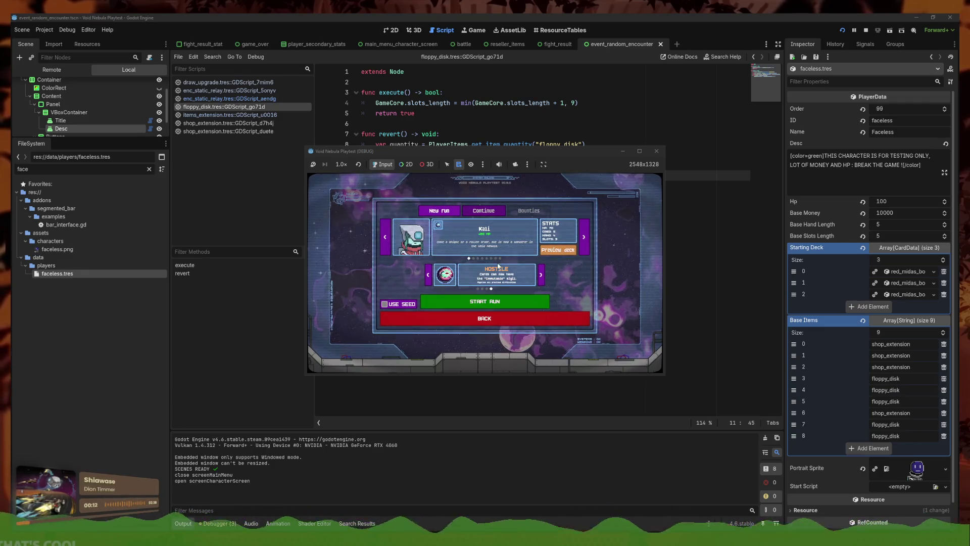
click(639, 151)
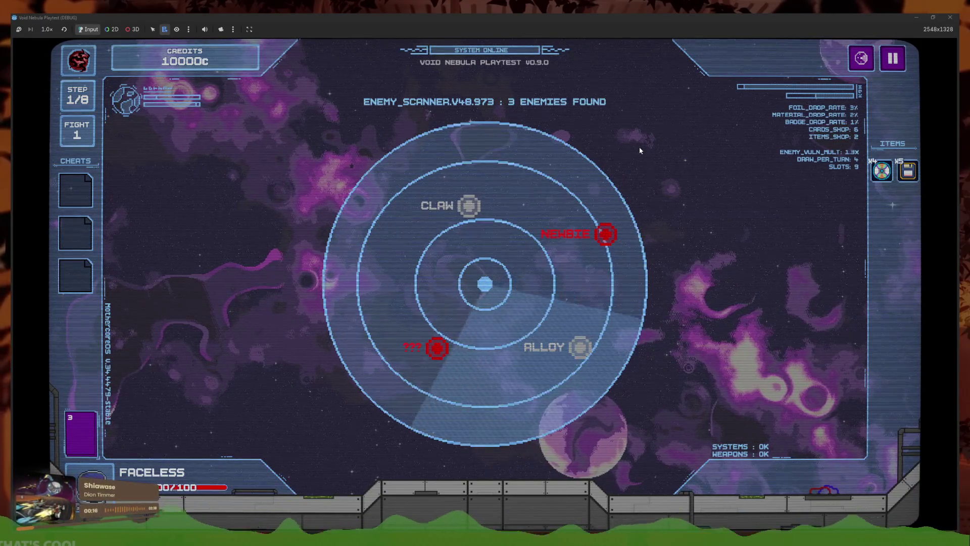
click(594, 228)
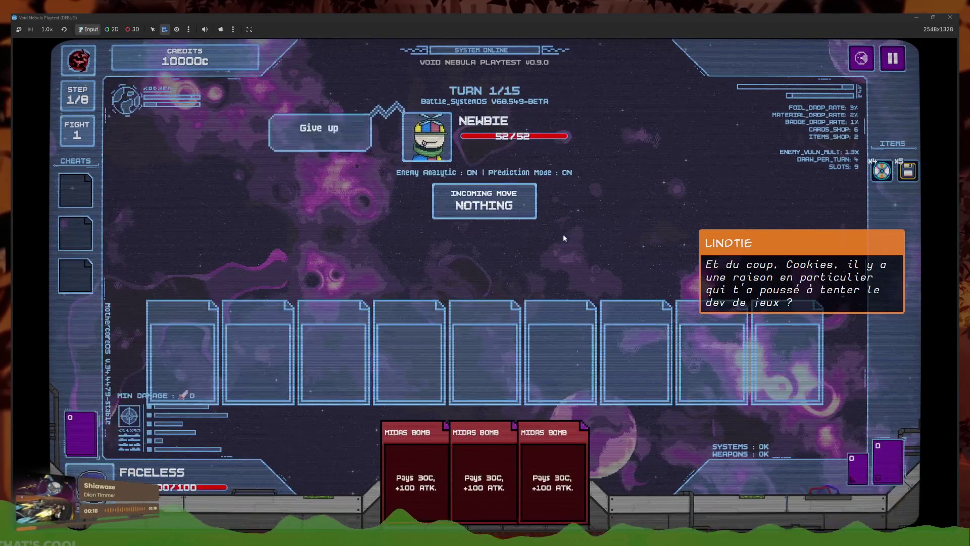
click(552, 470)
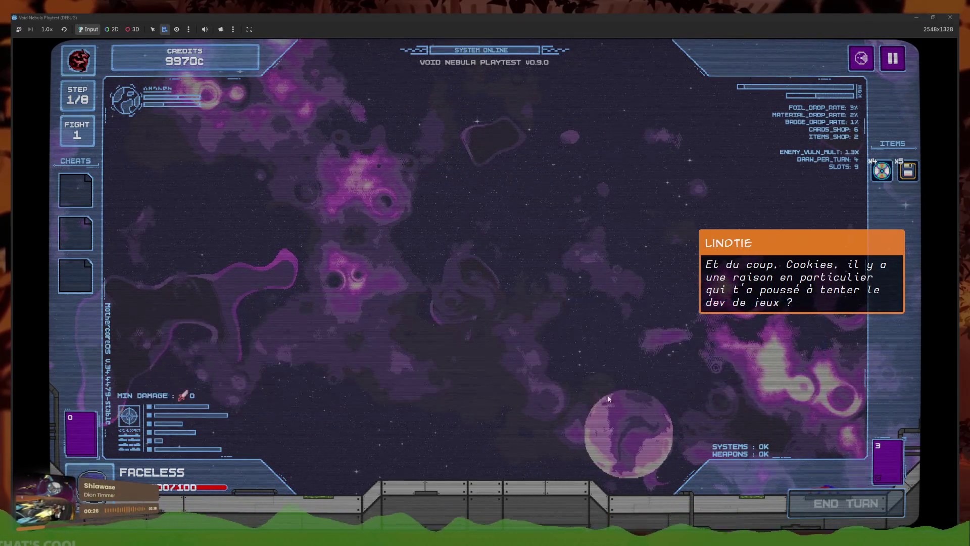
click(577, 398)
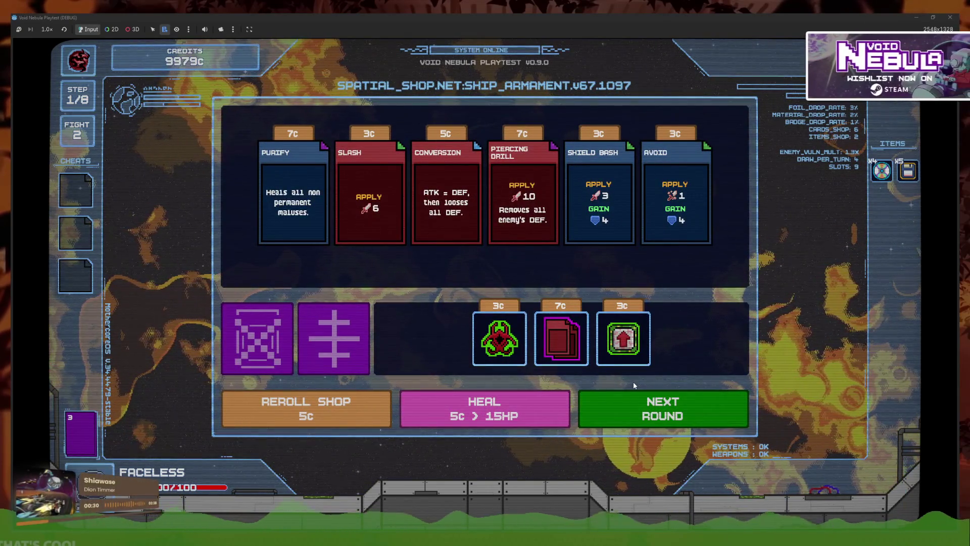
- Reroll the shop, buy the green-arrow item, and recycle it
click(328, 349)
click(328, 346)
click(321, 398)
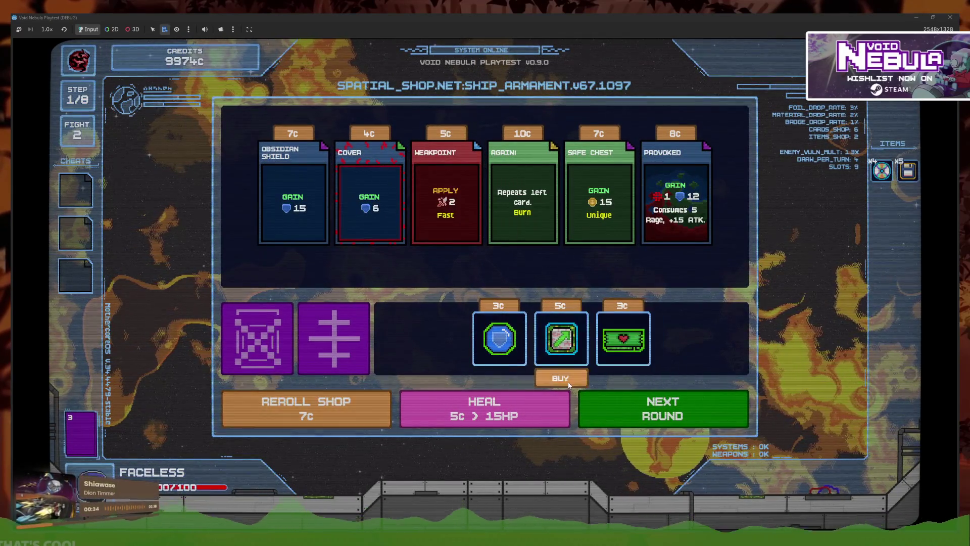
click(560, 338)
click(350, 359)
click(447, 256)
click(441, 338)
click(514, 268)
click(528, 353)
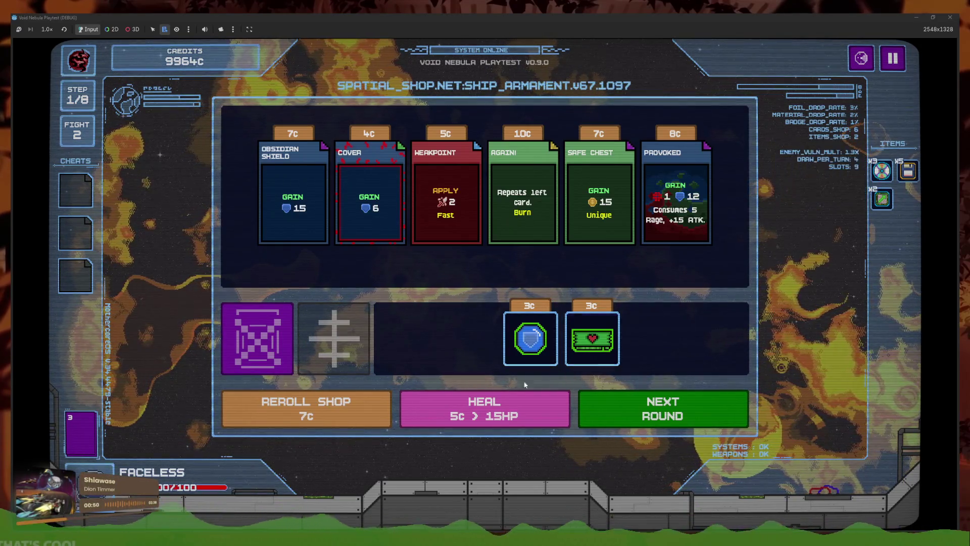
- Reroll the shop nine times, buy the third item, and play Midas Bomb next round
click(336, 400)
click(336, 399)
click(334, 402)
click(332, 404)
click(331, 406)
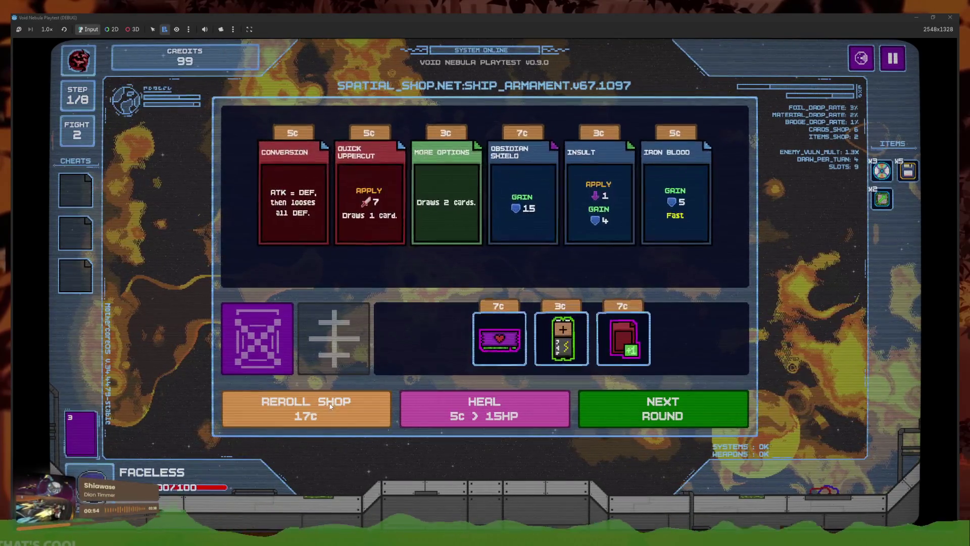
click(328, 405)
click(326, 404)
click(326, 405)
click(326, 405)
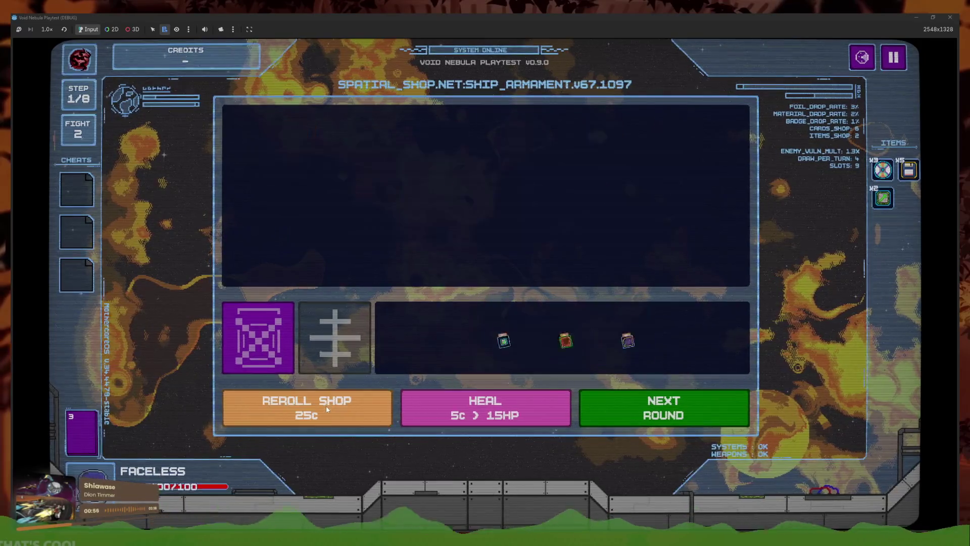
click(628, 340)
click(664, 407)
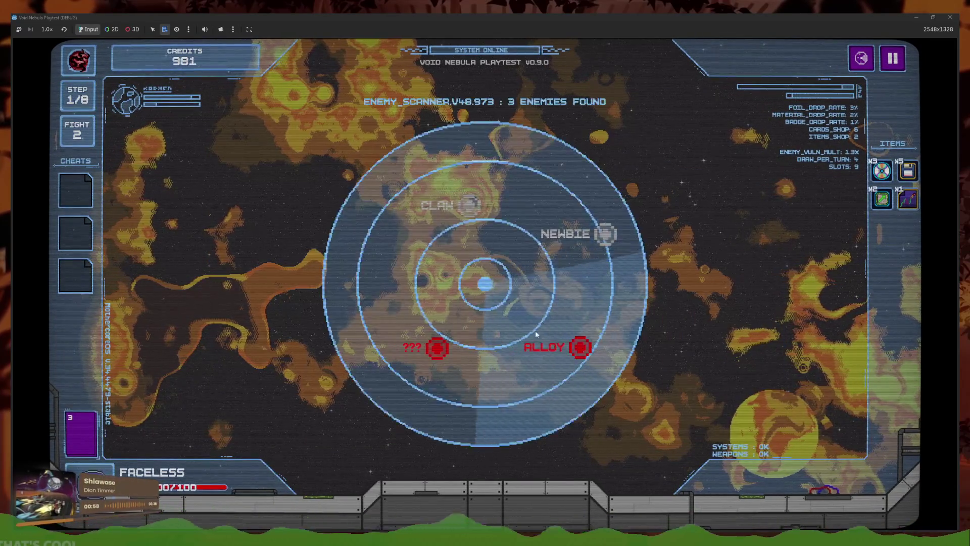
click(505, 440)
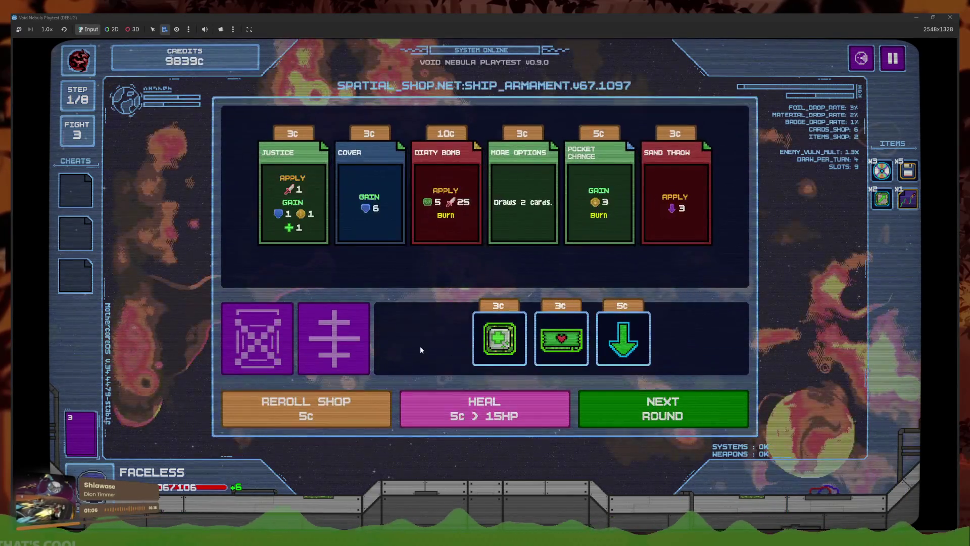
- Recycle the fourth item for 9c and restore the game window to a smaller size
click(364, 351)
click(567, 251)
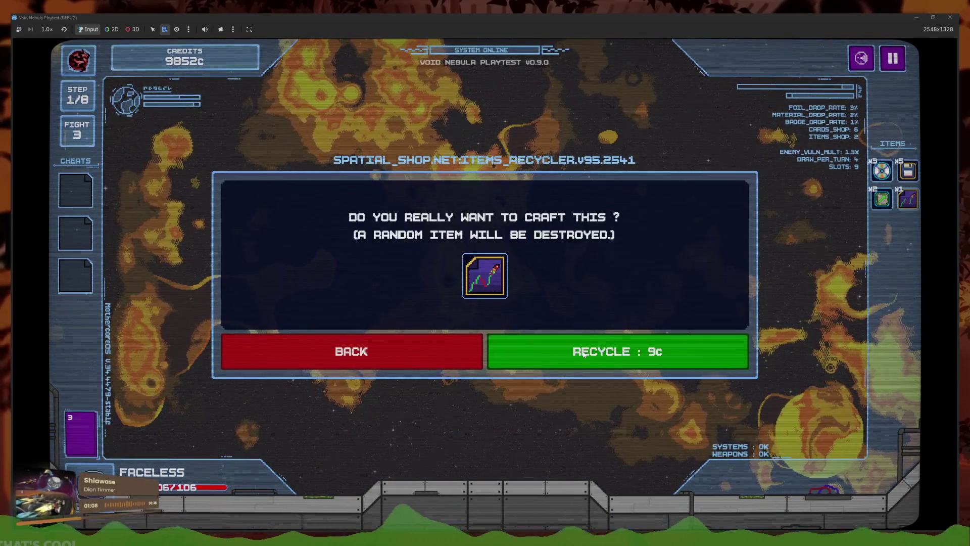
click(383, 349)
click(569, 255)
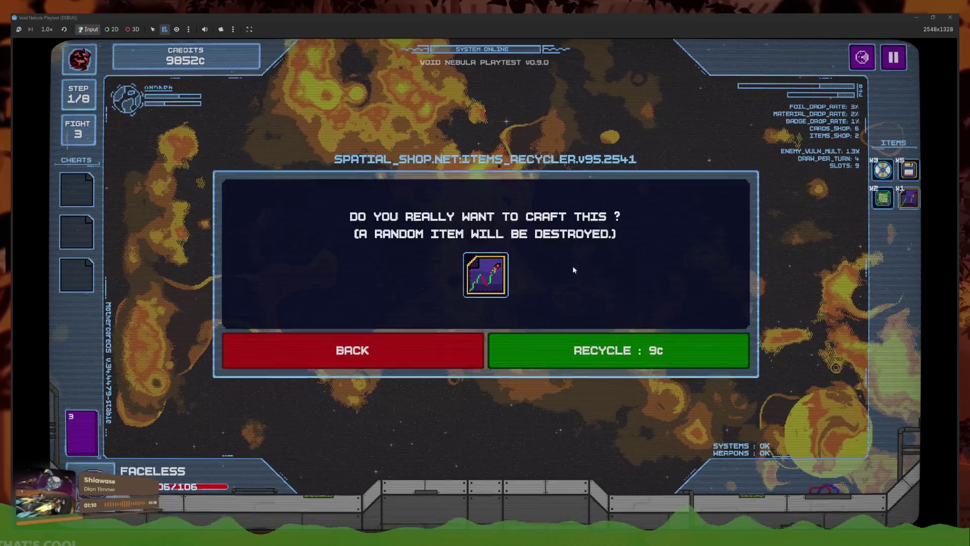
click(599, 350)
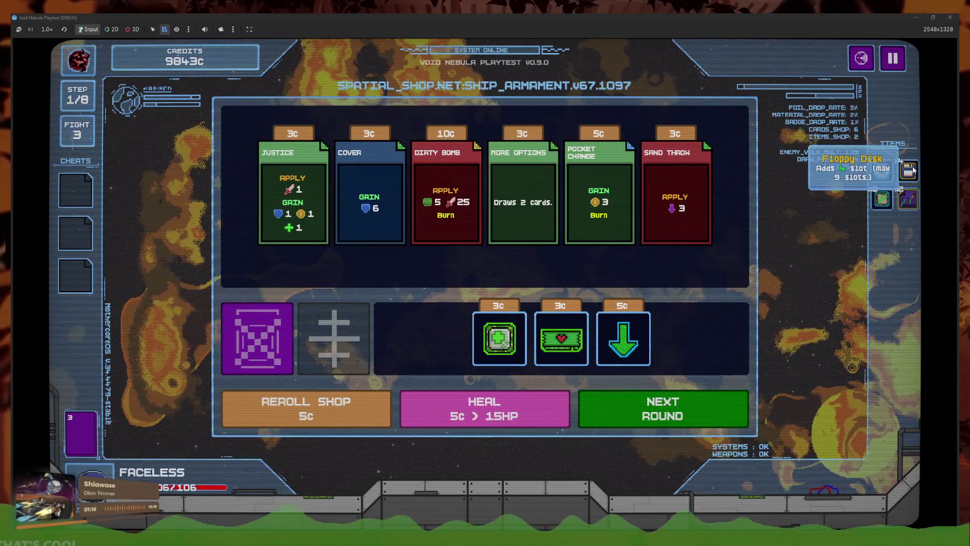
mouse_move(506, 17)
mouse_down()
mouse_move(693, 174)
mouse_move(569, 193)
mouse_up()
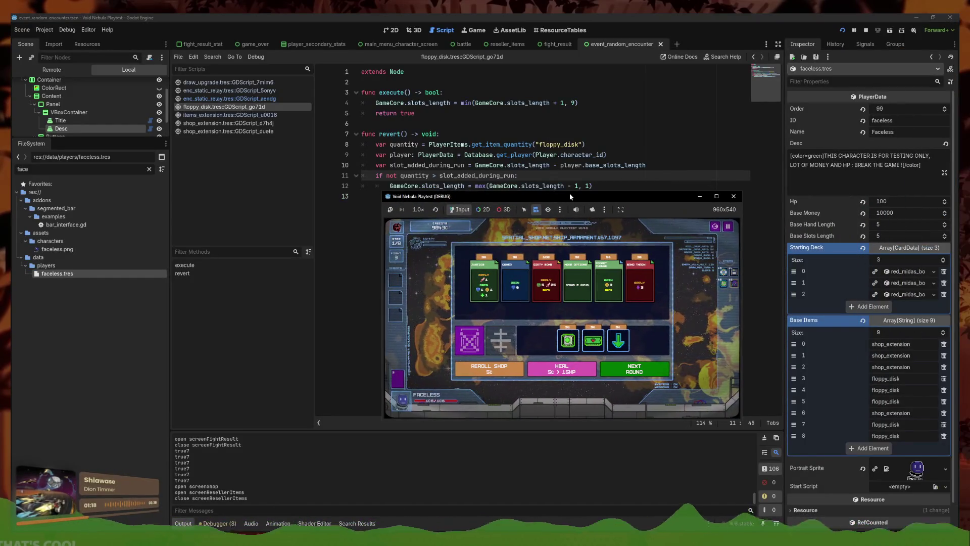
- Maximize the game window and beat CLAW by playing a Midas Bomb and ending the turn
click(717, 196)
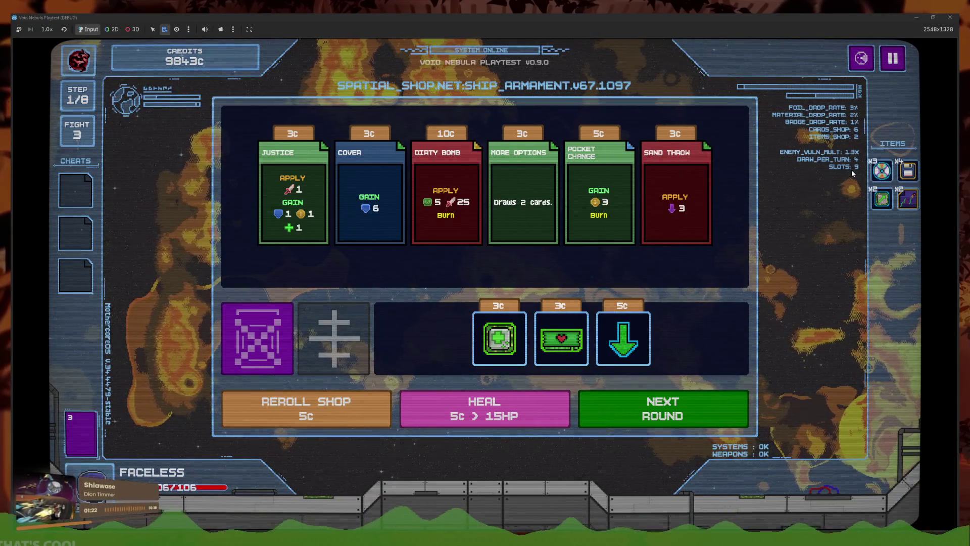
click(663, 408)
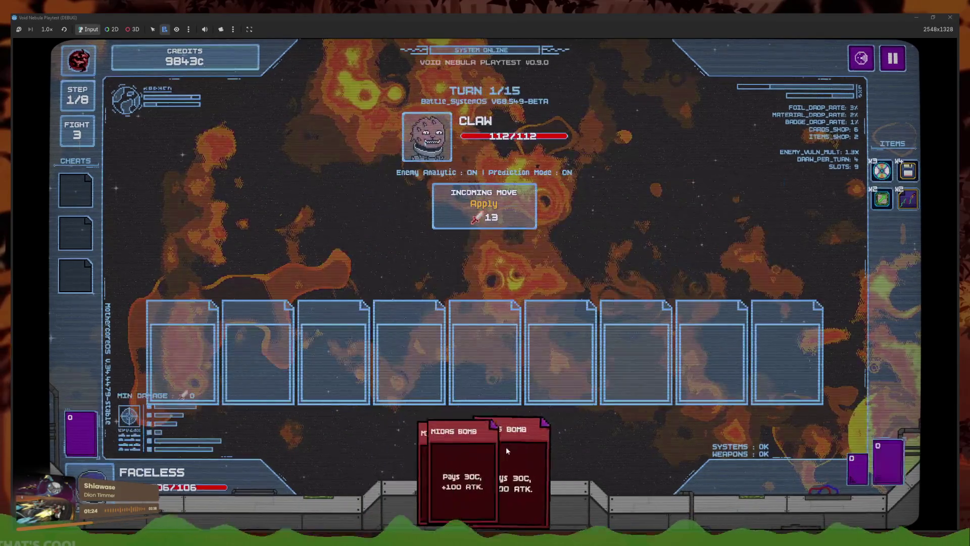
click(505, 447)
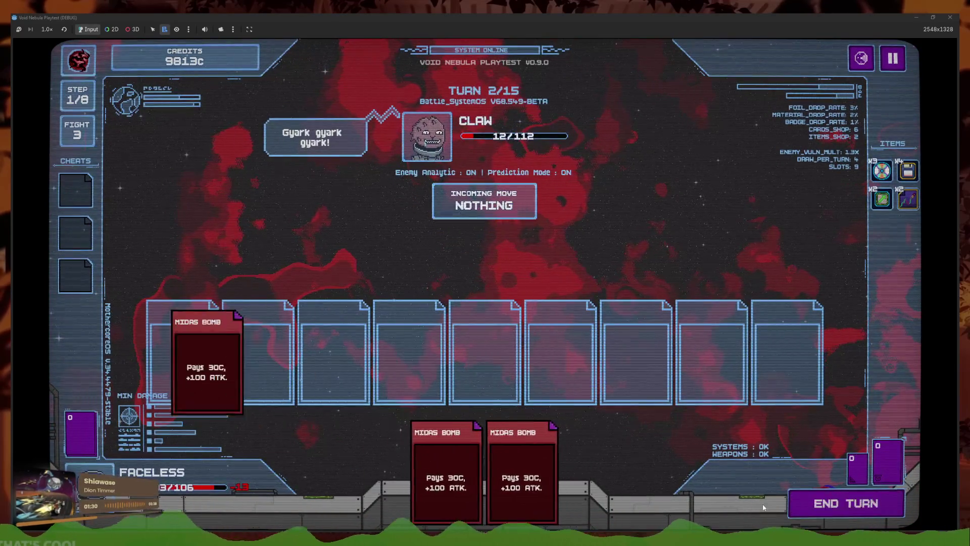
click(799, 504)
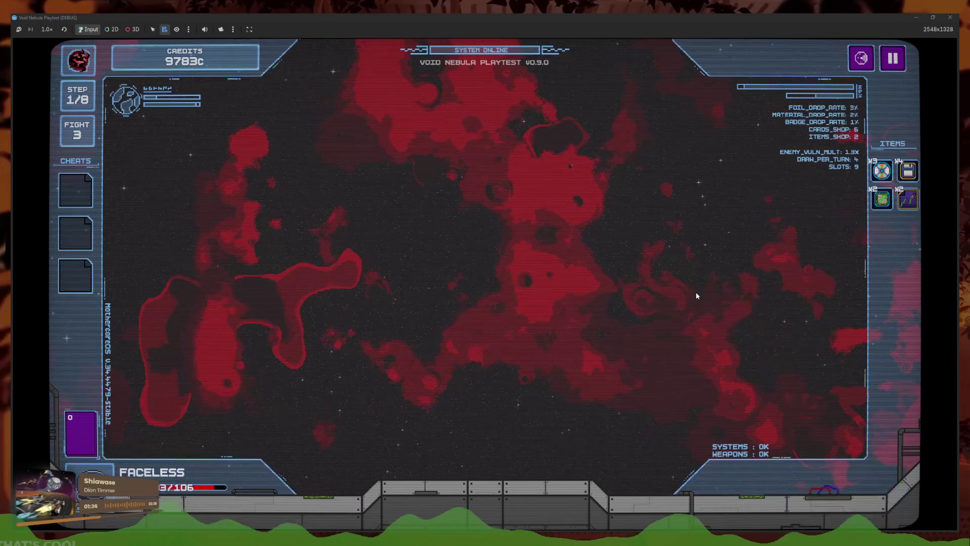
- Collect the fight rewards and reroll the shop offers about twenty times
click(552, 393)
click(554, 371)
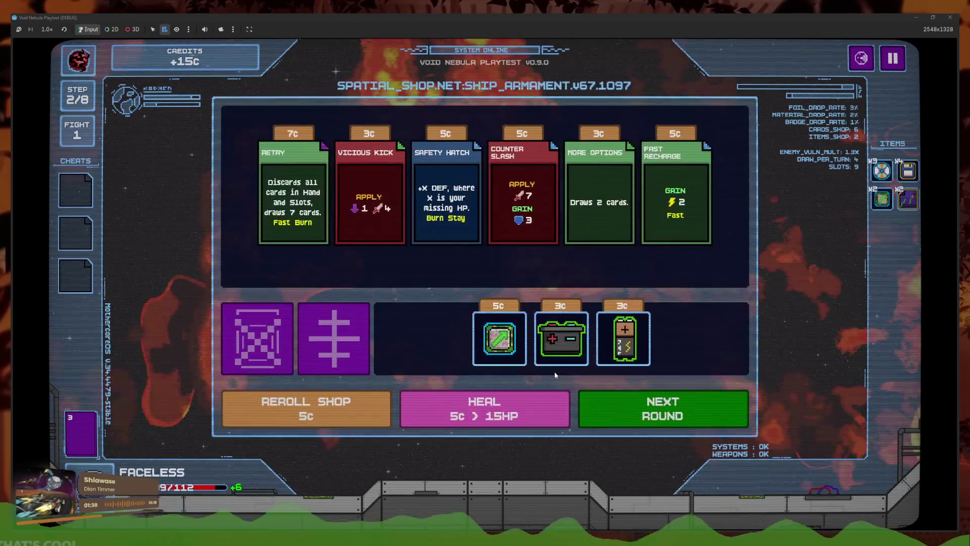
click(327, 417)
click(328, 417)
click(327, 417)
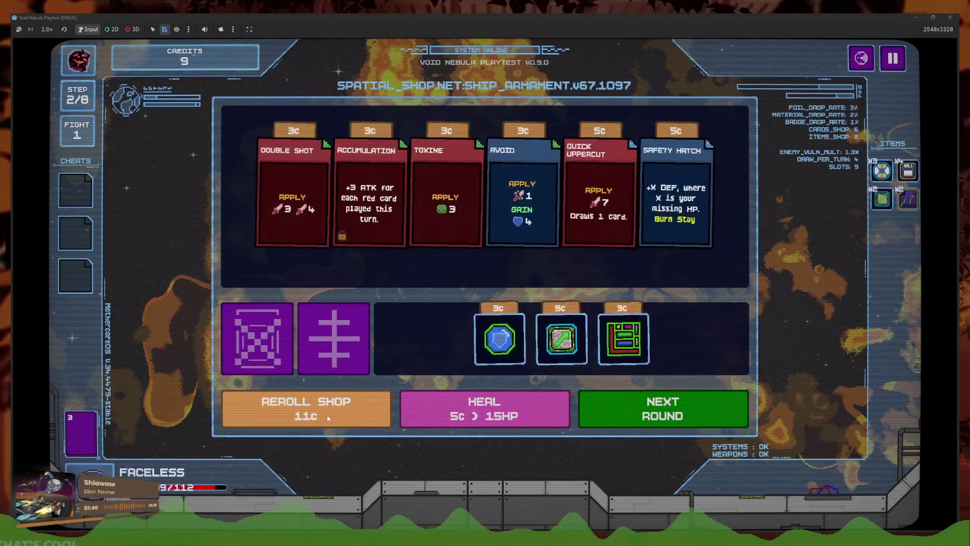
click(327, 418)
click(327, 418)
click(328, 417)
click(327, 416)
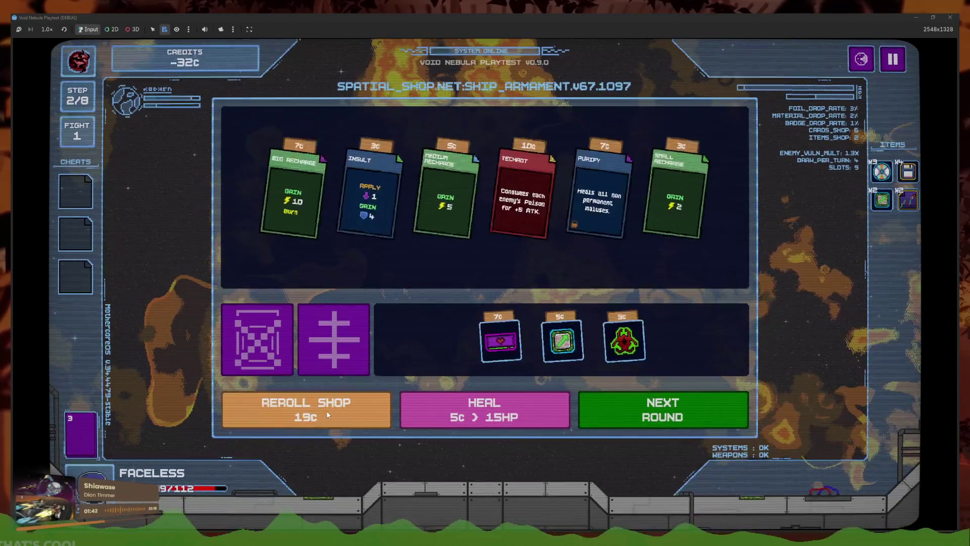
click(326, 414)
click(321, 405)
click(320, 405)
click(322, 407)
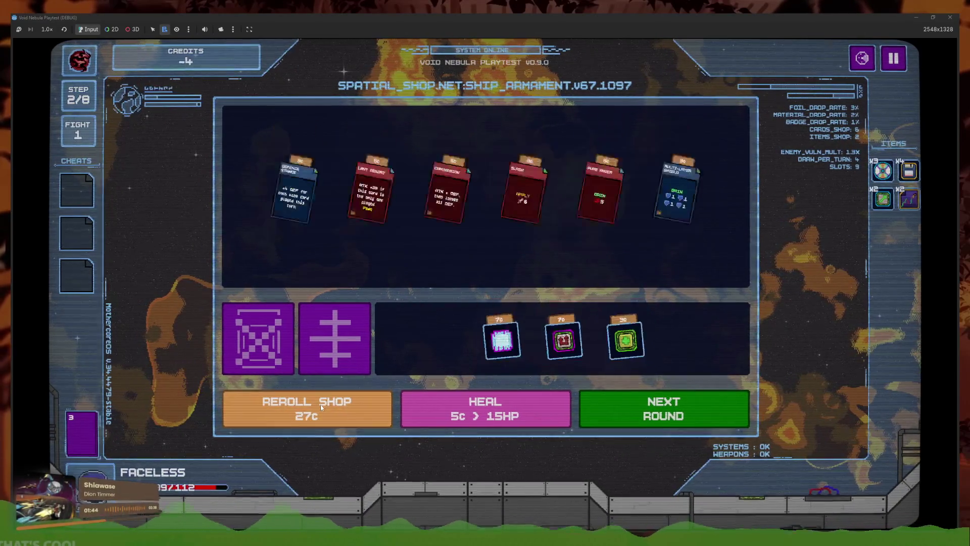
click(321, 406)
click(320, 406)
click(320, 407)
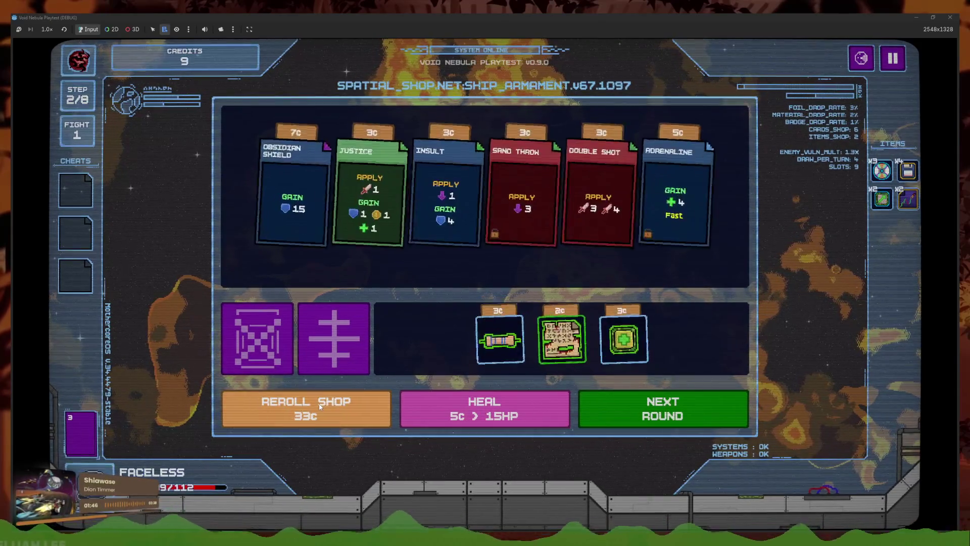
click(320, 407)
click(324, 410)
click(330, 414)
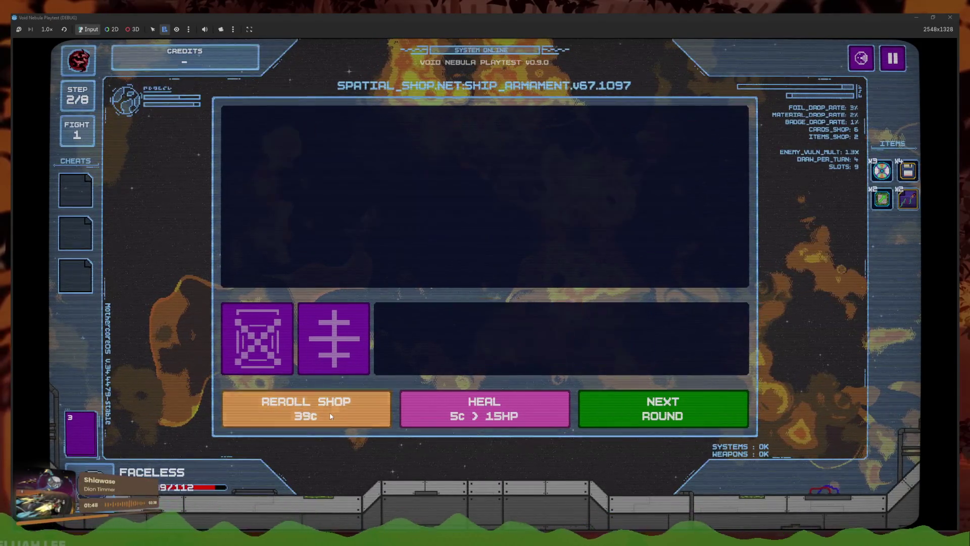
click(329, 413)
click(327, 412)
click(327, 411)
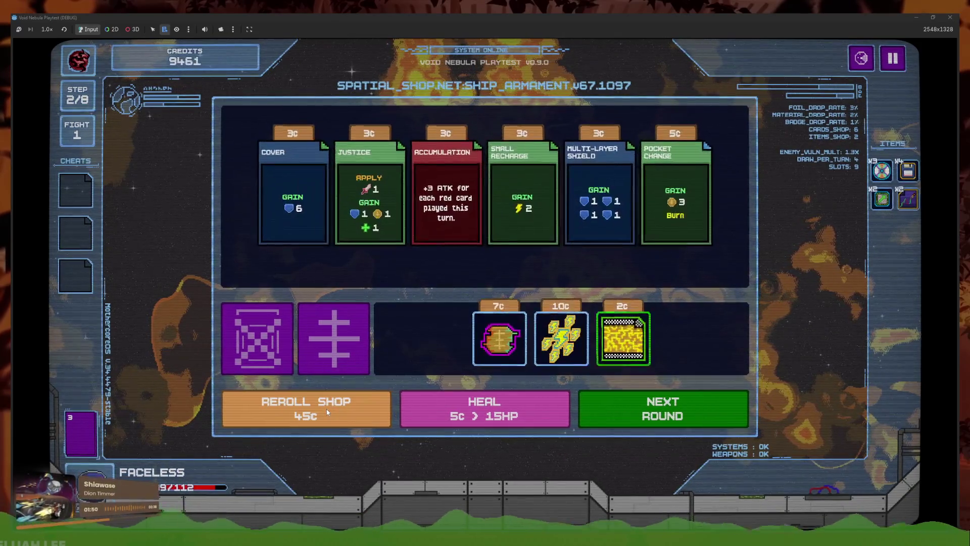
- Buy the 10c lightning item and recycle the purple graph item for 9c
click(560, 339)
click(592, 253)
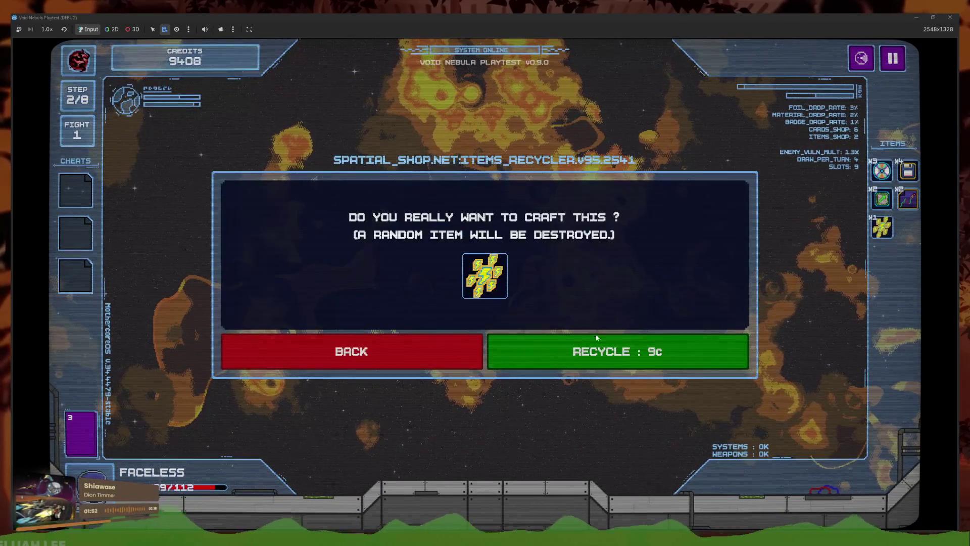
click(471, 352)
click(536, 255)
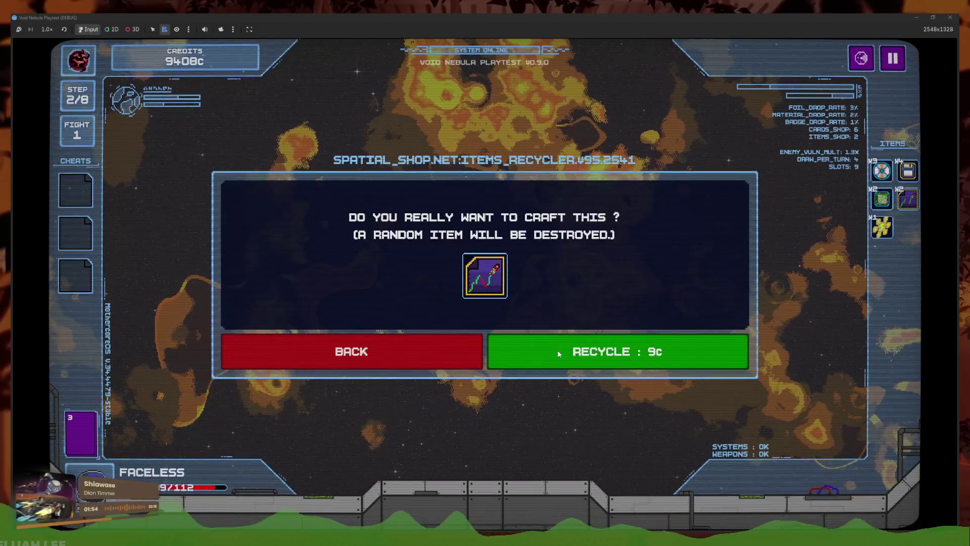
click(558, 353)
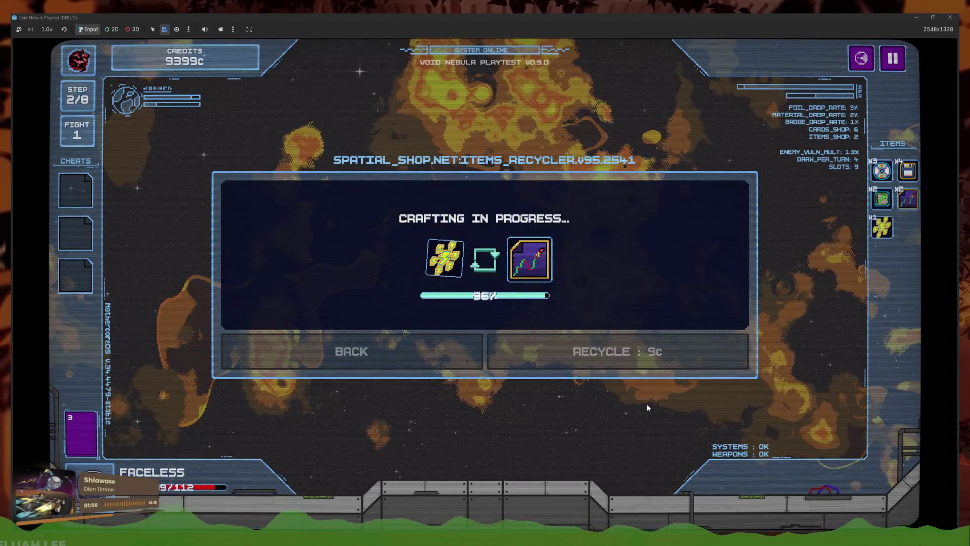
click(632, 411)
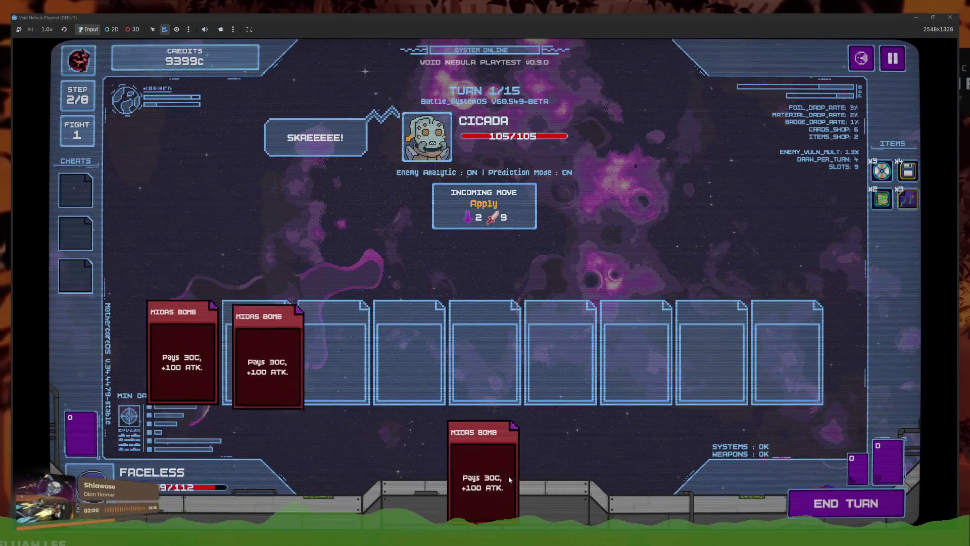
- Start the next round and win it by playing two Midas Bomb cards
mouse_move(908, 201)
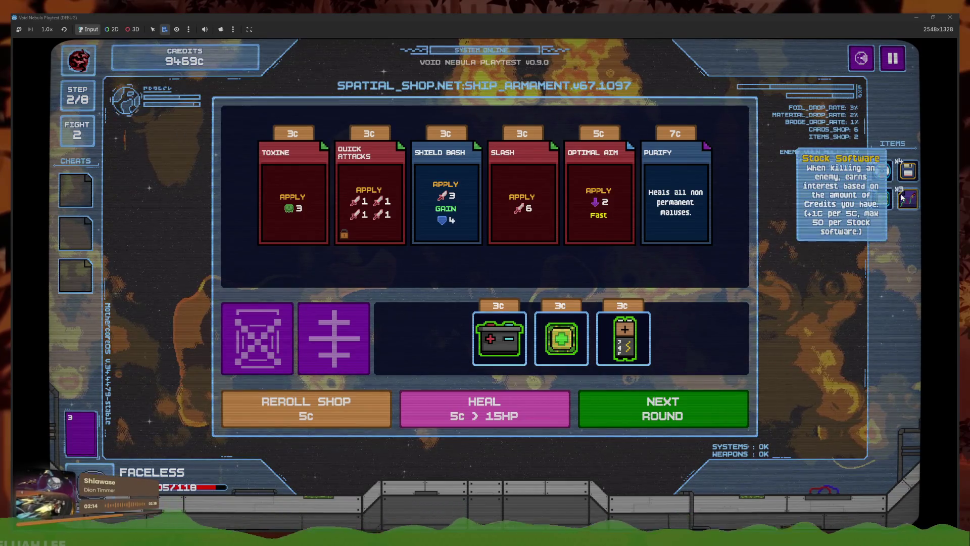
click(612, 410)
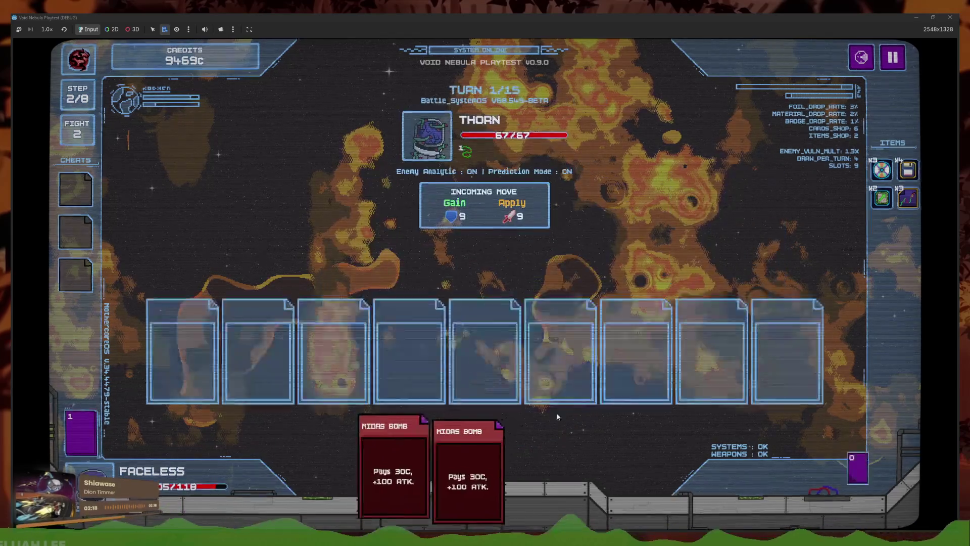
click(533, 450)
click(503, 455)
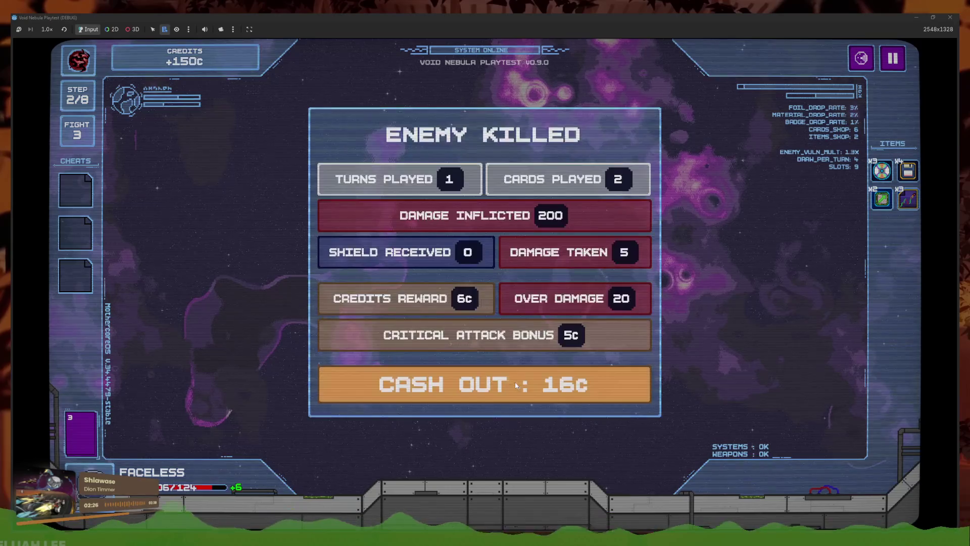
- Cash out, recycle an item for 9c, and stop the playtest with F8
click(325, 375)
click(325, 375)
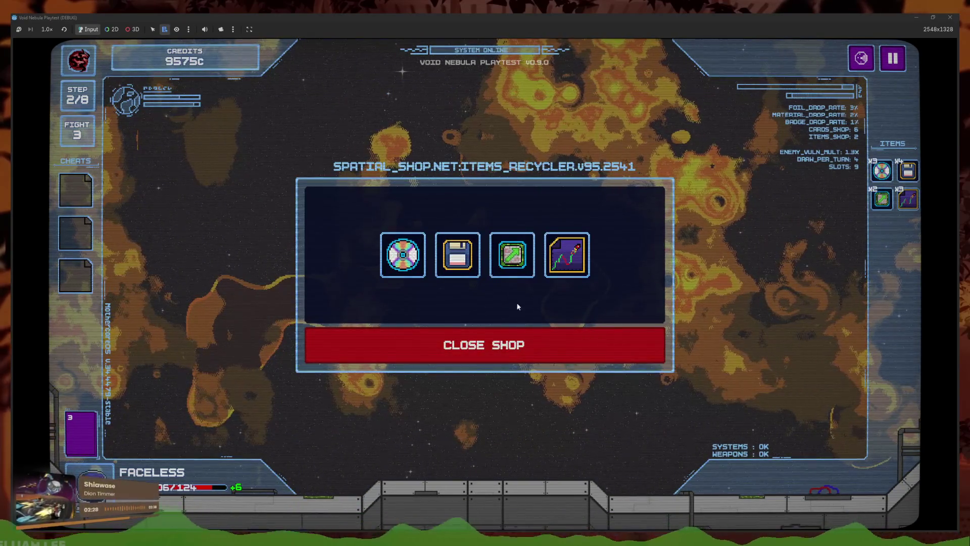
click(576, 259)
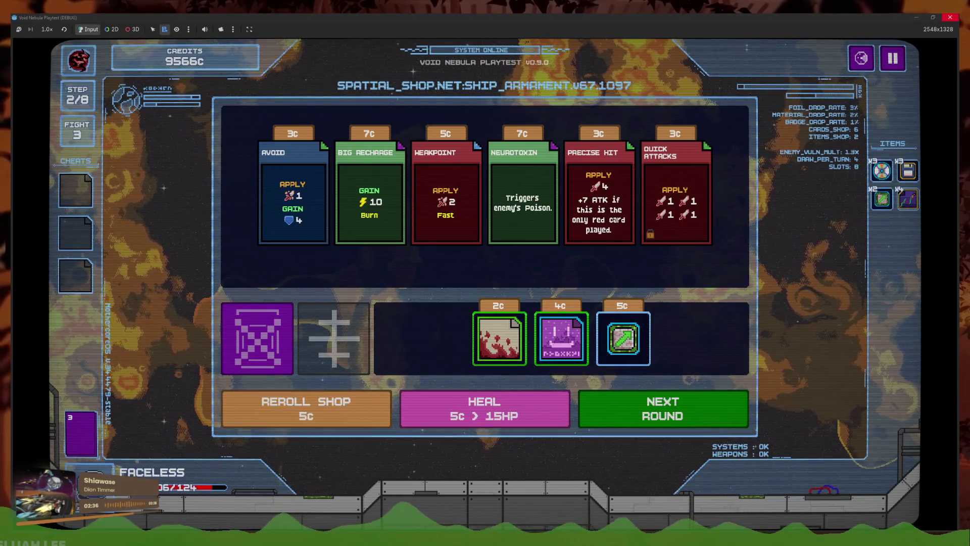
key(F8)
- Select floppy_disk's three revert setup lines and open draw_upgrade.tres via the FileSystem filter
drag(645, 165, 362, 144)
key(ctrl+c)
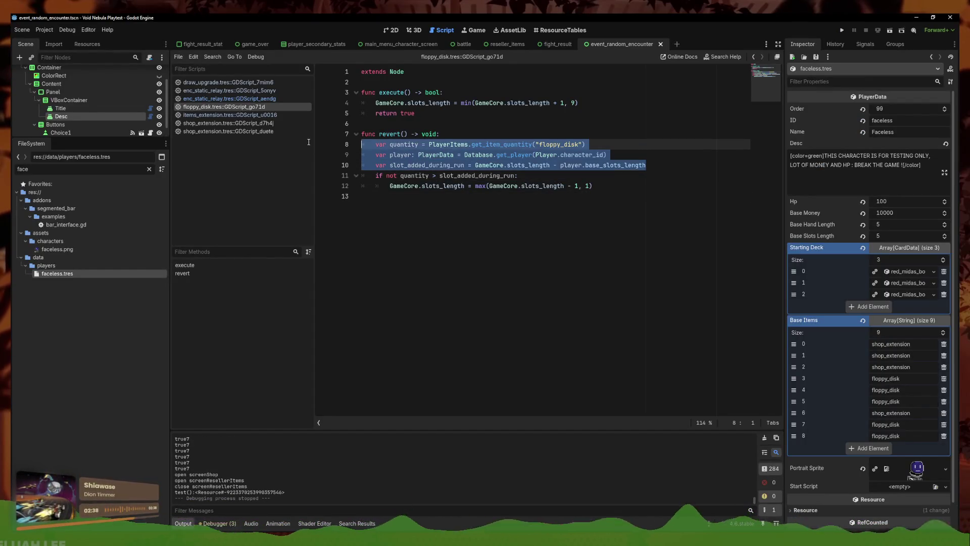
double_click(23, 168)
text(hand)
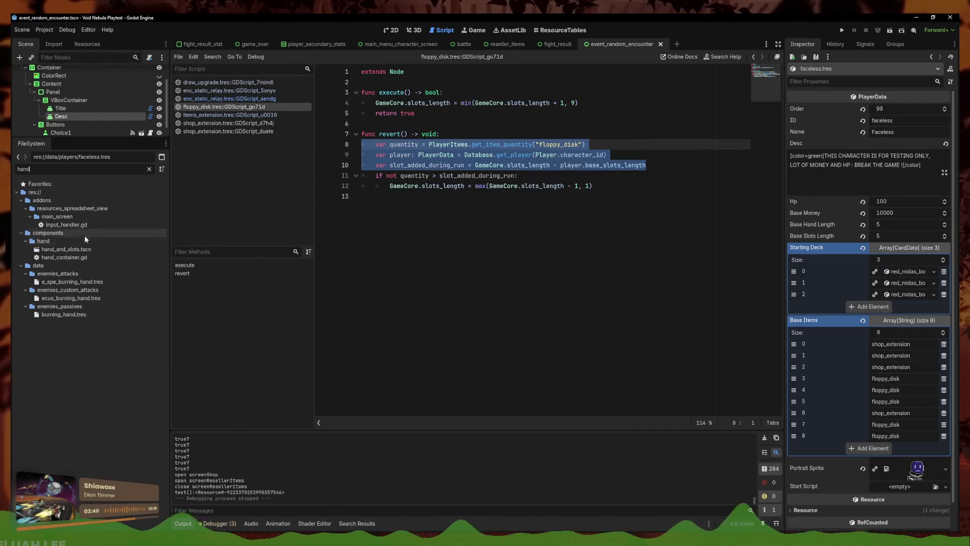
key(ctrl+a)
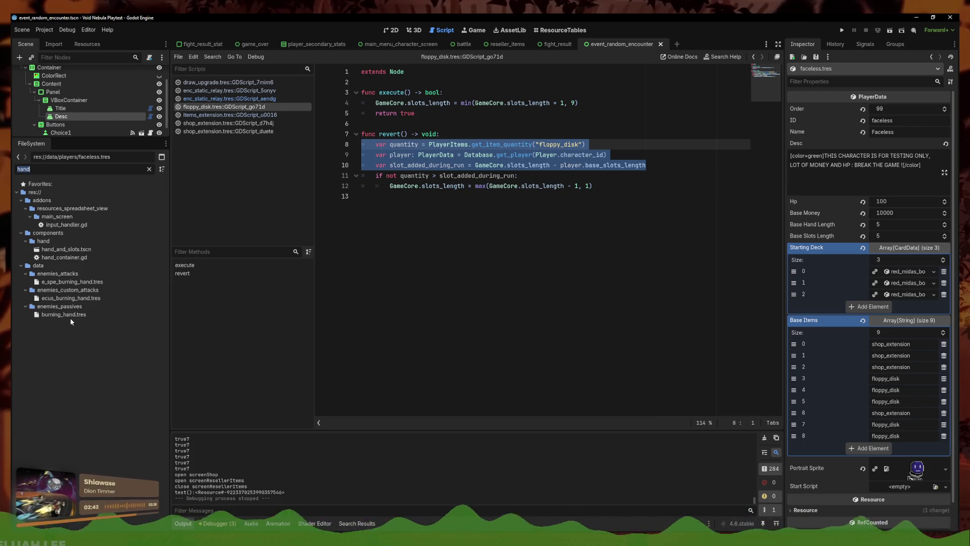
text(draw)
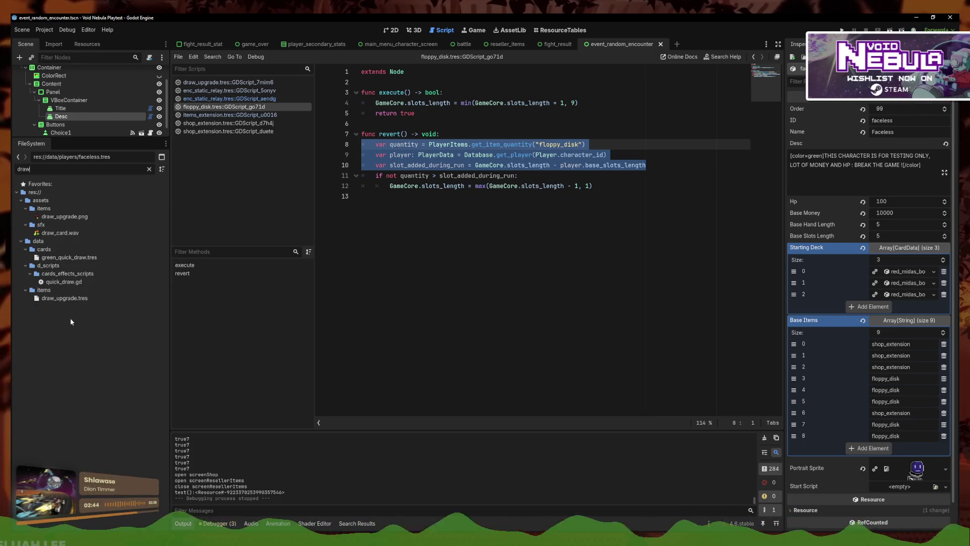
click(71, 298)
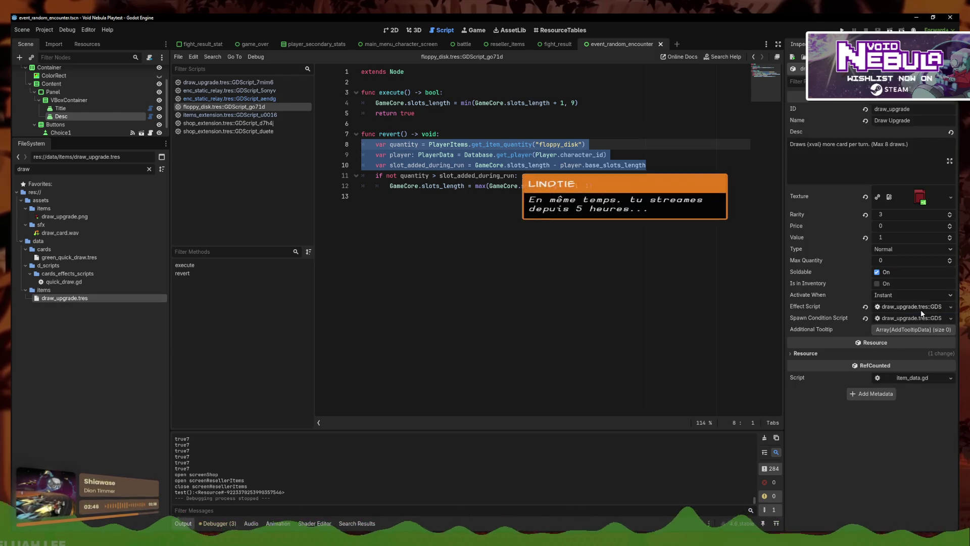
- In draw_upgrade's effect script, replace the quantity line with the pasted lines and fix indentation
click(626, 159)
drag(589, 145, 366, 144)
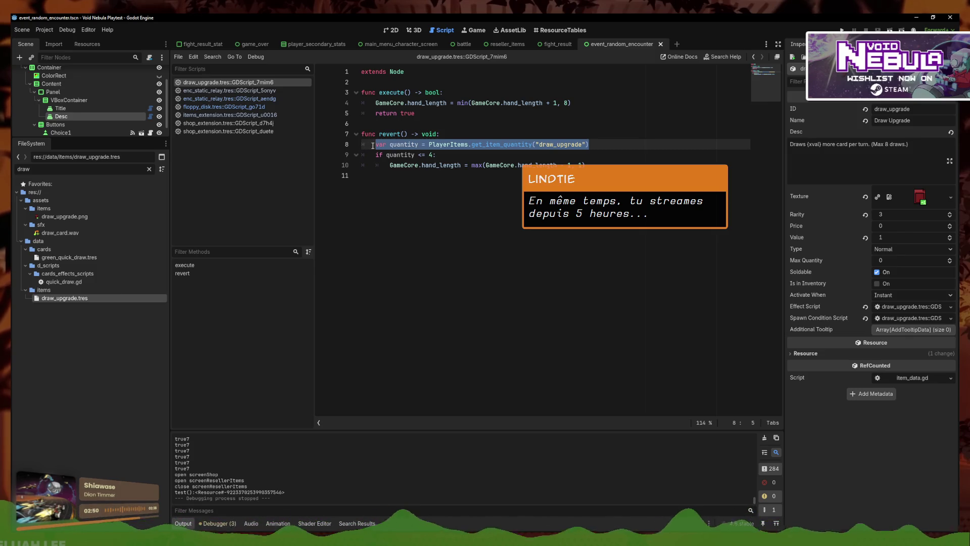
key(ctrl+v)
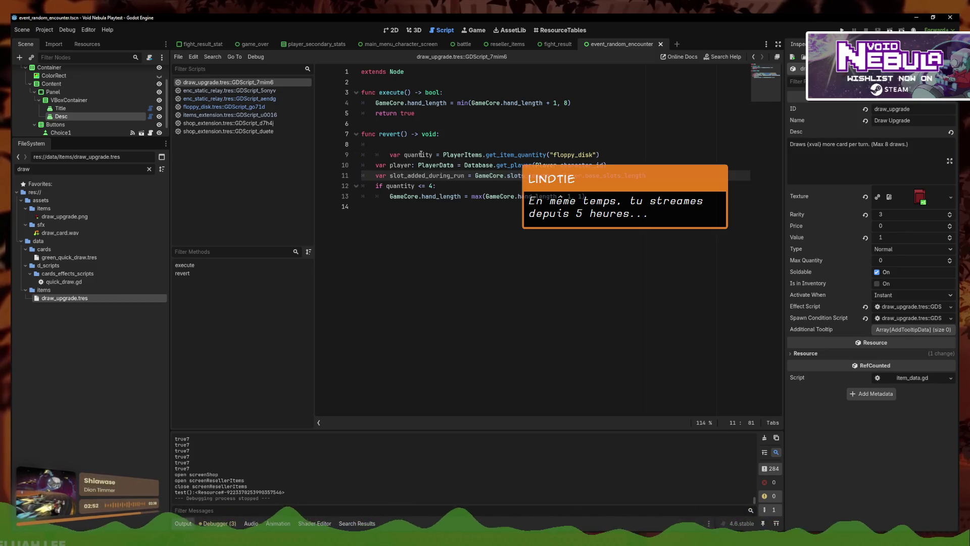
click(421, 154)
key(shift+Tab)
key(Up)
key(ctrl+shift+k)
click(435, 175)
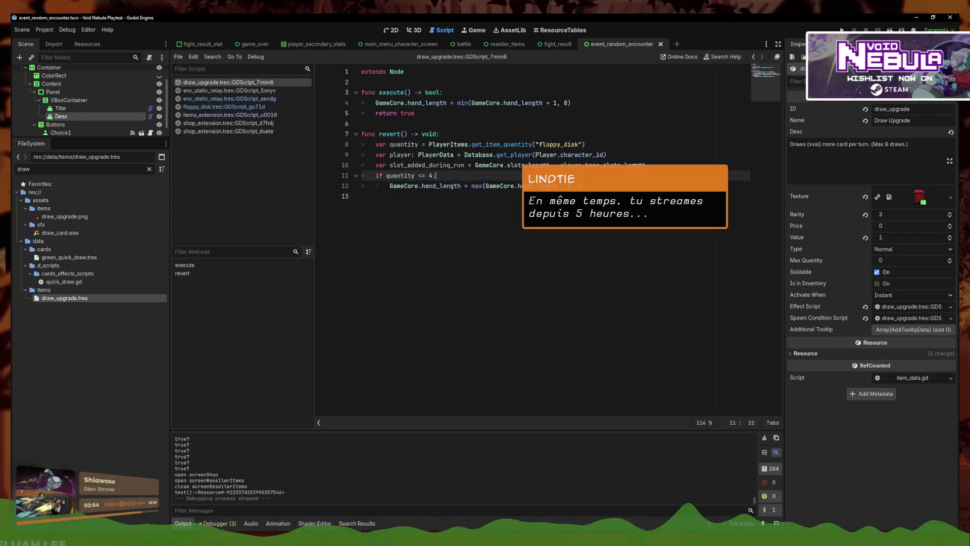
click(662, 152)
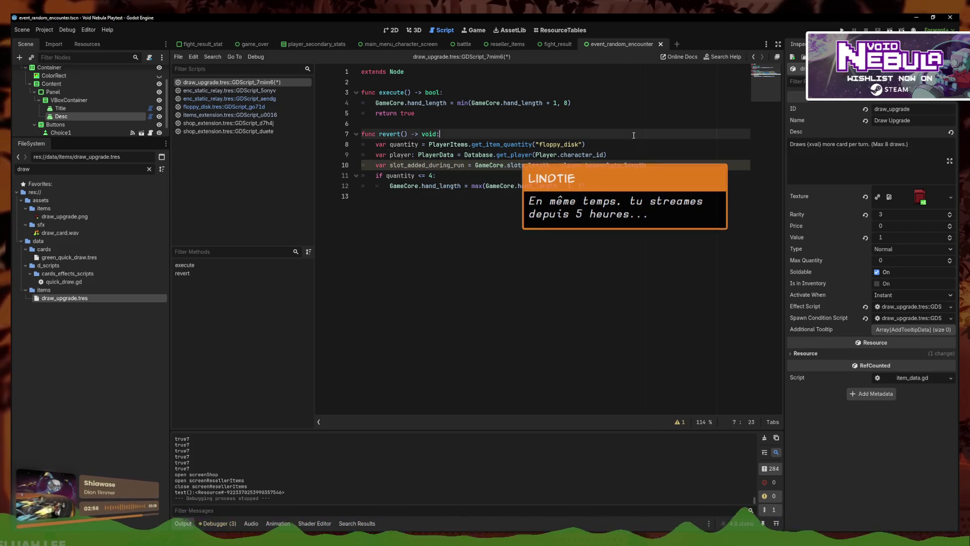
click(601, 147)
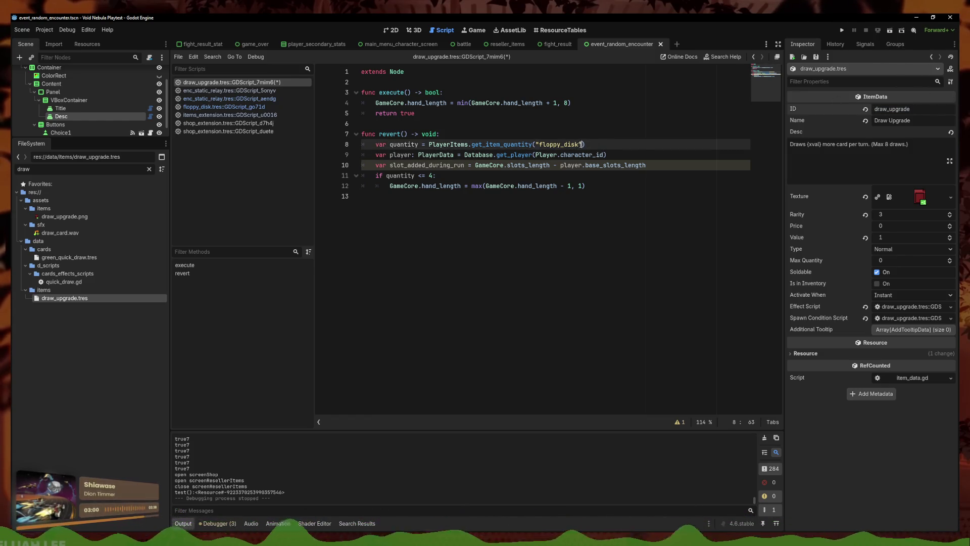
- Change floppy_disk to draw_upgrade in the quantity line on line 8
double_click(580, 144)
text(draw_upgrade)
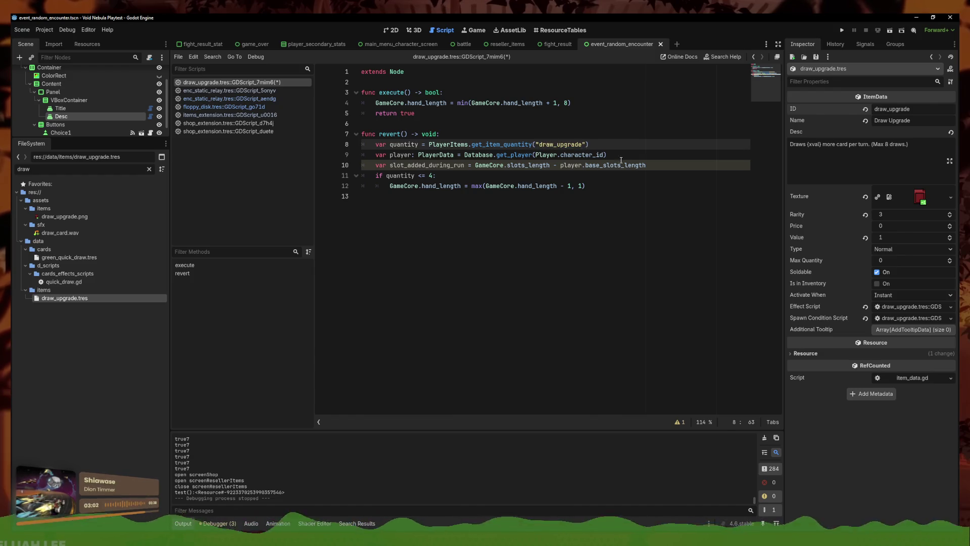
click(401, 176)
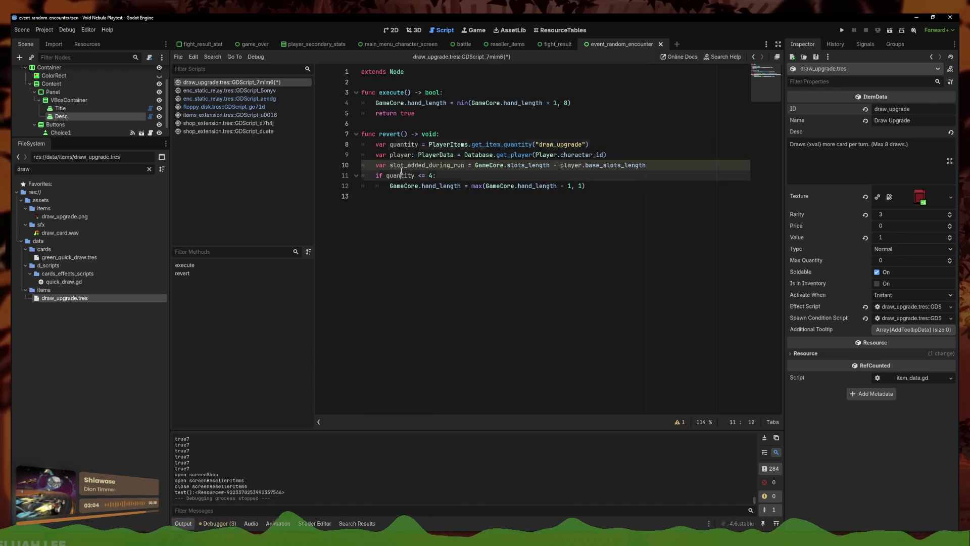
click(629, 180)
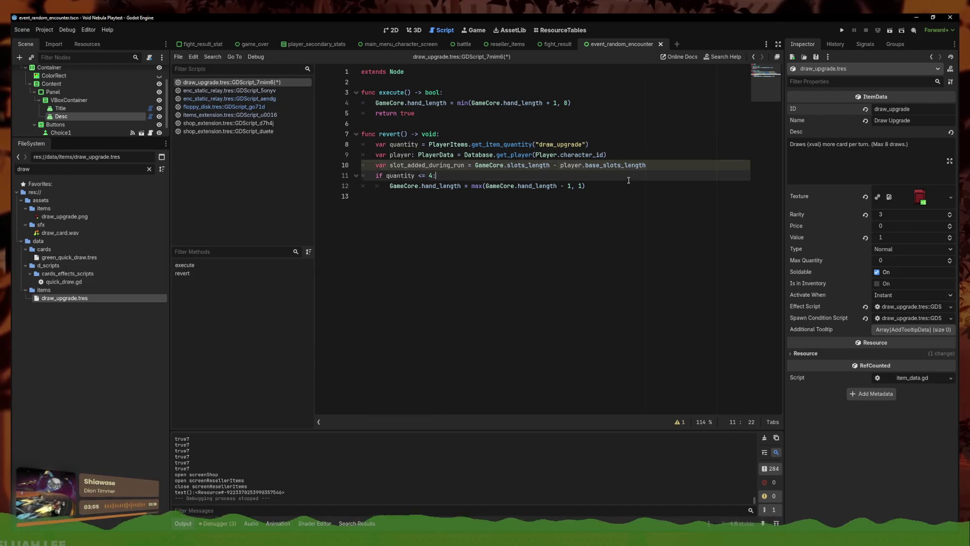
- Swap slots_length for hand_length and base_slots_length for base_hand_length, then open the shop_extension script
double_click(522, 165)
text(hand)
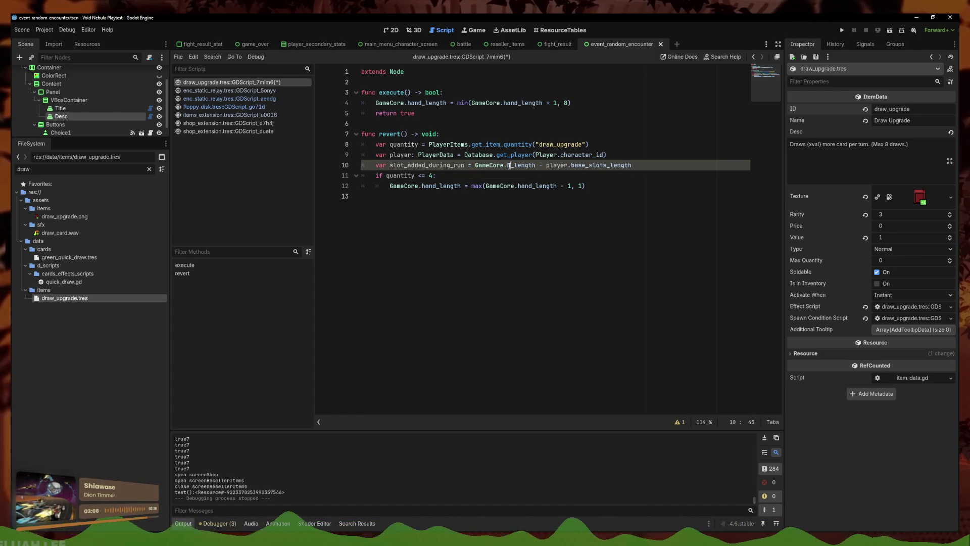
key(Return)
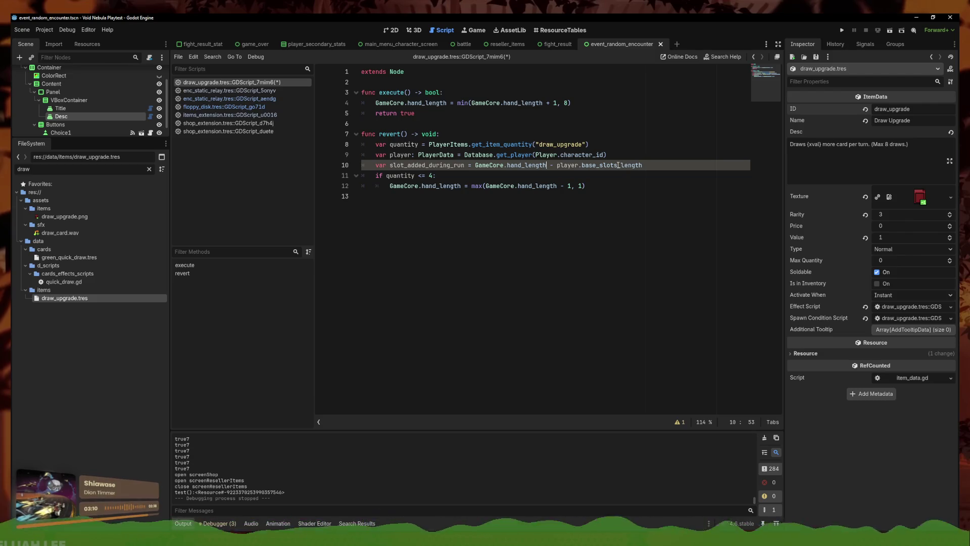
text(hand)
key(Return)
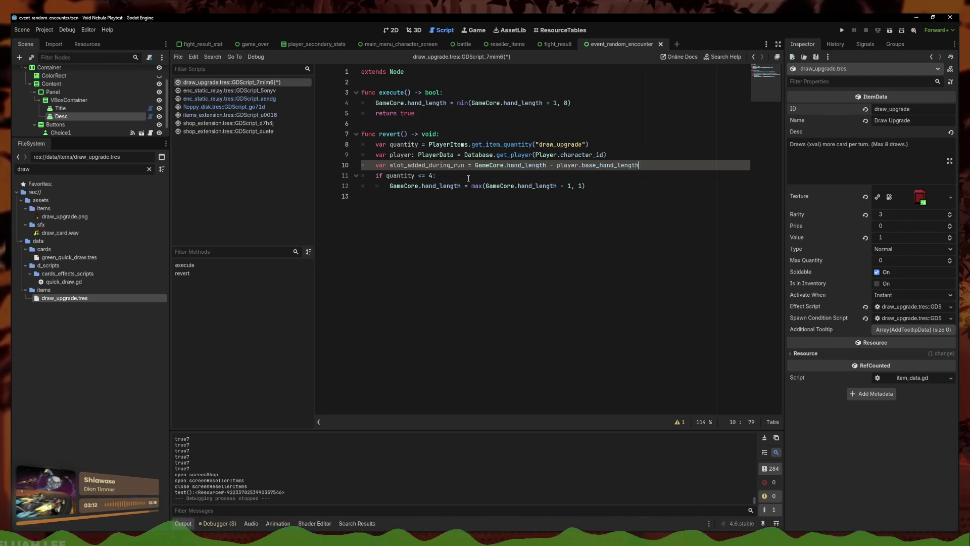
click(475, 179)
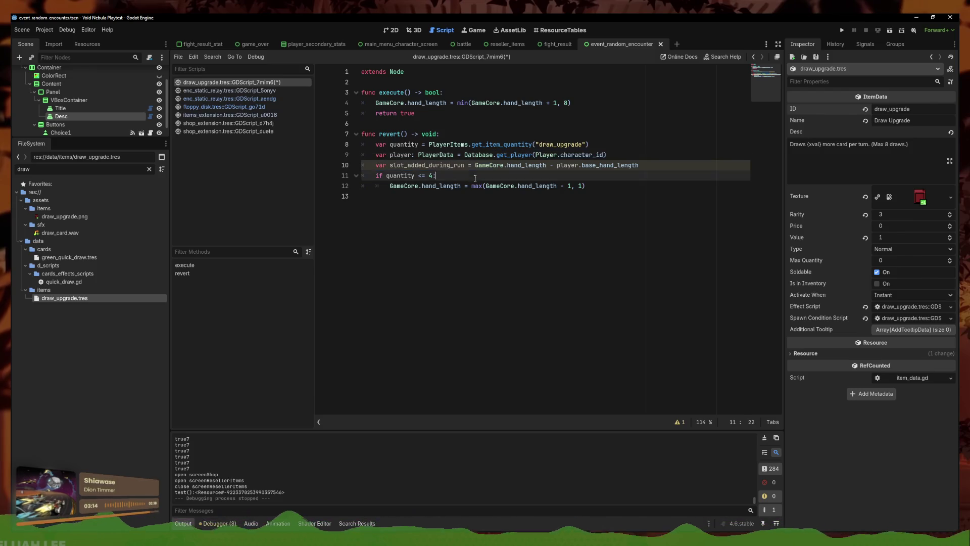
click(437, 186)
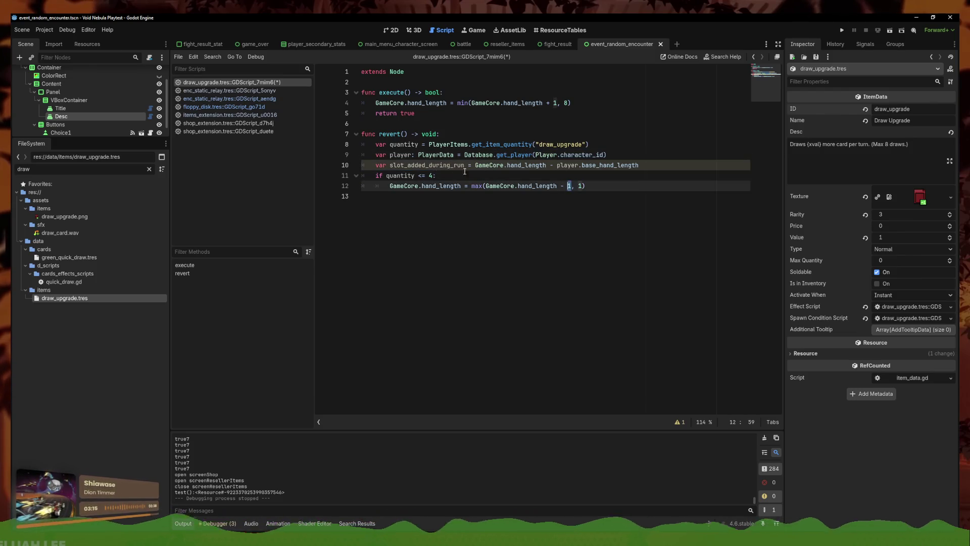
click(433, 176)
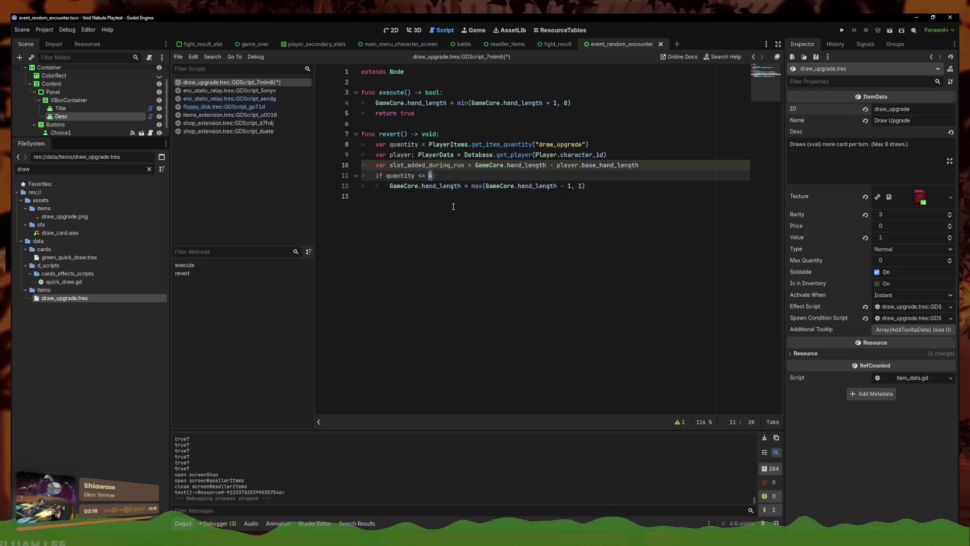
click(433, 176)
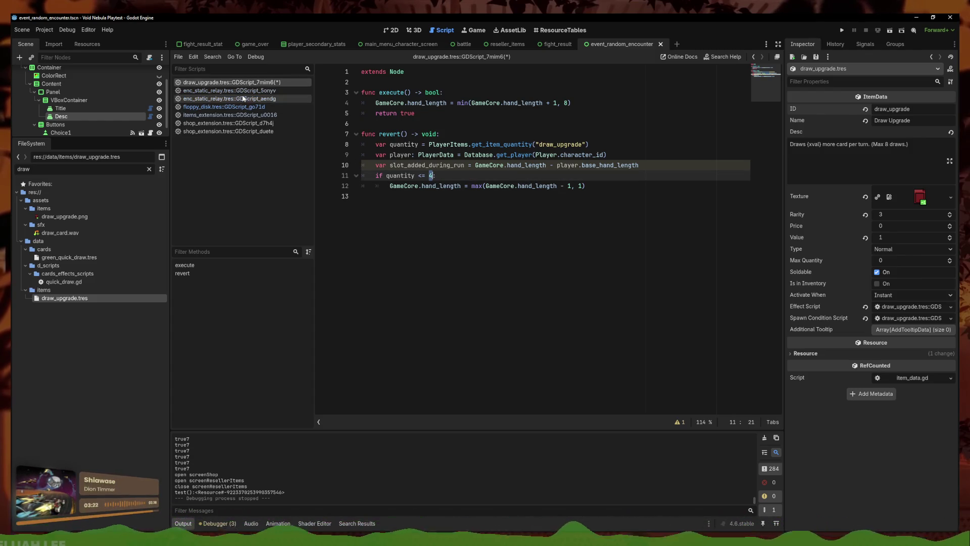
click(248, 124)
click(252, 131)
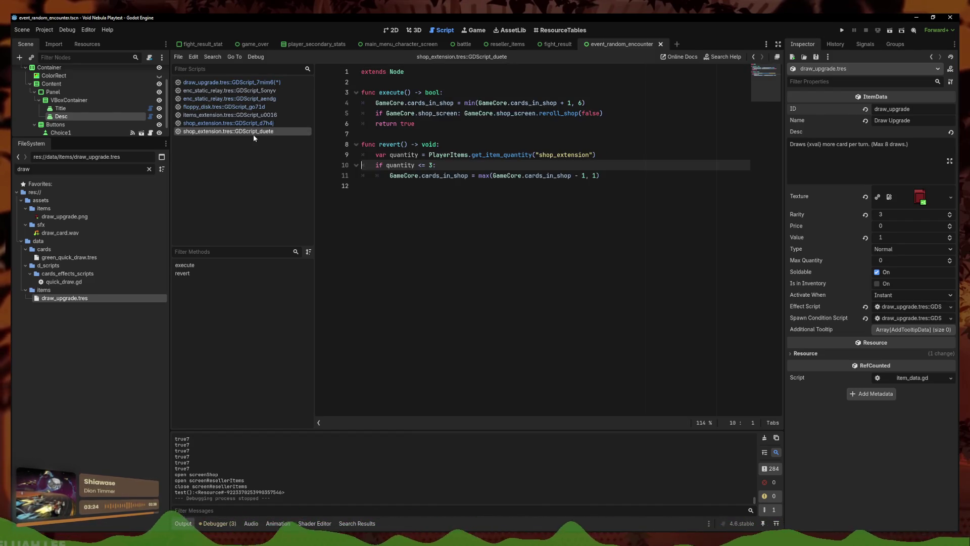
- Compare with floppy_disk's condition and undo draw_upgrade back to 'if not quantity > slot_added_during_run'
click(235, 109)
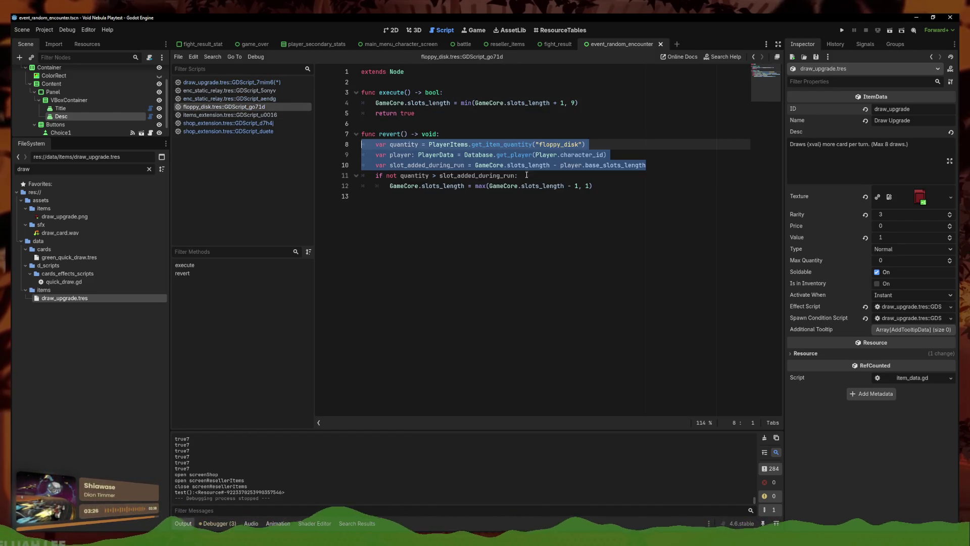
drag(515, 175, 399, 176)
click(231, 82)
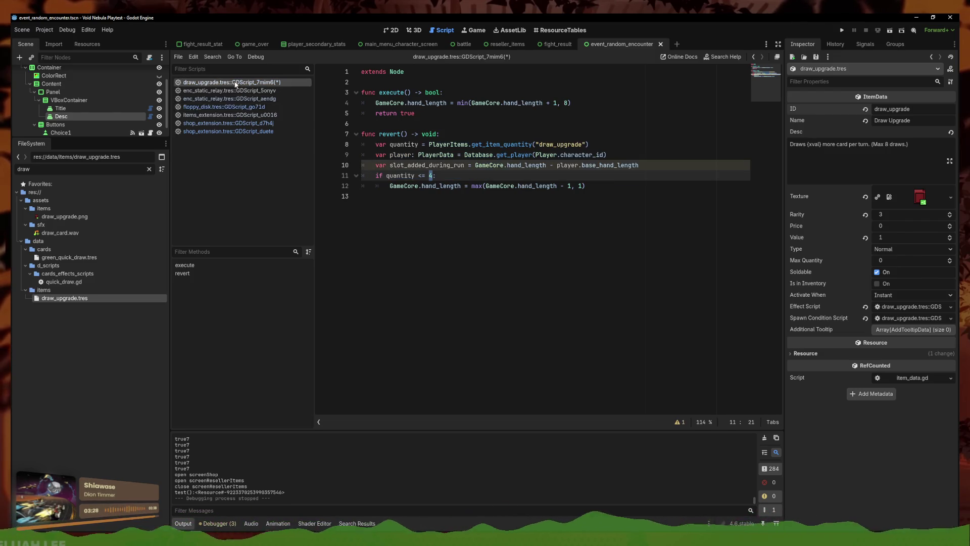
key(ctrl+z)
key(ctrl+z)
key(ctrl+z)
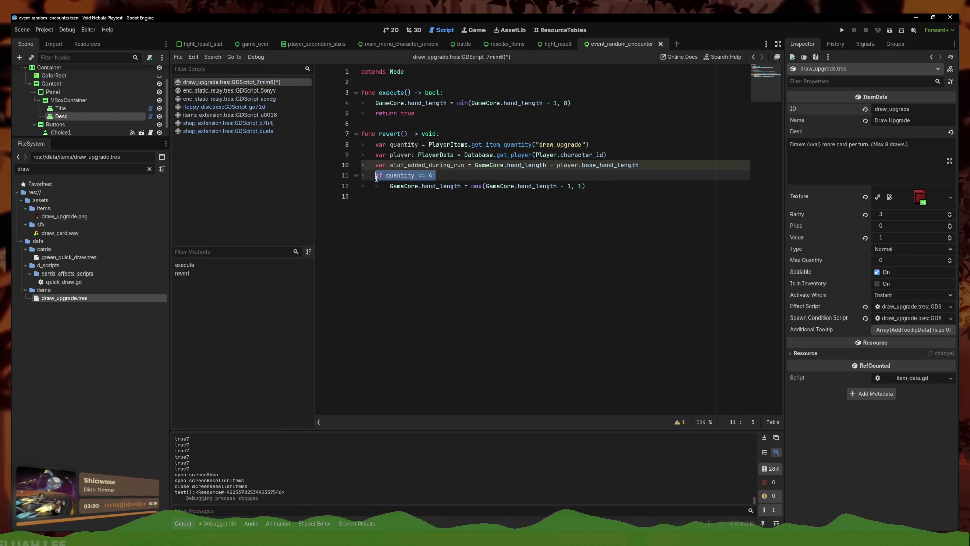
- Rename slot_added_during_run to hand_added_during_run in both places and add a blank line after it
click(404, 163)
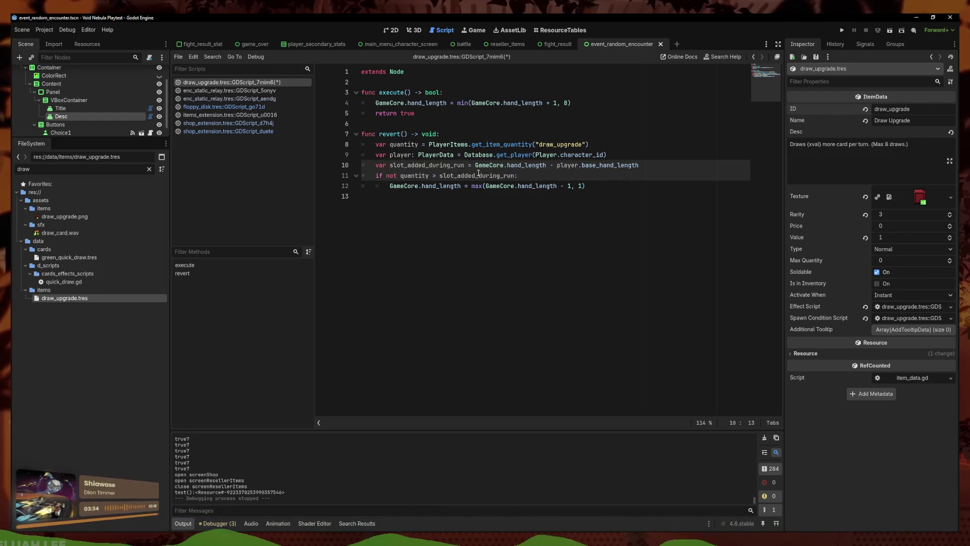
key(ctrl+shift+Left)
key(ctrl+d)
text(hand)
click(595, 185)
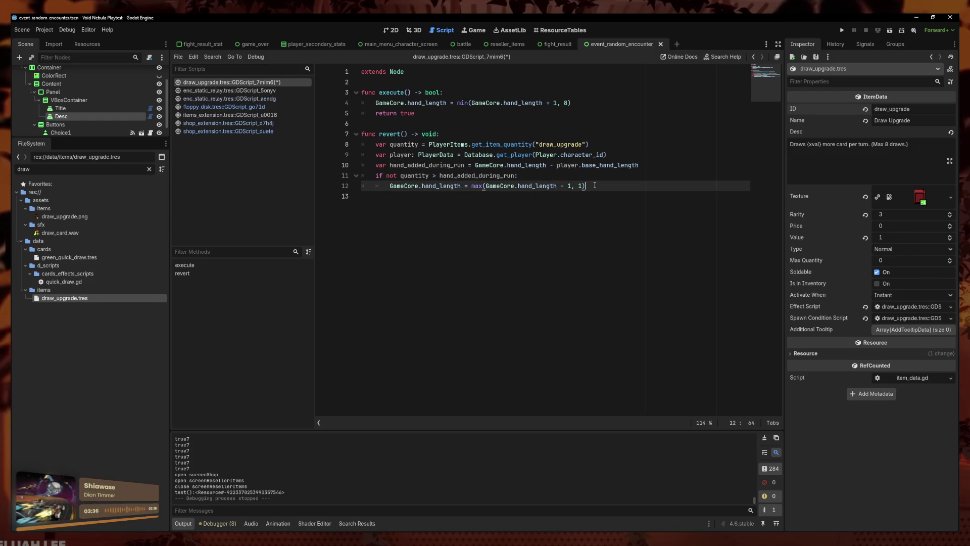
click(650, 167)
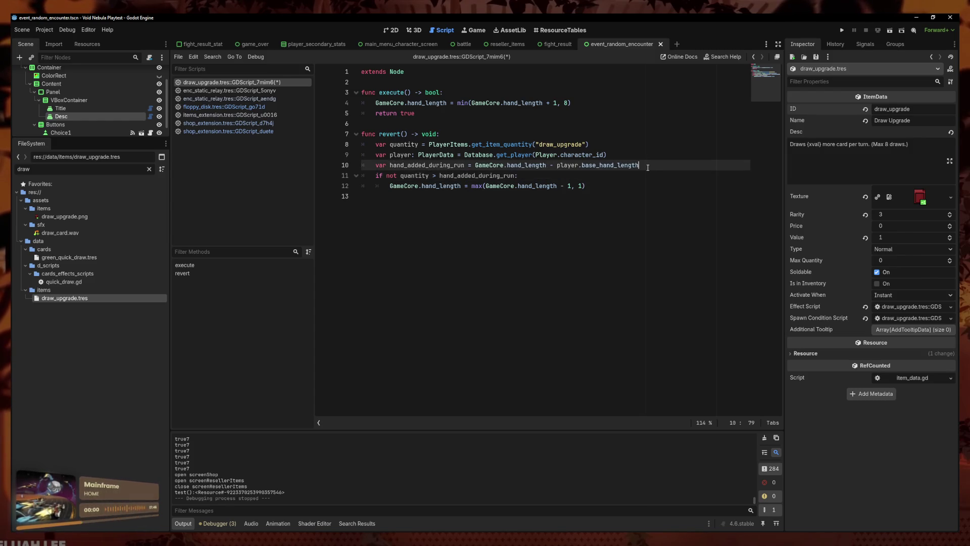
click(663, 172)
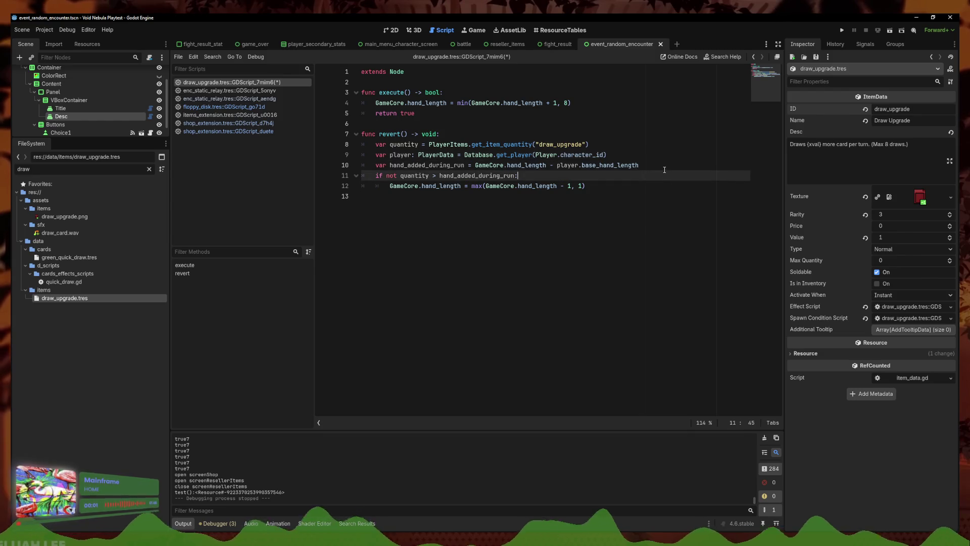
click(658, 165)
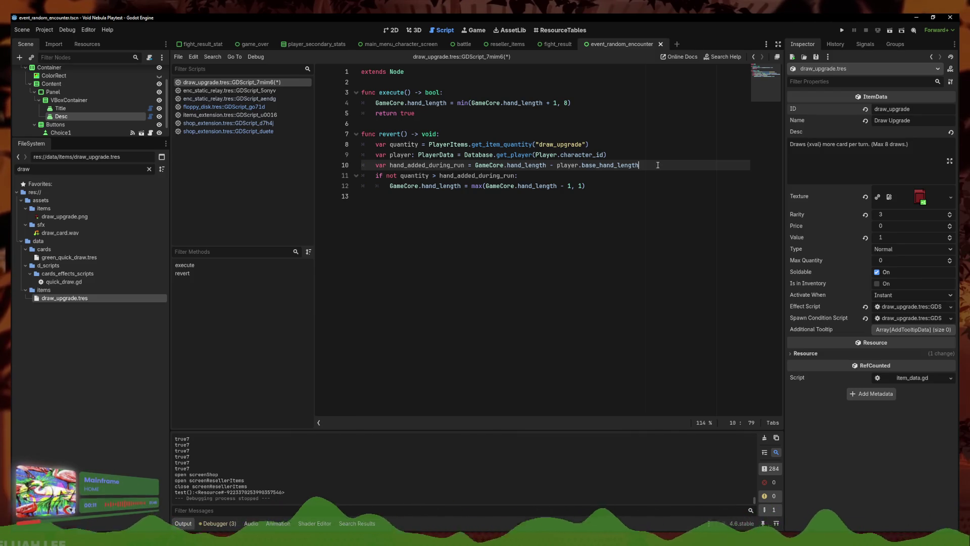
key(Up)
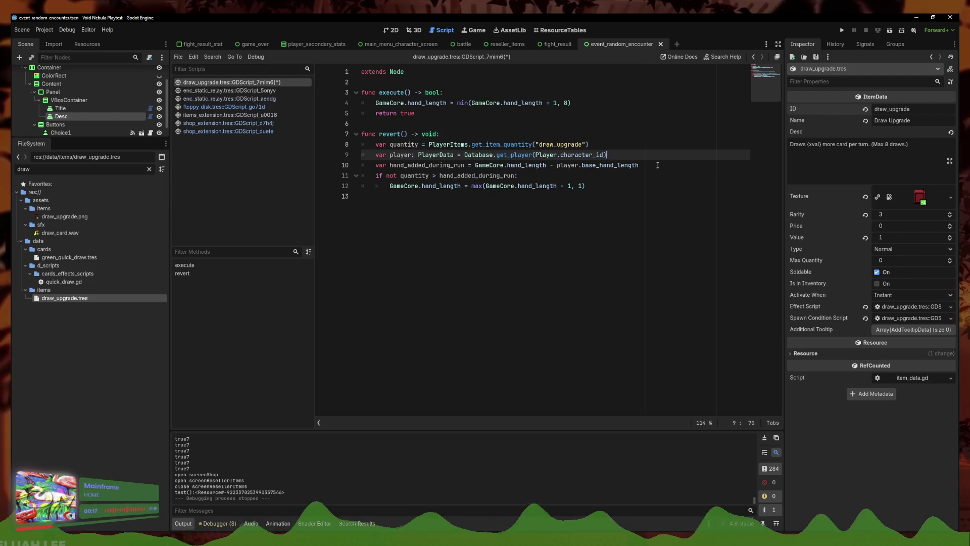
key(Down)
key(Down)
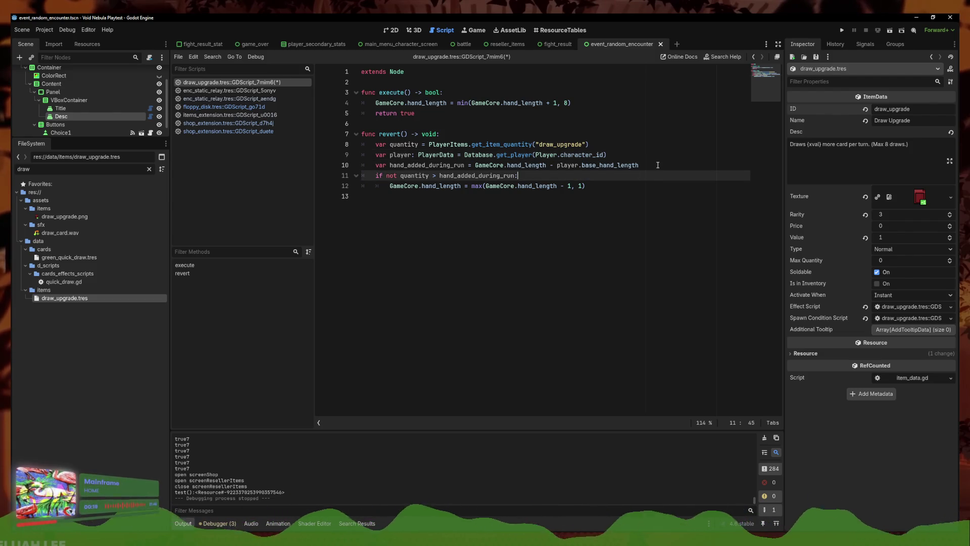
key(Up)
key(Return)
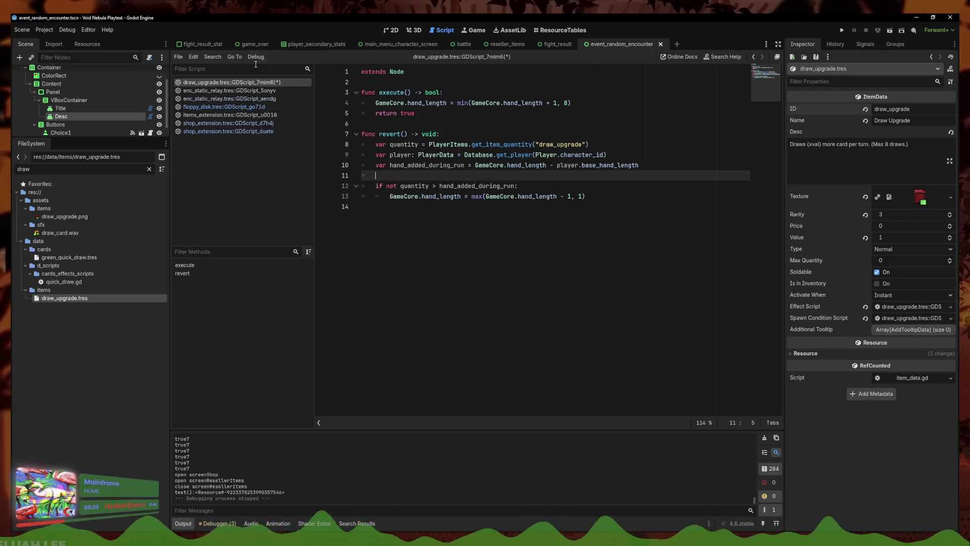
click(67, 29)
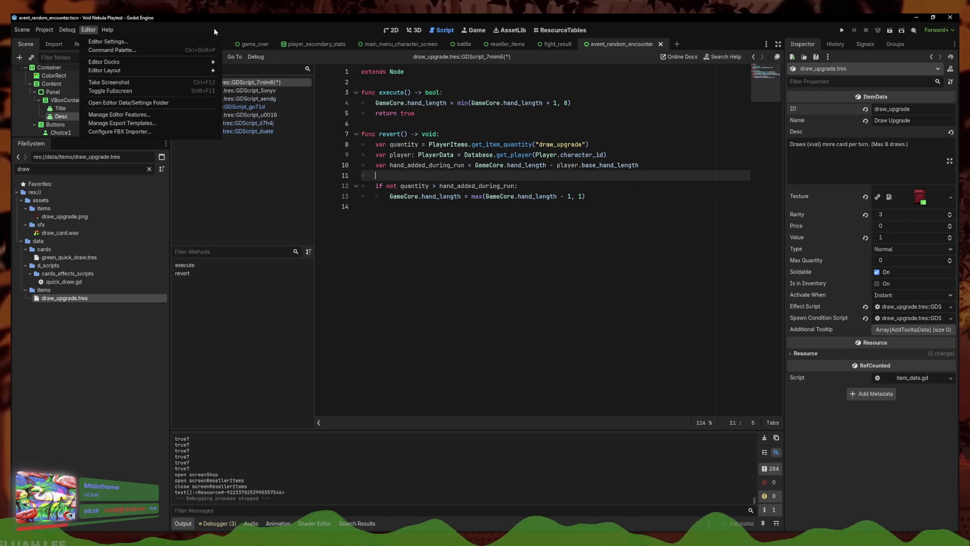
- Search the whole project for 'difficulty =' and enlarge the results panel
click(214, 28)
click(213, 56)
click(238, 107)
text(difficulkt)
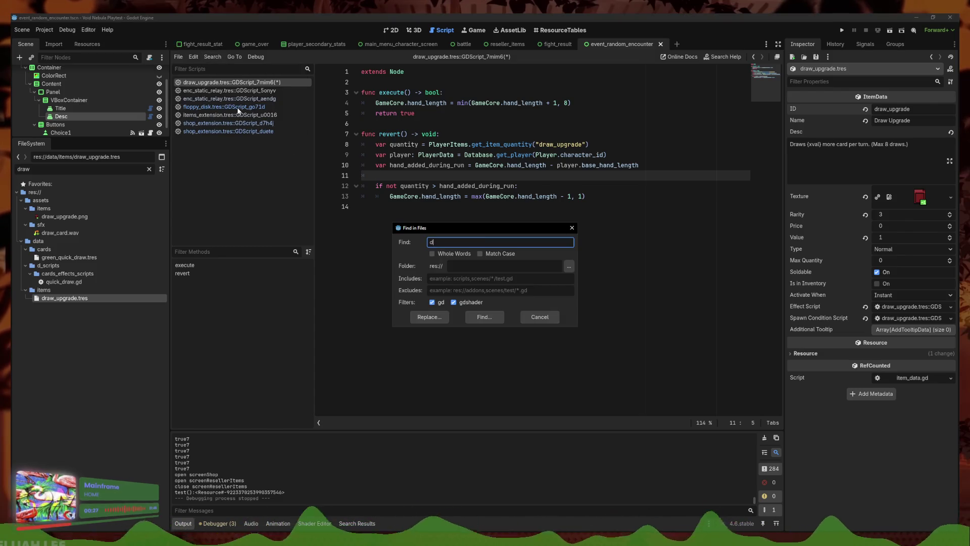
key(BackSpace)
key(BackSpace)
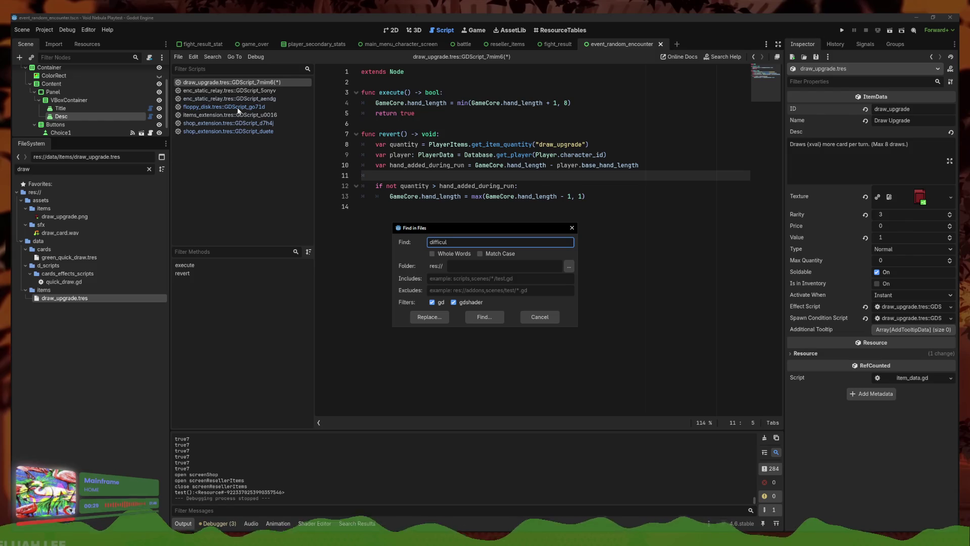
text(ty =)
key(Return)
scroll(374, 481, down, 4)
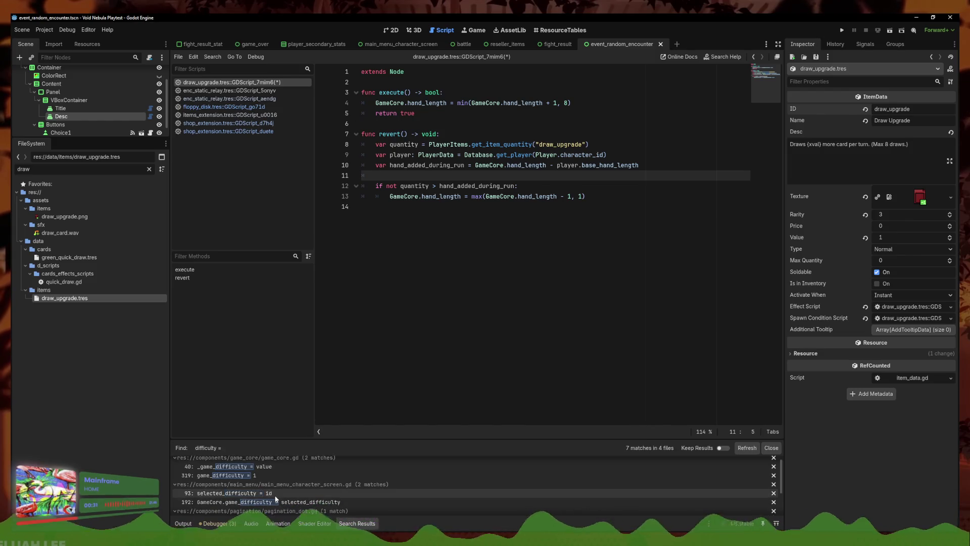
drag(495, 440, 493, 337)
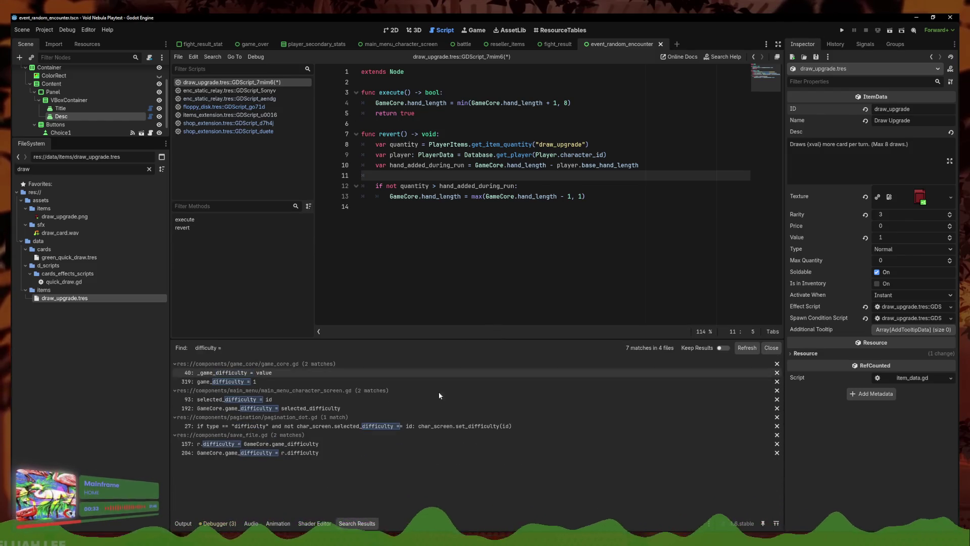
- Search the project for 'difficulty = 6'
click(213, 56)
click(230, 116)
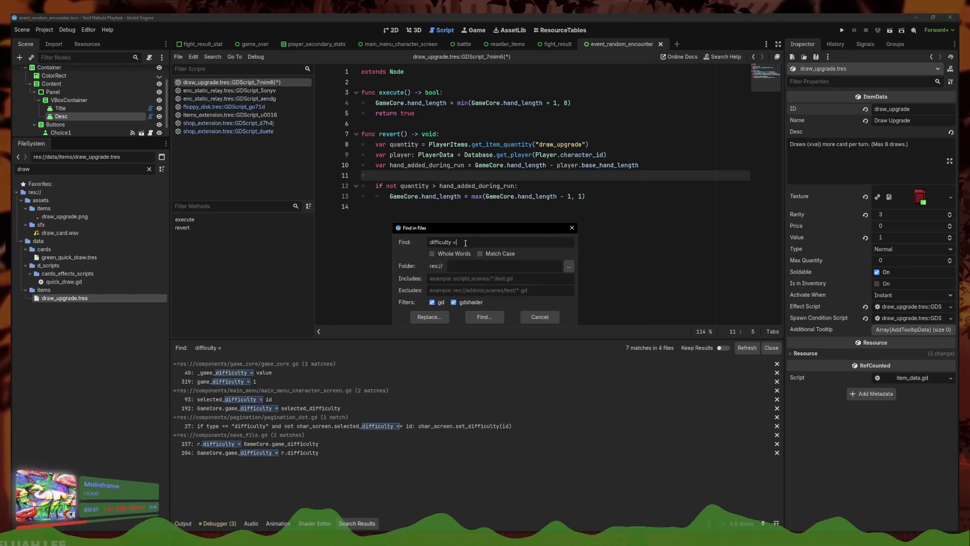
click(479, 271)
click(479, 242)
text(6)
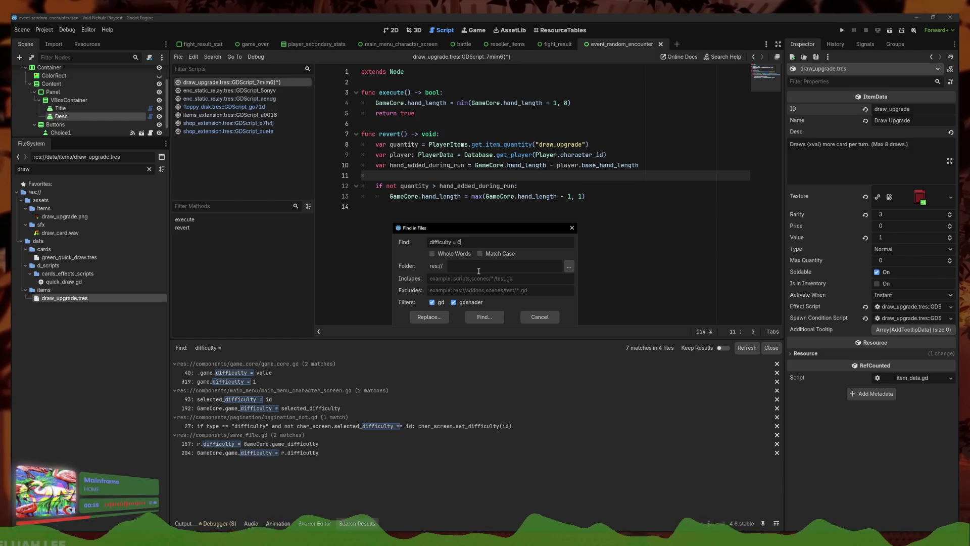
key(Return)
- Search for game_difficulty and open player_global.gd at its line 93 difficulty check
click(212, 56)
click(230, 108)
click(454, 302)
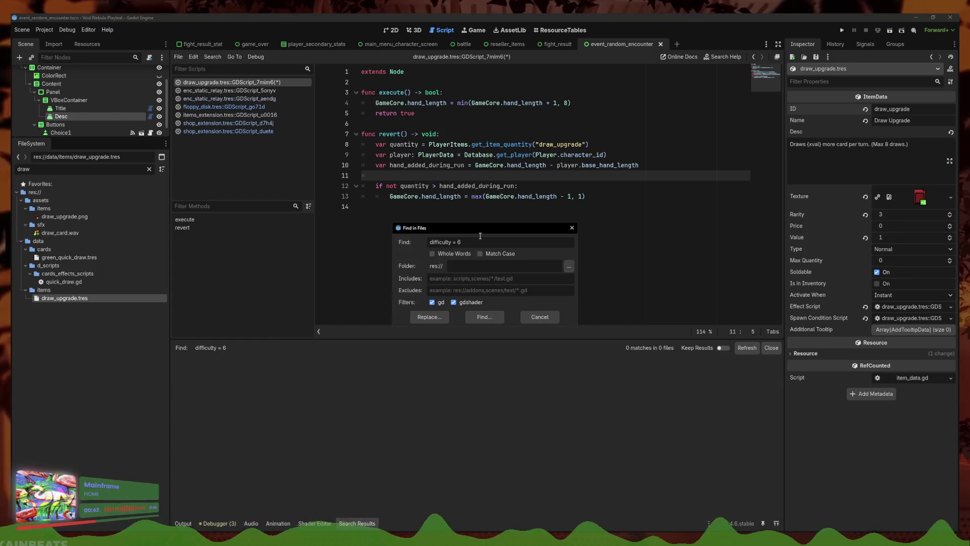
key(ctrl+a)
text(game_diff)
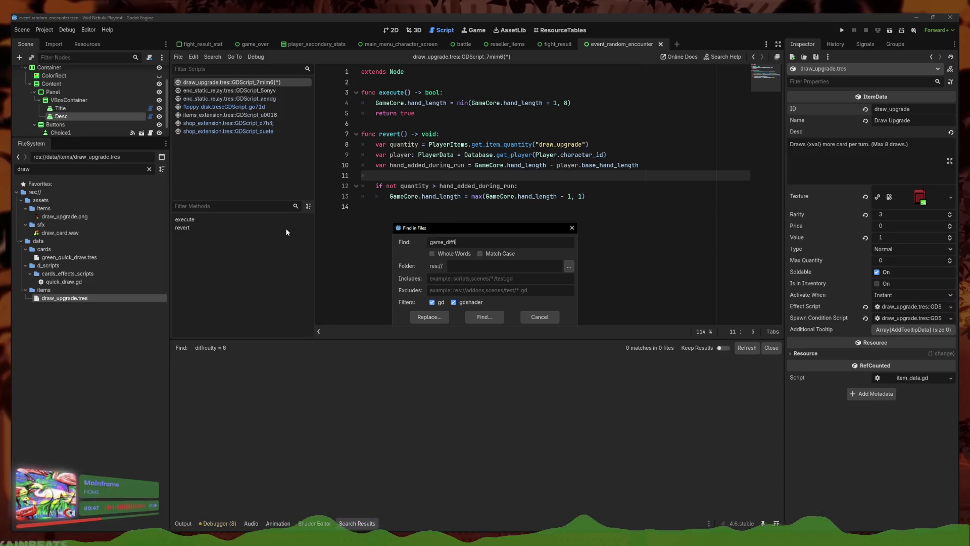
key(Return)
scroll(334, 426, down, 5)
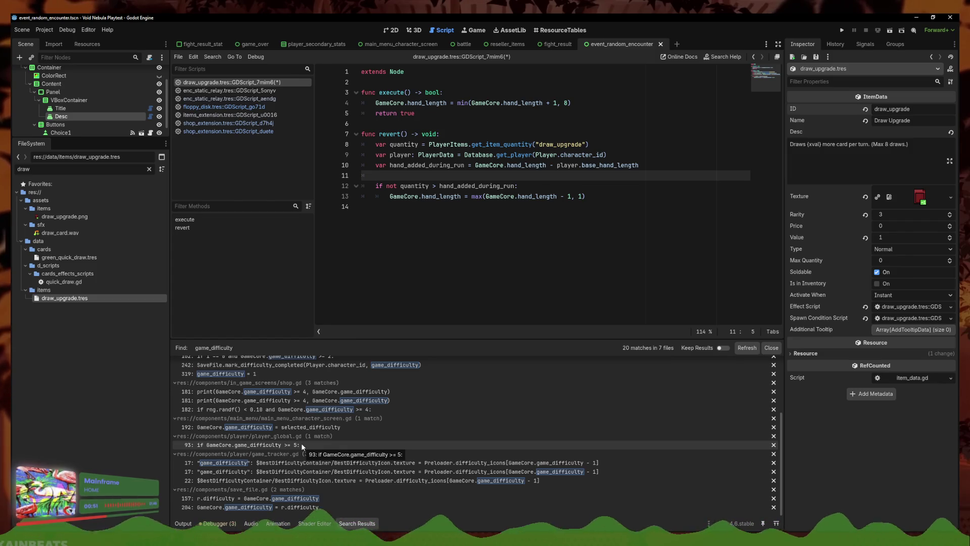
click(302, 444)
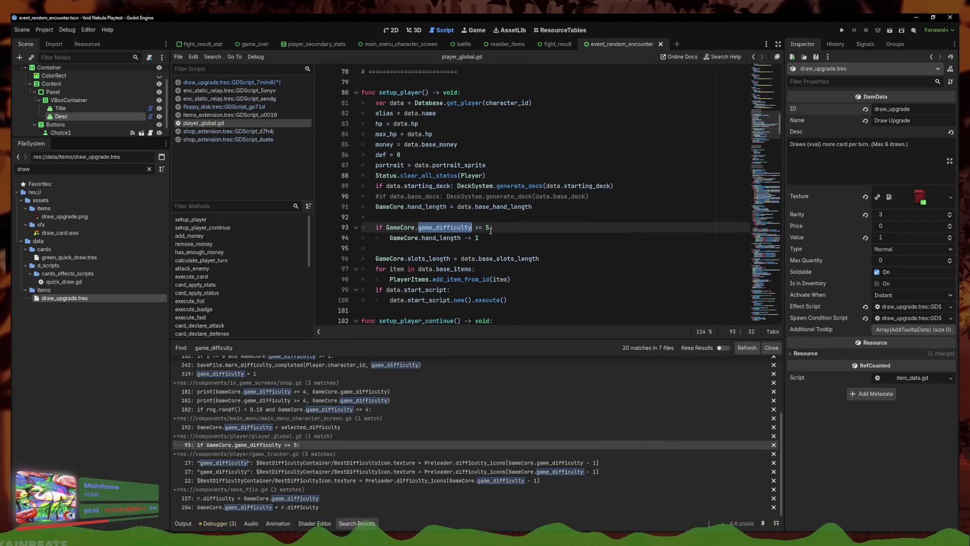
scroll(326, 435, up, 3)
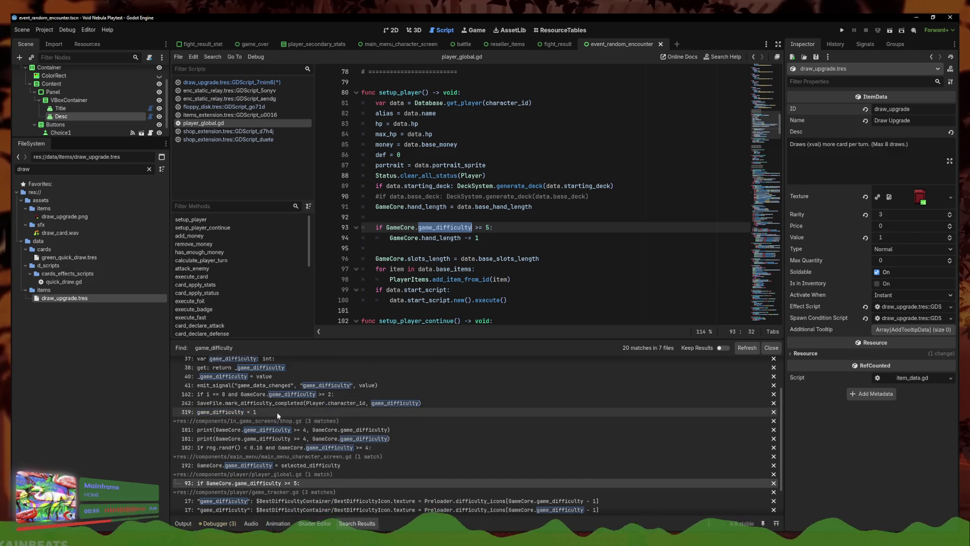
click(480, 227)
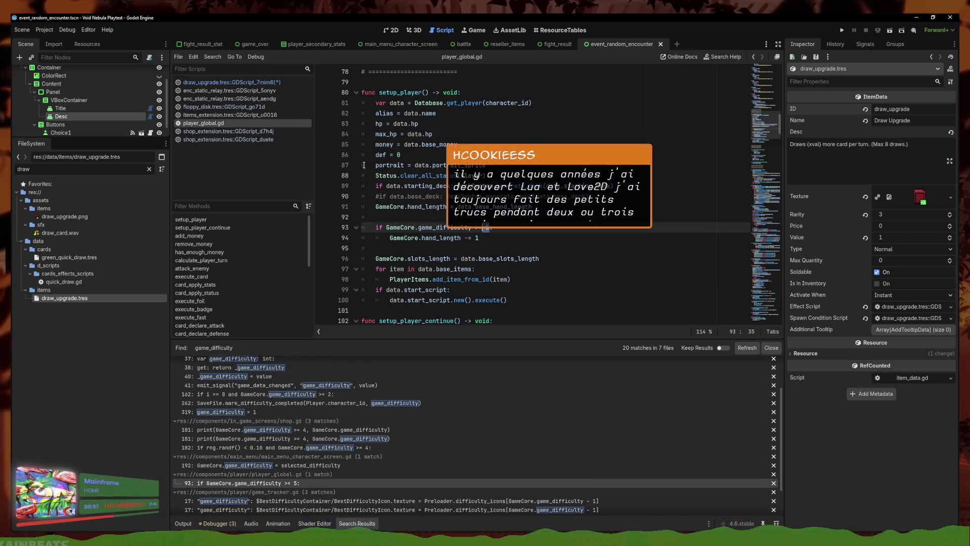
click(245, 82)
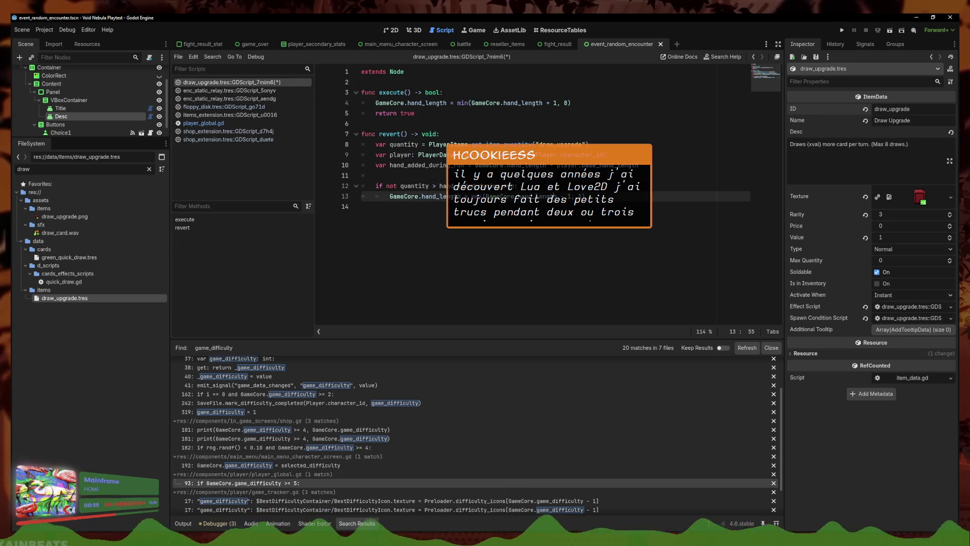
- Add a game_difficulty >= 5 check and make the player lookup call duplicate(true)
click(511, 186)
click(545, 177)
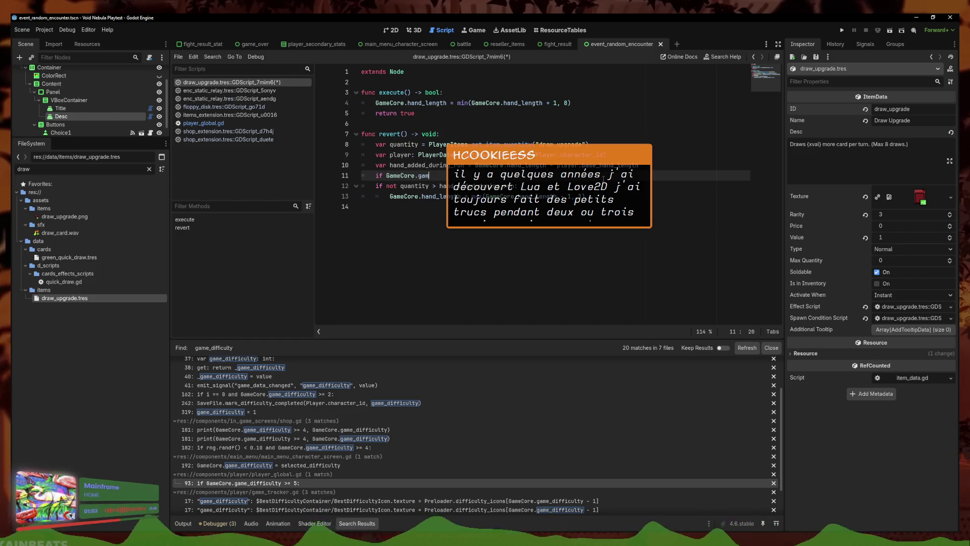
text(e_d)
key(Return)
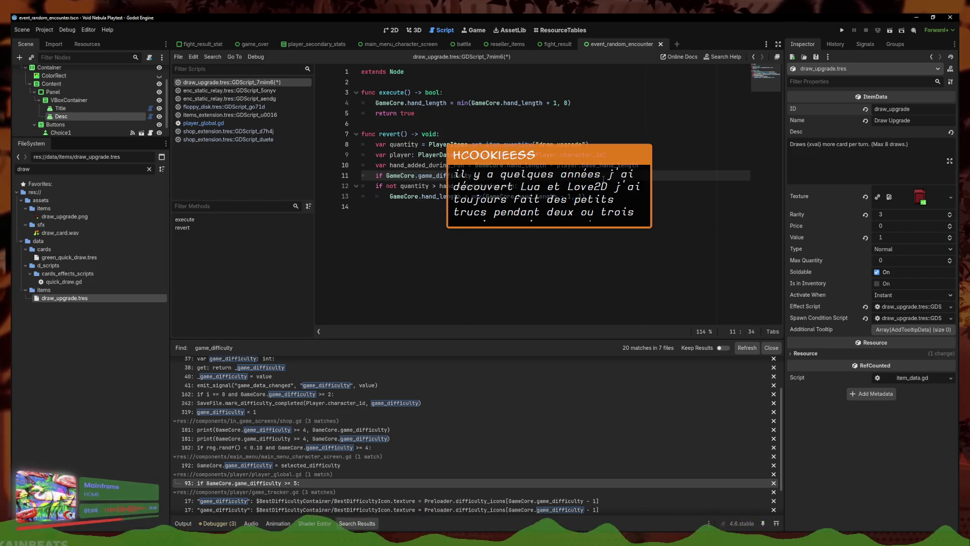
text(5:)
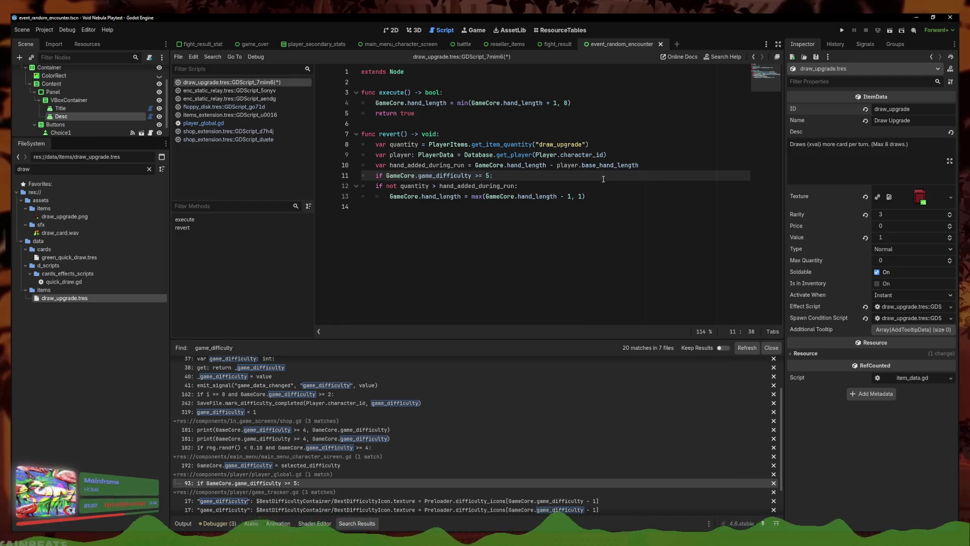
key(Return)
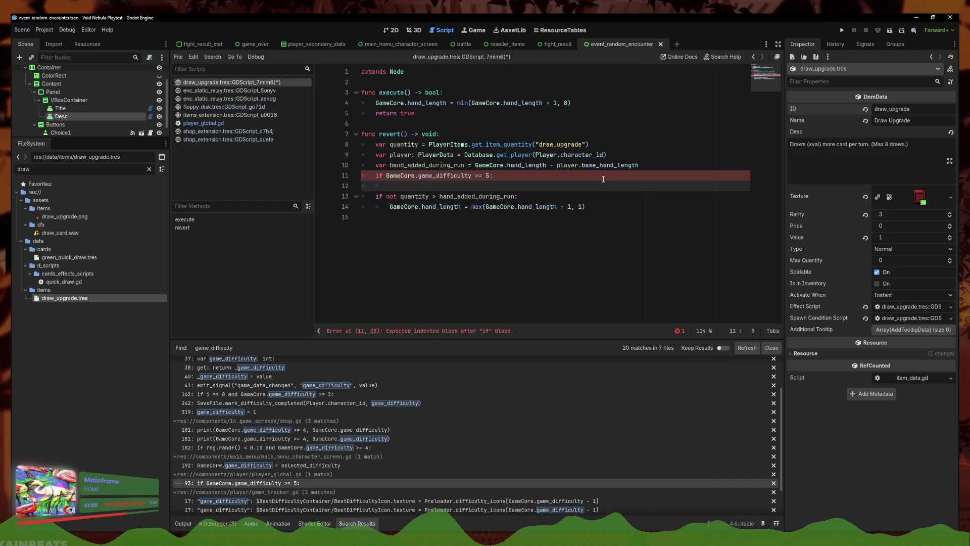
click(669, 169)
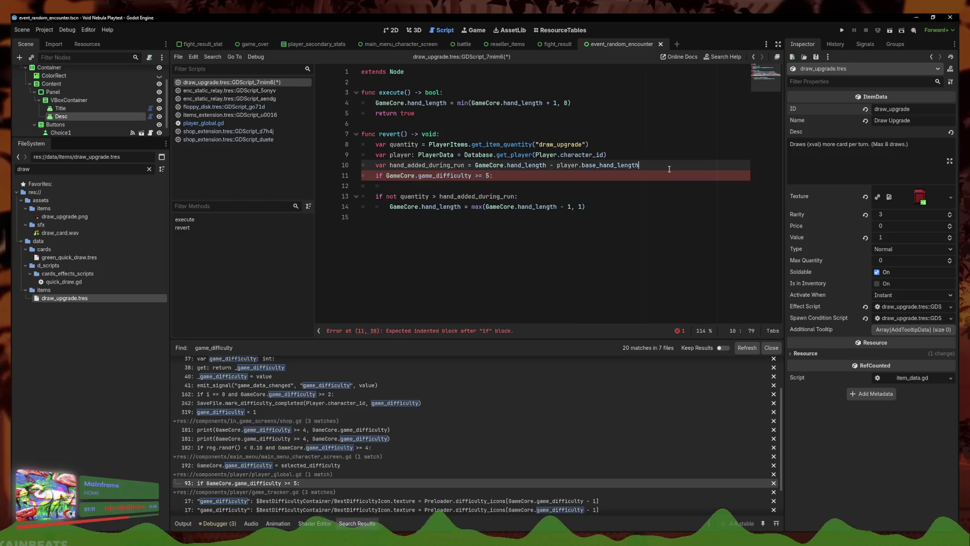
key(ctrl+shift+Left)
key(ctrl+shift+Left)
key(BackSpace)
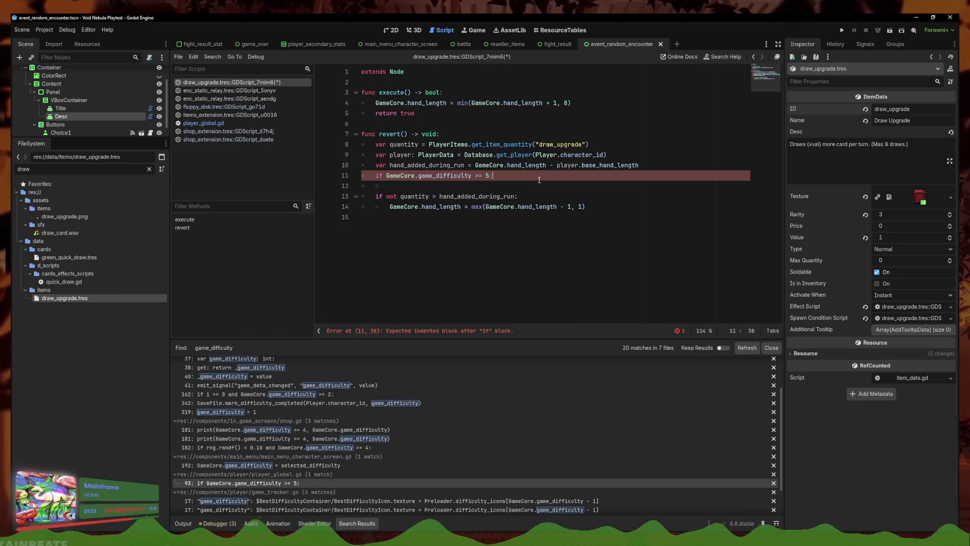
key(ctrl+z)
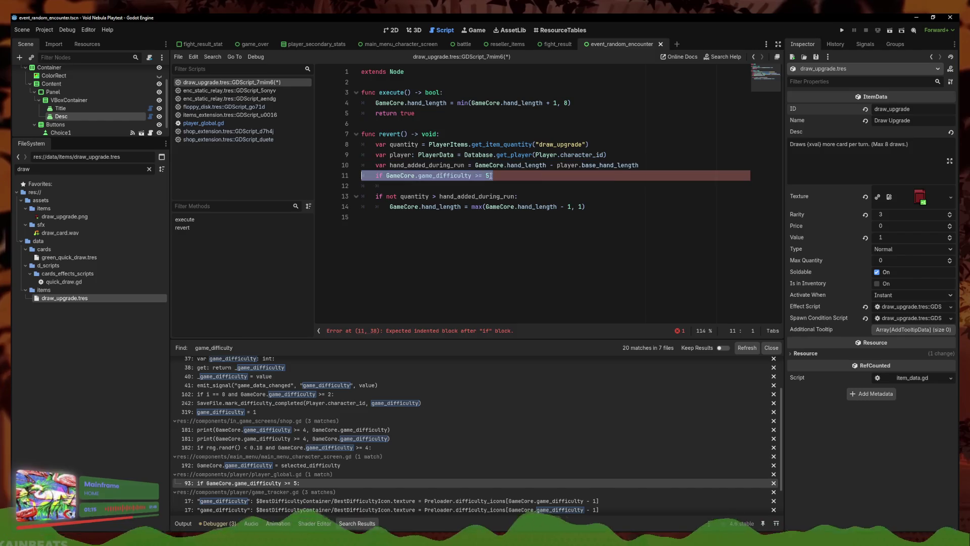
click(633, 153)
text(.dup)
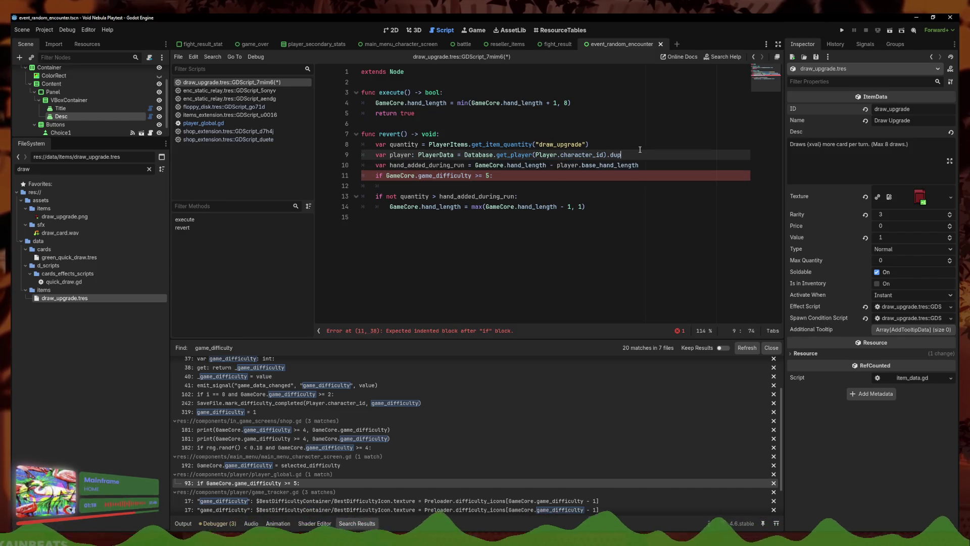
text(licate(true)
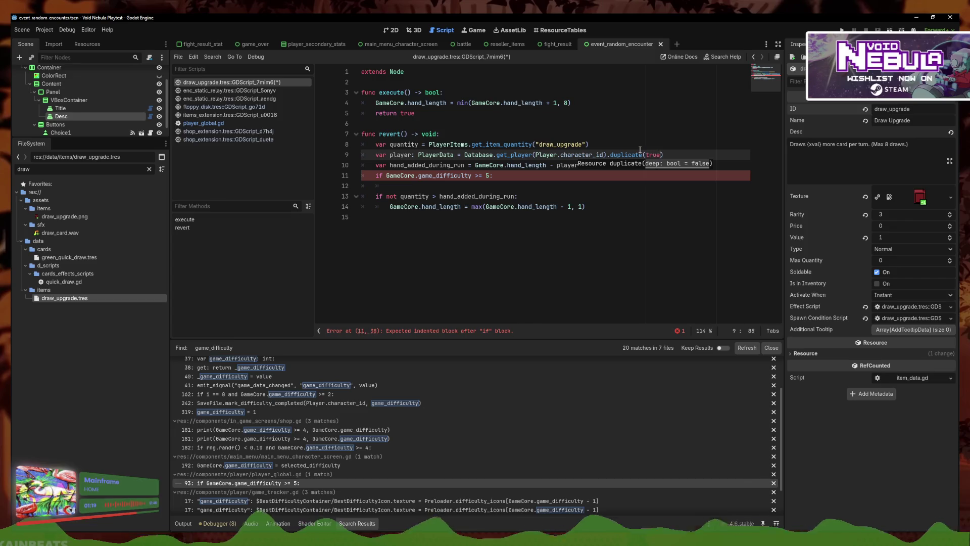
- Move the difficulty check up and reduce base_hand_length by 1 indented under it
click(512, 172)
key(alt+Up)
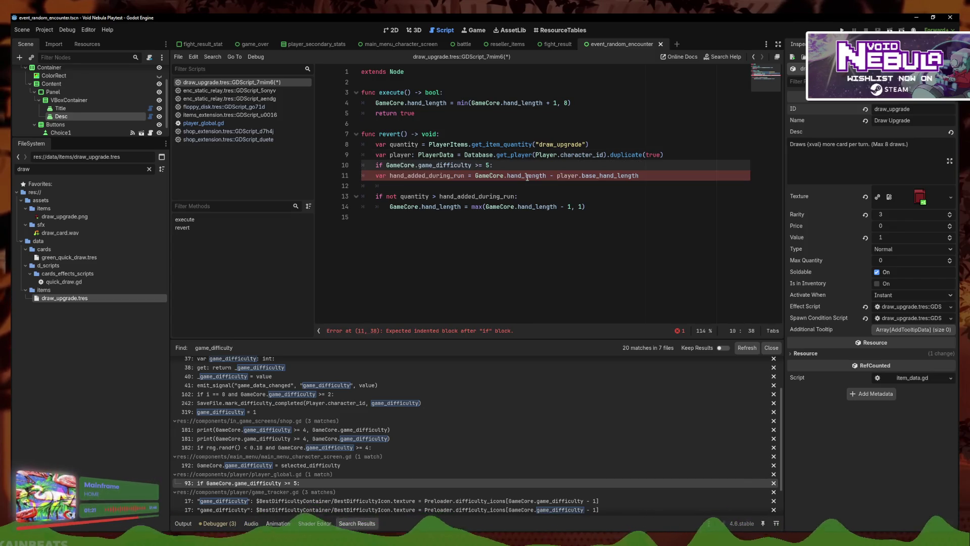
key(Return)
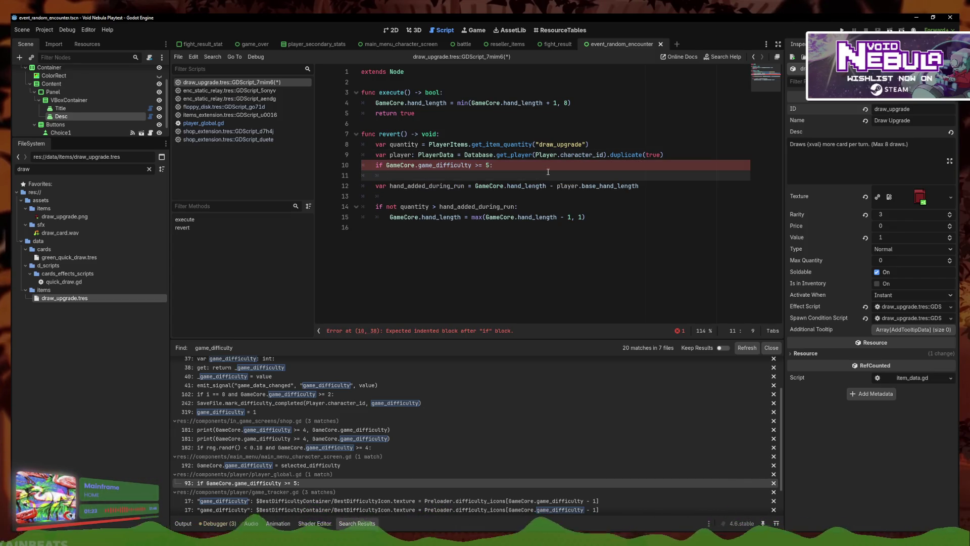
text(player.base_hand_length -=)
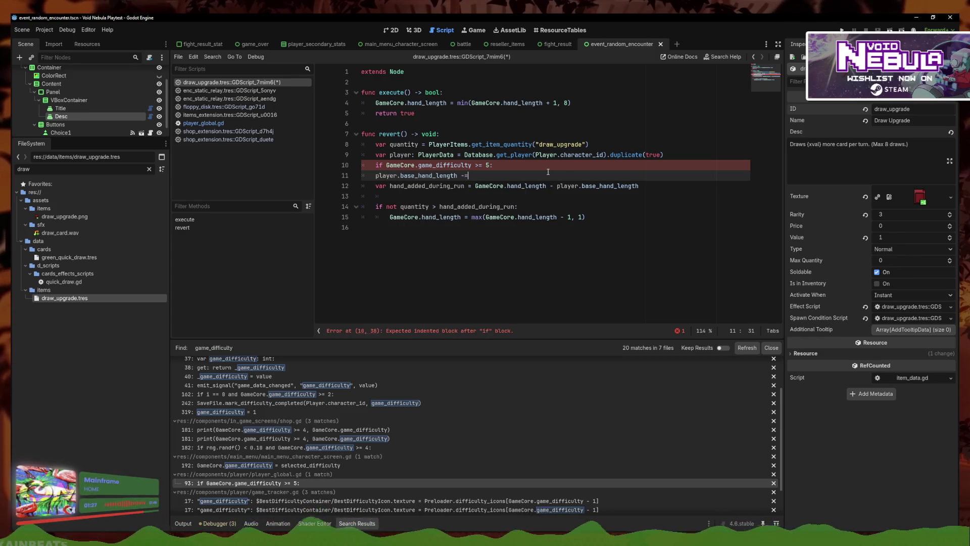
click(367, 175)
key(Tab)
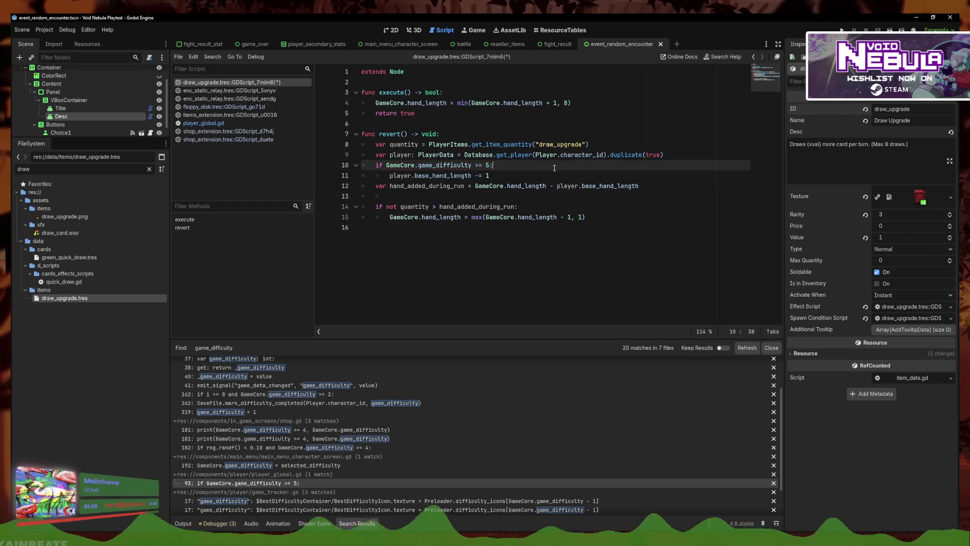
click(533, 197)
key(BackSpace)
key(BackSpace)
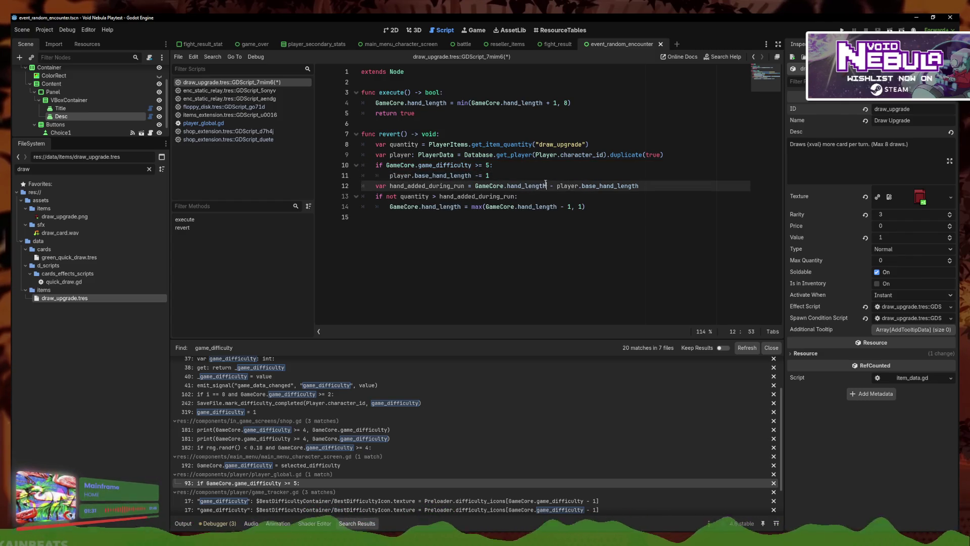
key(Down)
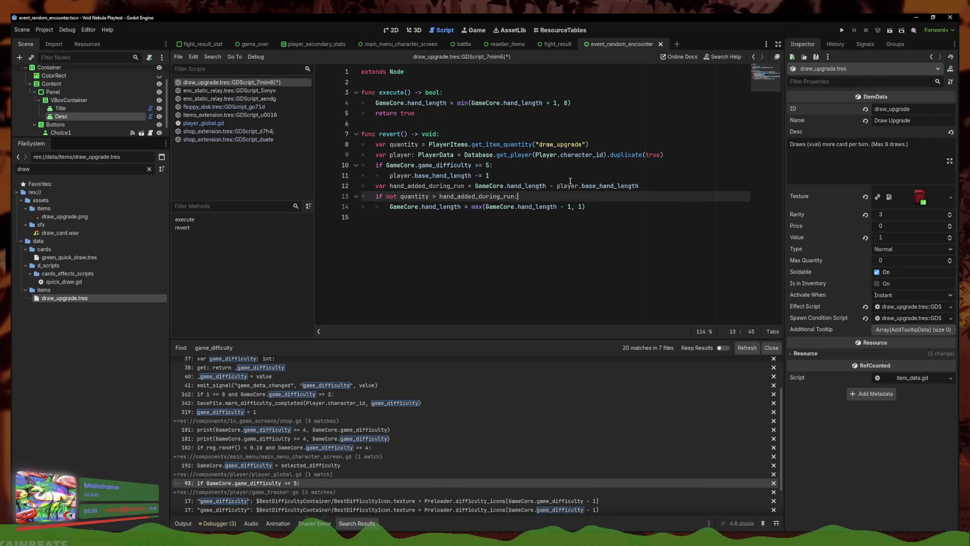
click(613, 301)
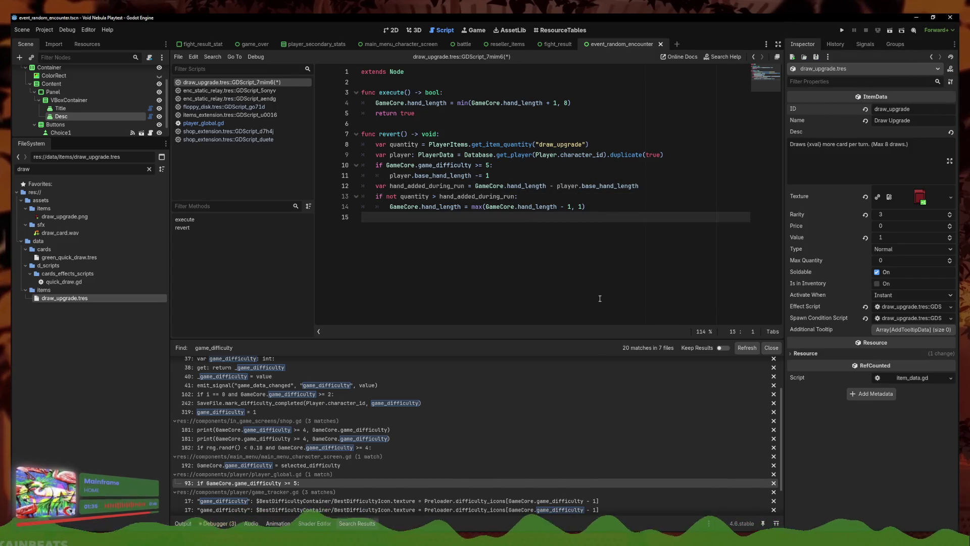
- Save the draw_upgrade script from the script list's context menu
right_click(273, 80)
right_click(255, 85)
click(262, 91)
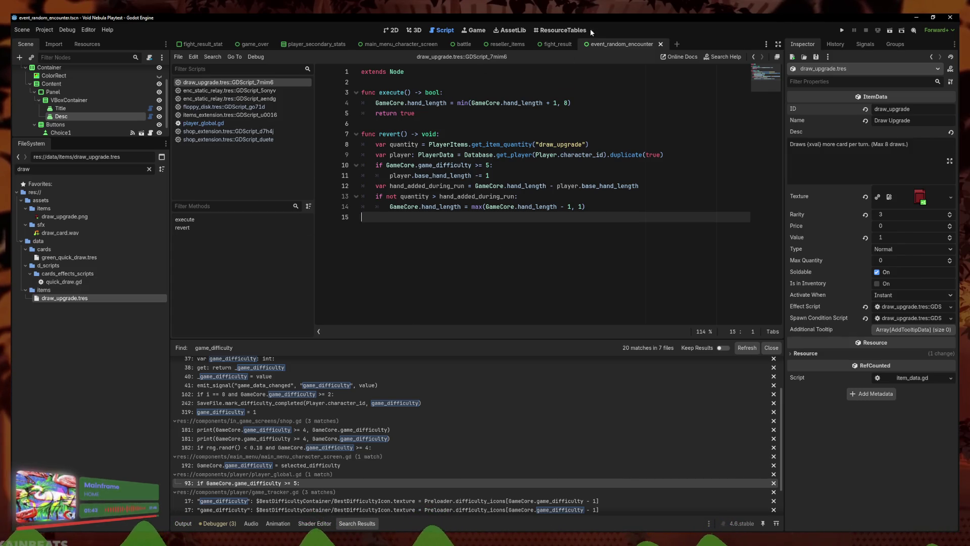
- Switch to the ResourceTables item table and scroll down to find stock_software
click(567, 30)
scroll(535, 249, up, 5)
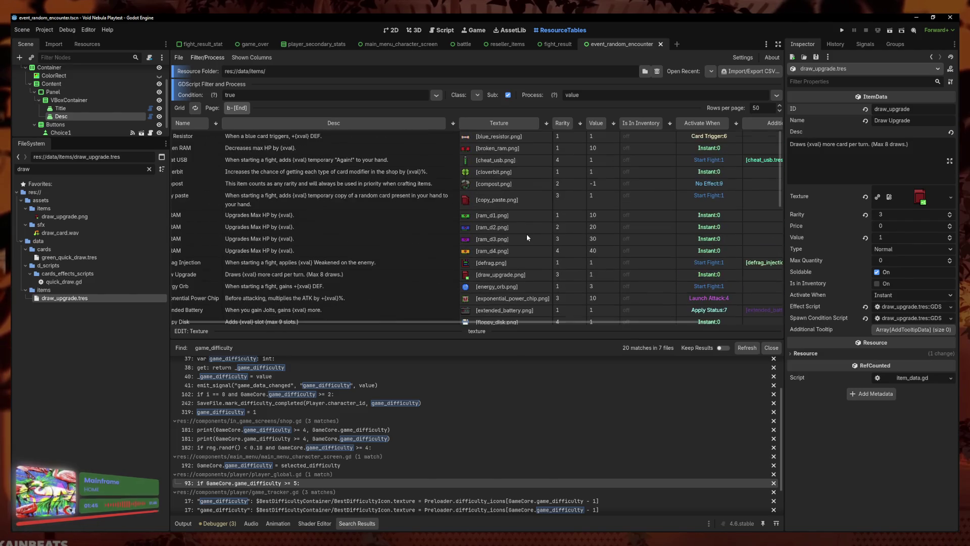
scroll(512, 236, down, 3)
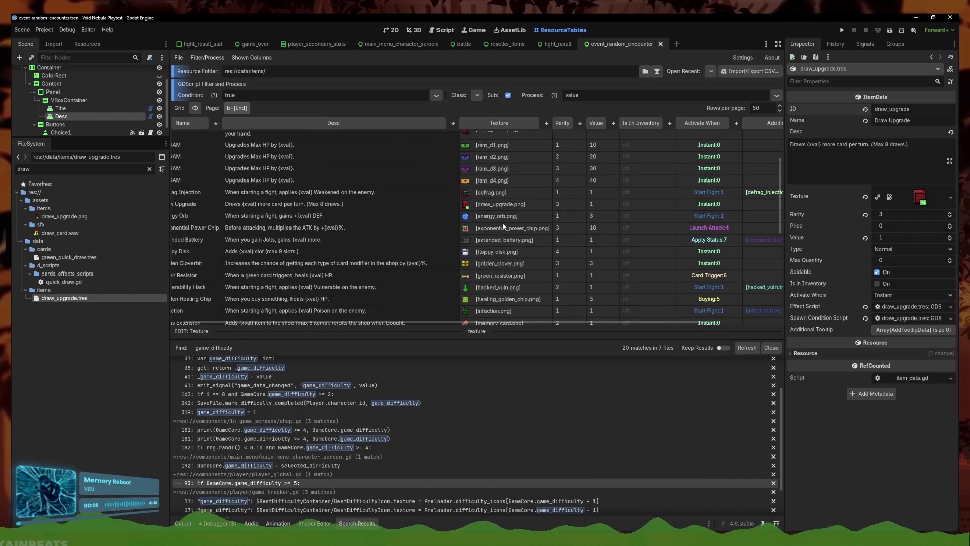
scroll(508, 243, down, 1)
scroll(503, 222, up, 3)
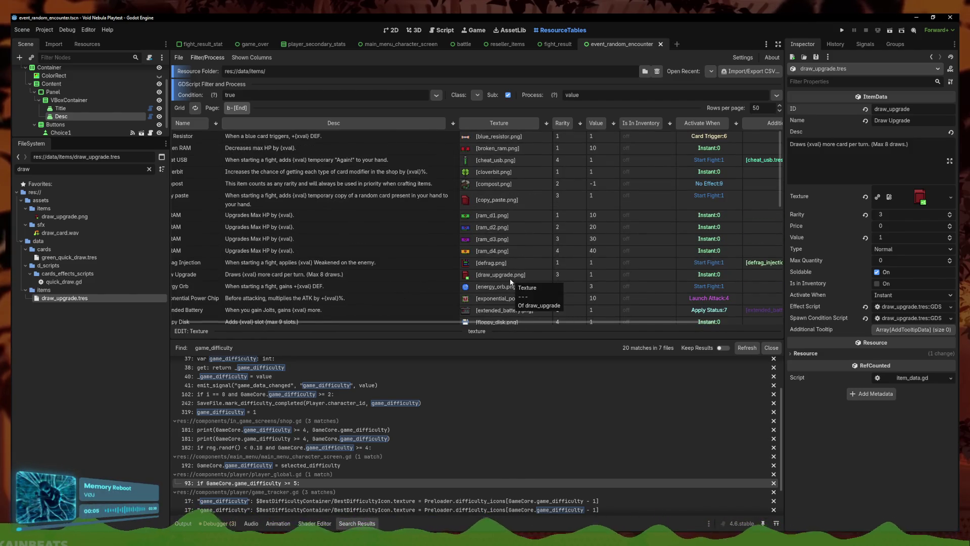
scroll(503, 243, down, 4)
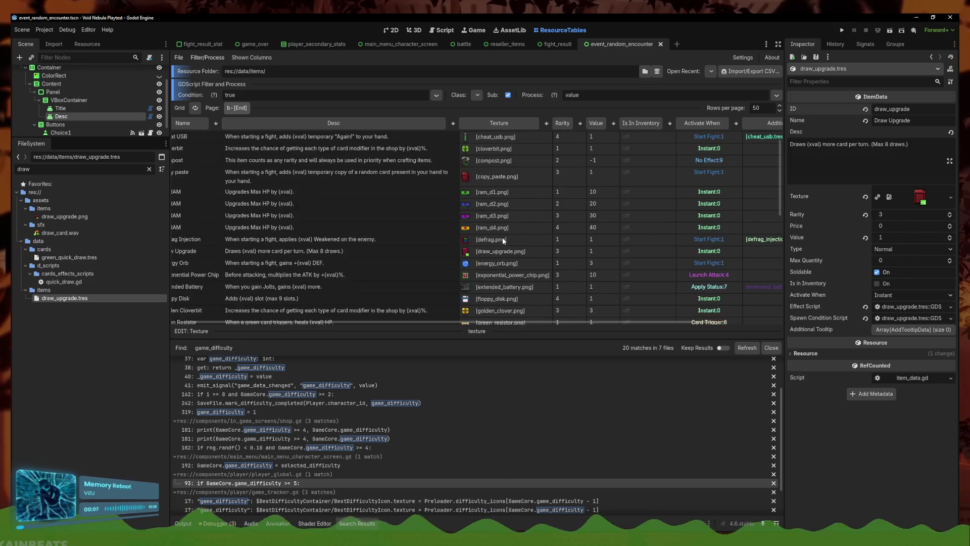
scroll(489, 253, down, 1)
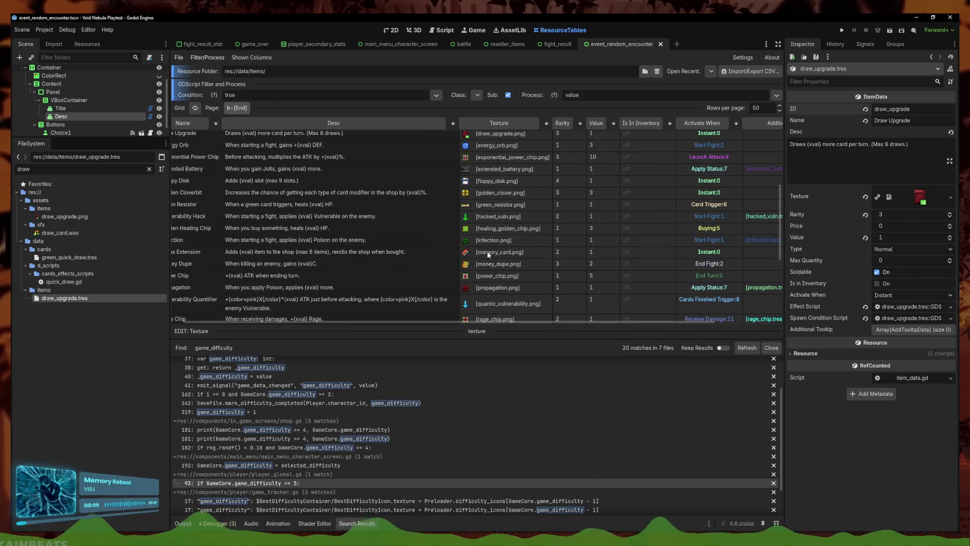
scroll(489, 254, down, 4)
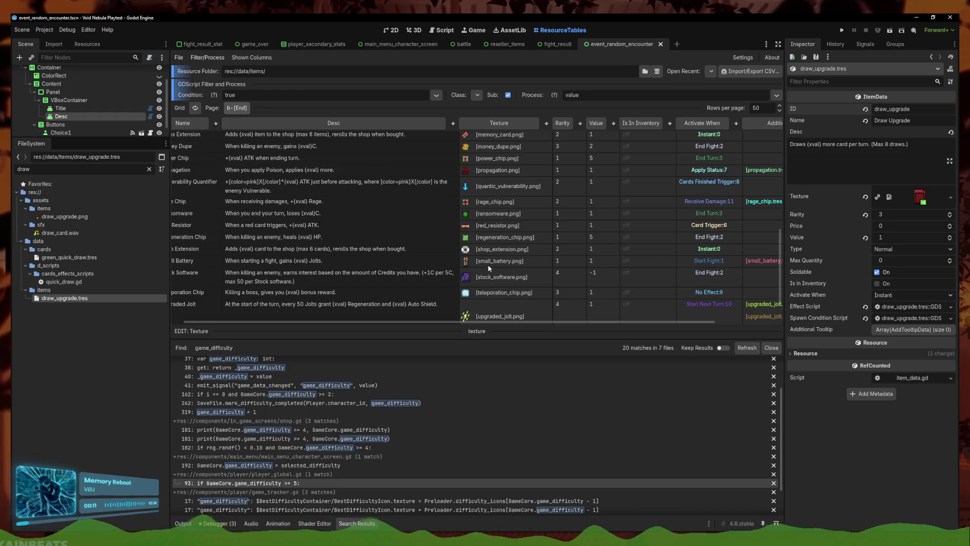
scroll(502, 253, down, 1)
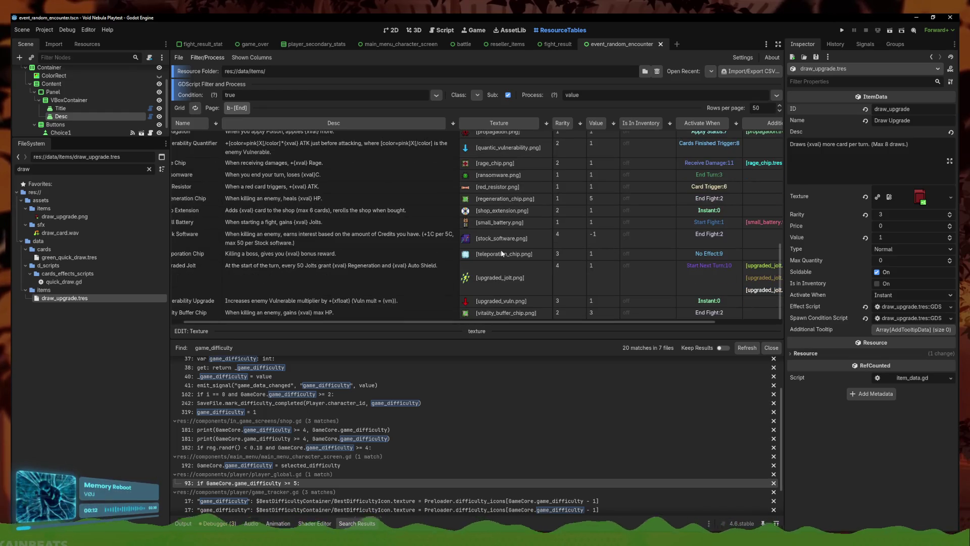
- Open Stock Software and replace the fixed +1 credit bonus in its Desc with +{x}
click(500, 258)
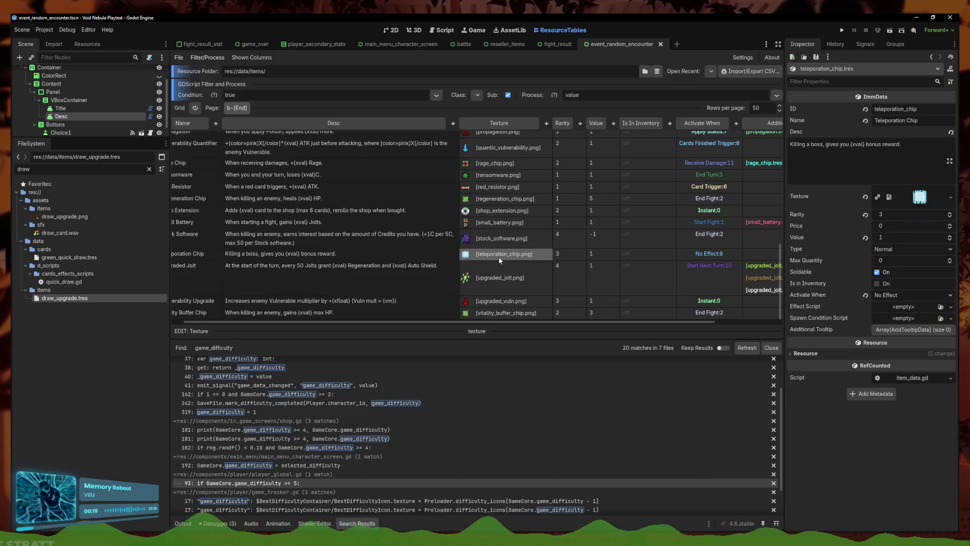
click(493, 245)
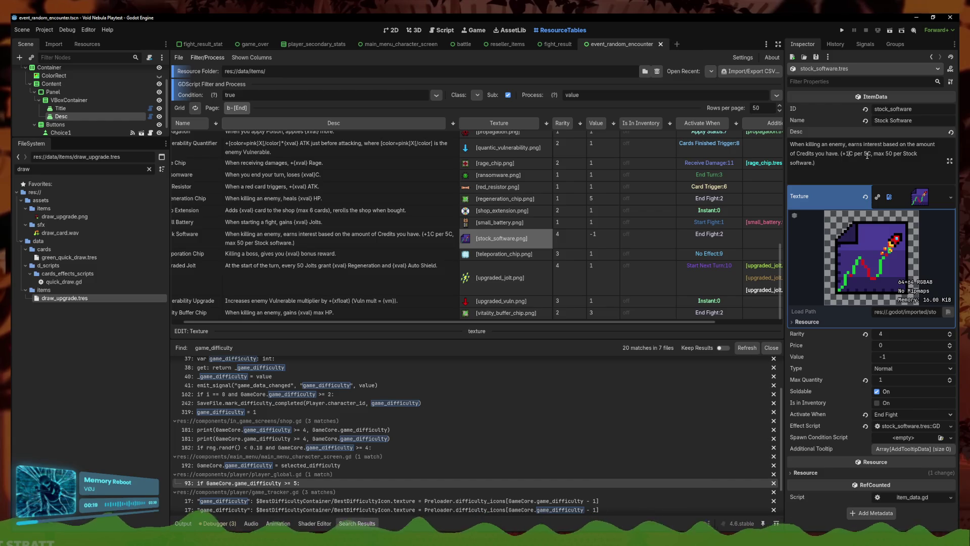
key(BackSpace)
text(#)
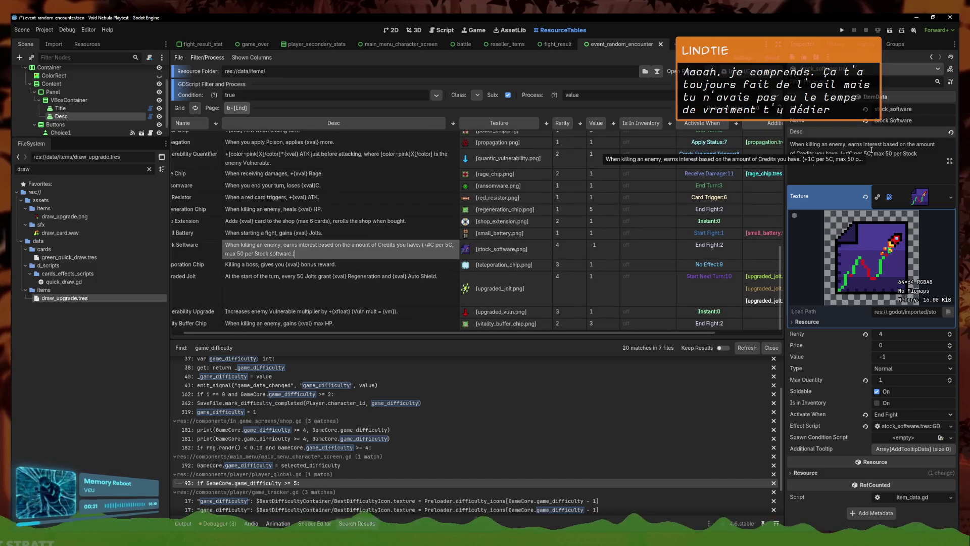
key(BackSpace)
key(BackSpace)
text(+)
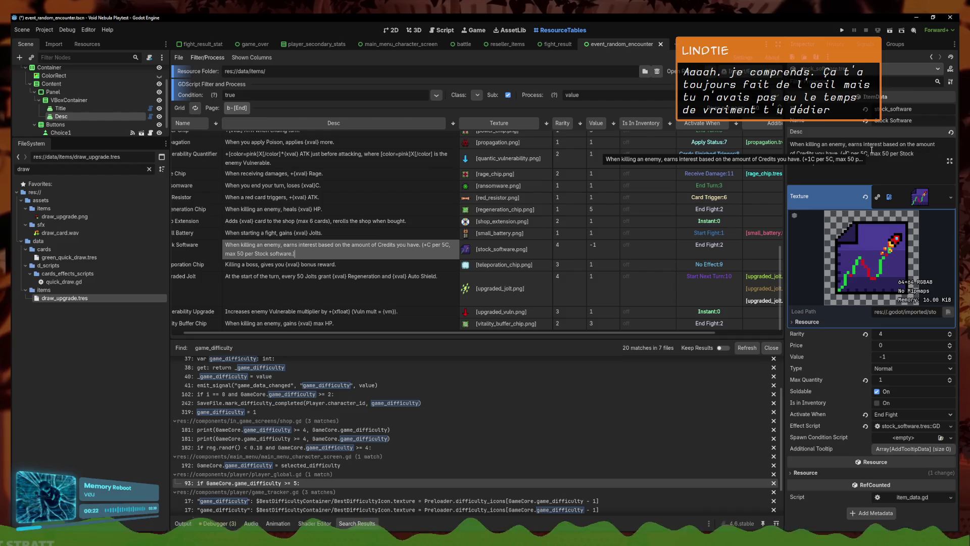
text({x})
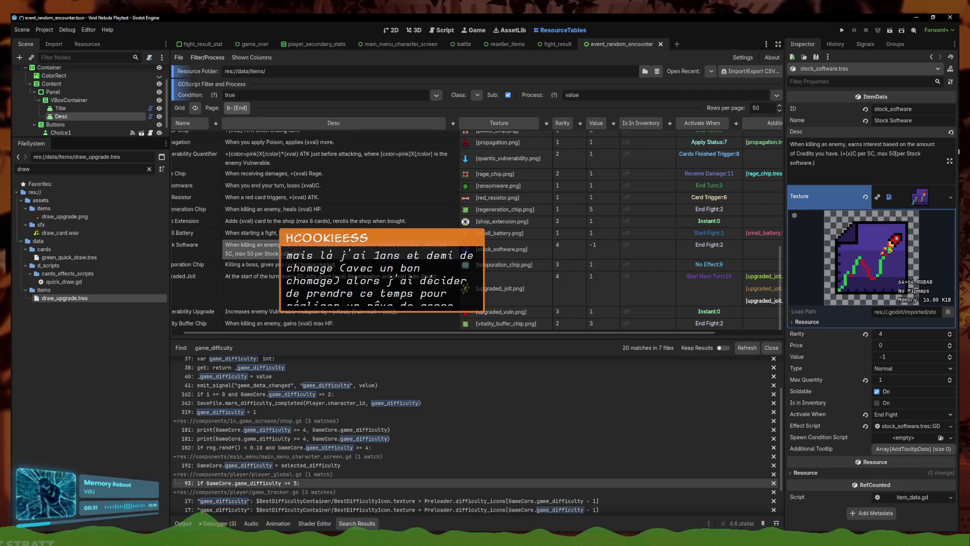
- Set Stock Software's Value to 50
mouse_move(825, 166)
mouse_down()
mouse_move(814, 154)
mouse_move(875, 157)
mouse_up()
click(887, 165)
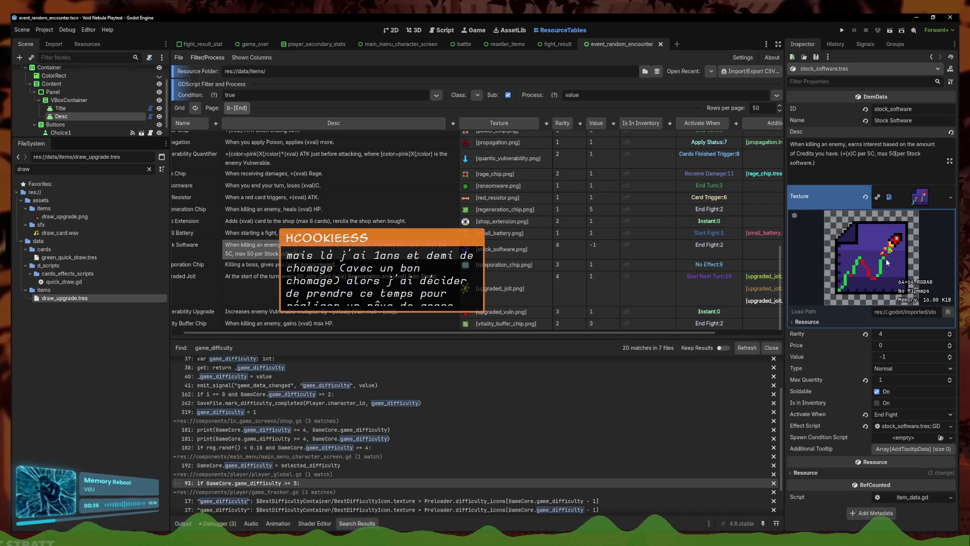
click(896, 356)
text(50)
key(Return)
- Replace the description's max 50 cap with {xval}, save, and run the project
key(BackSpace)
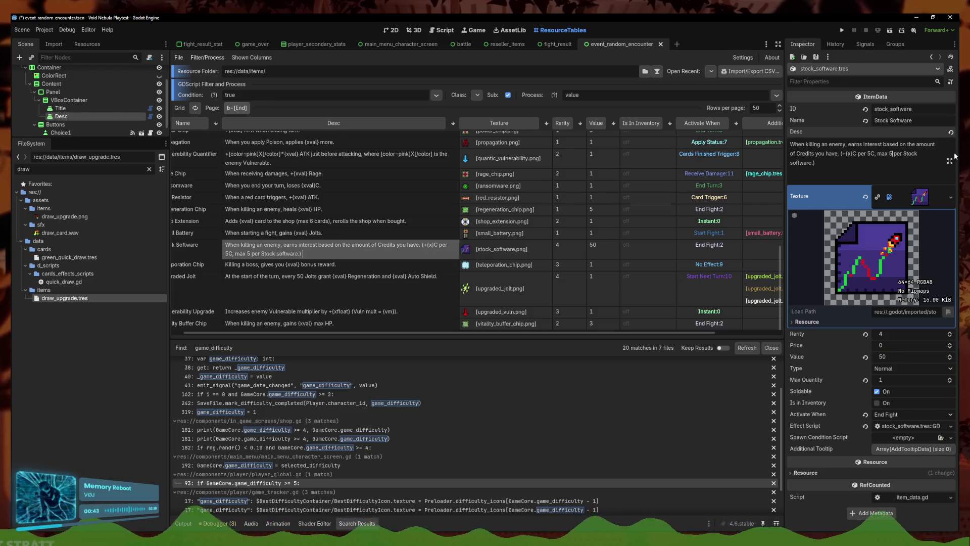
key(BackSpace)
key(BackSpace)
text({})
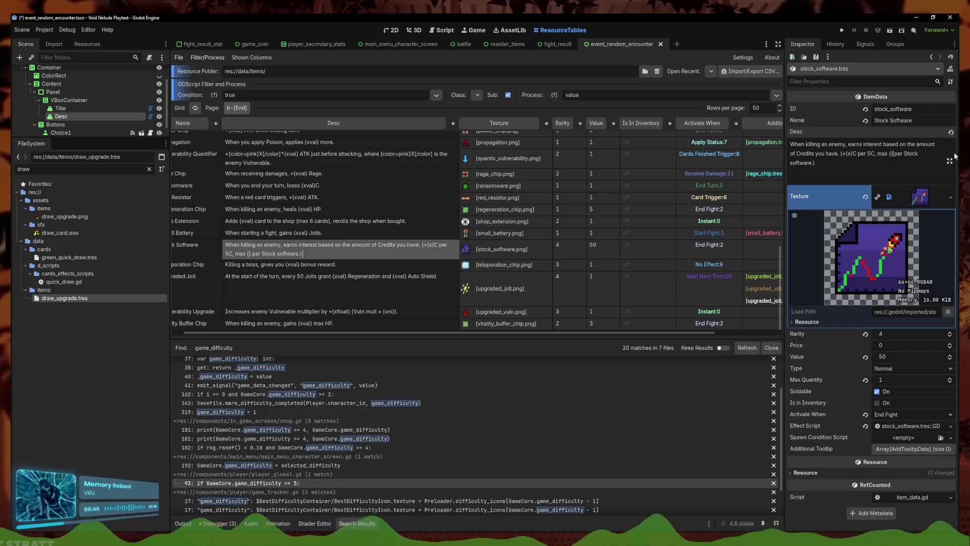
text(xval)
key(ctrl+s)
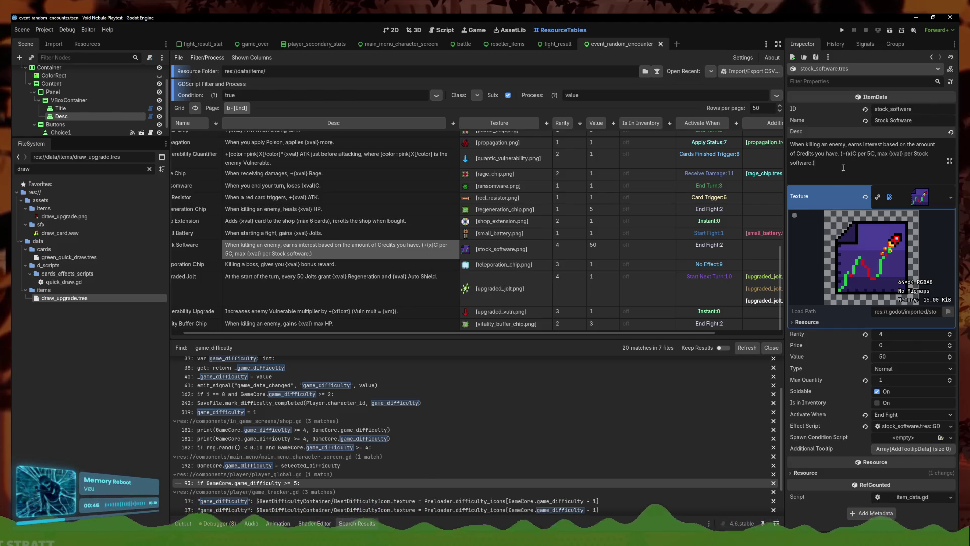
click(842, 31)
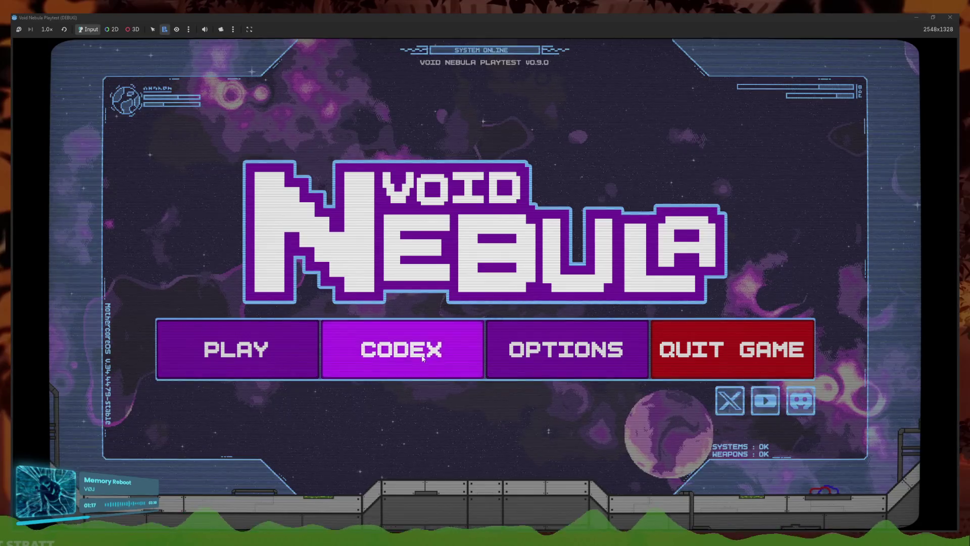
- View Stock Software in the game's Codex Items list, return to the menu, and stop the game with F8
click(423, 358)
click(500, 164)
mouse_move(404, 356)
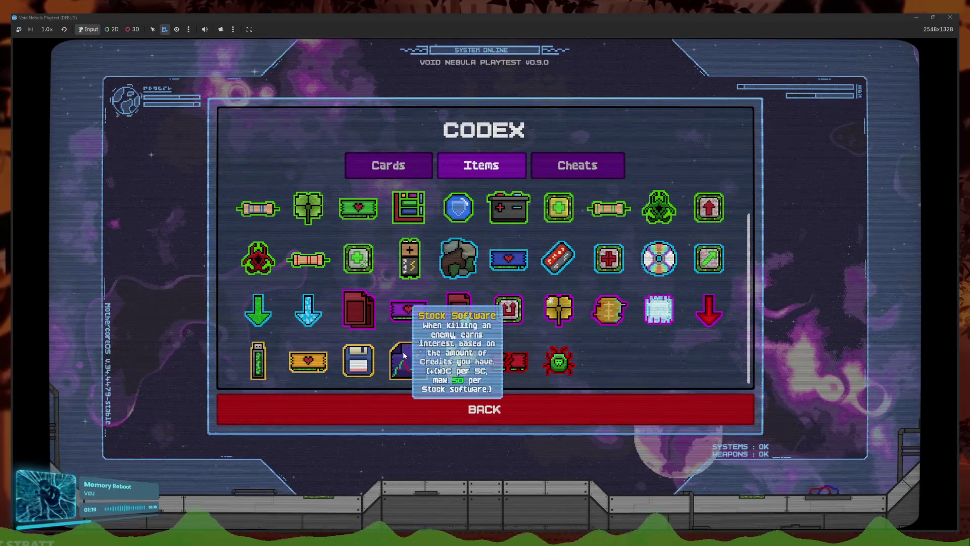
click(439, 402)
key(F8)
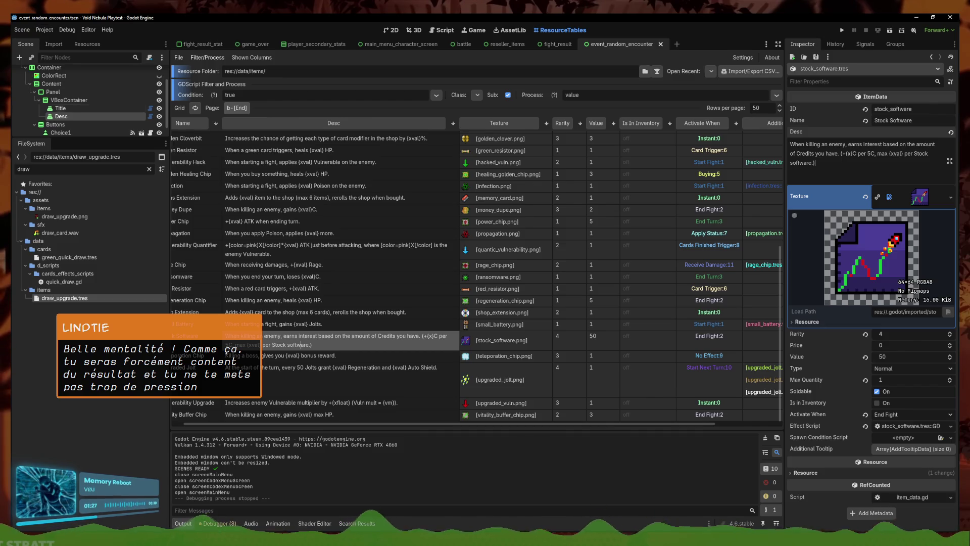
- Filter the FileSystem for toolbox and open toolbox.gd in the Script editor
key(ctrl+F3)
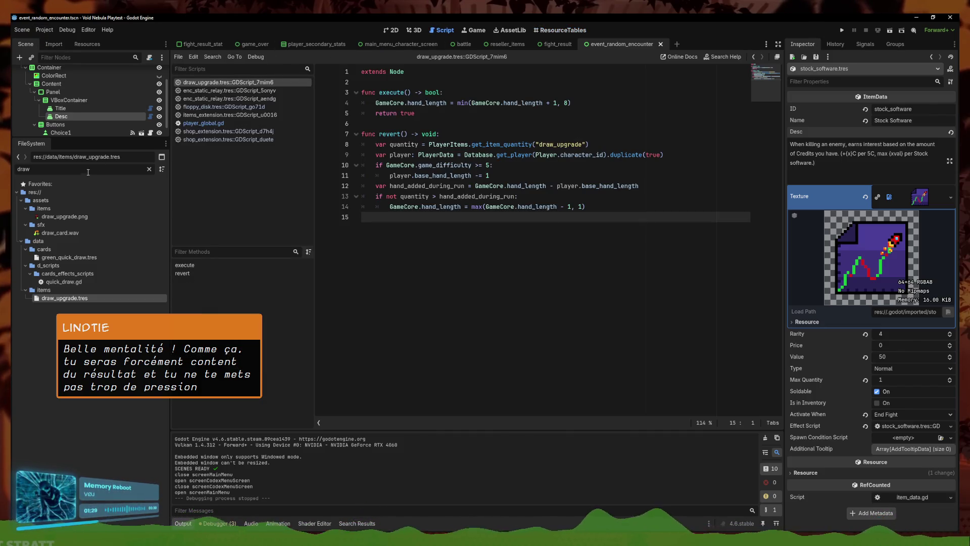
text(toolbox-)
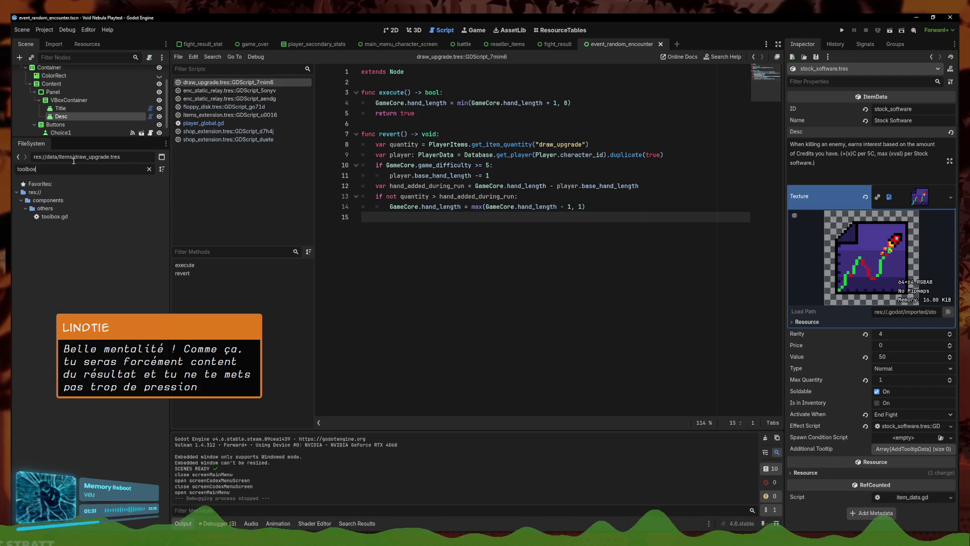
key(BackSpace)
double_click(57, 216)
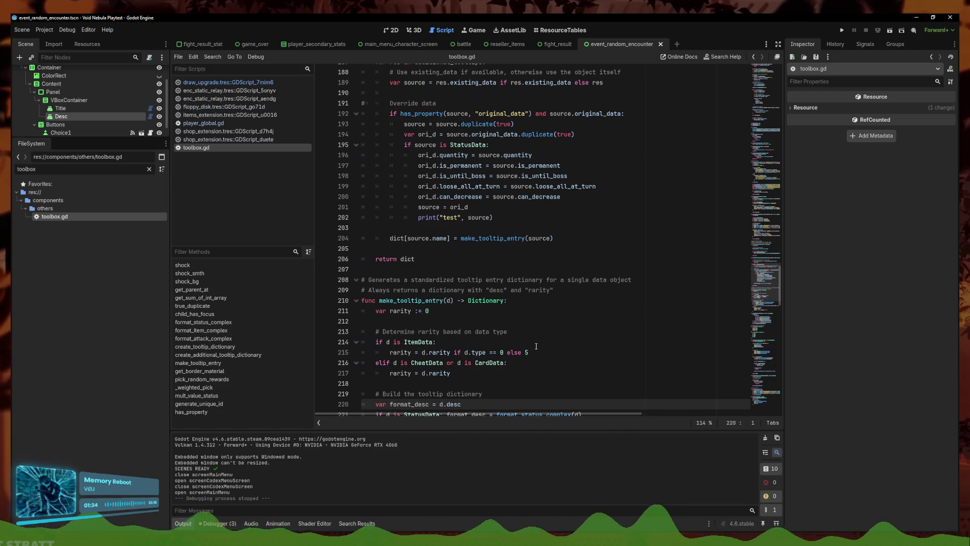
- Search for 'format_' and jump to the end of line 134 in format_item_complex
key(ctrl+f)
text(format_)
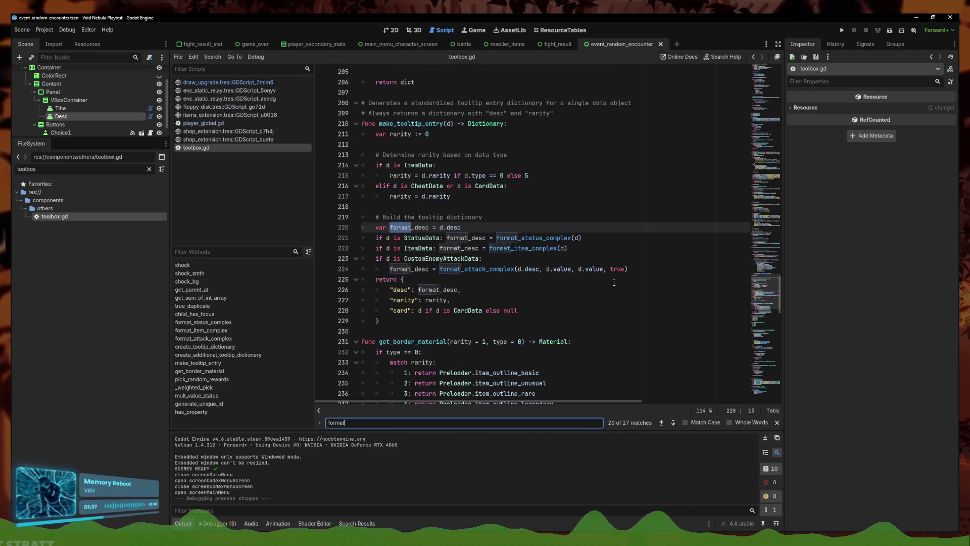
ctrl+click(546, 254)
click(541, 251)
click(468, 276)
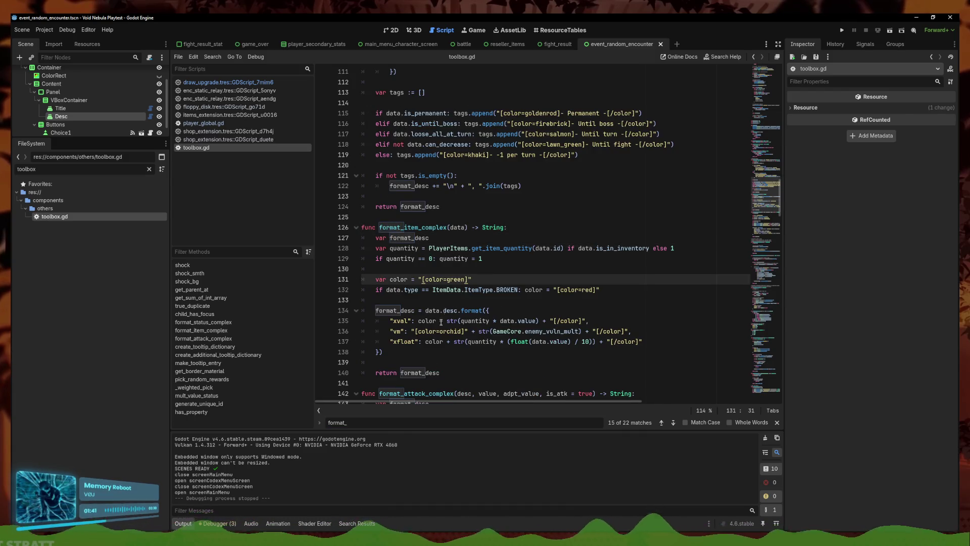
click(651, 313)
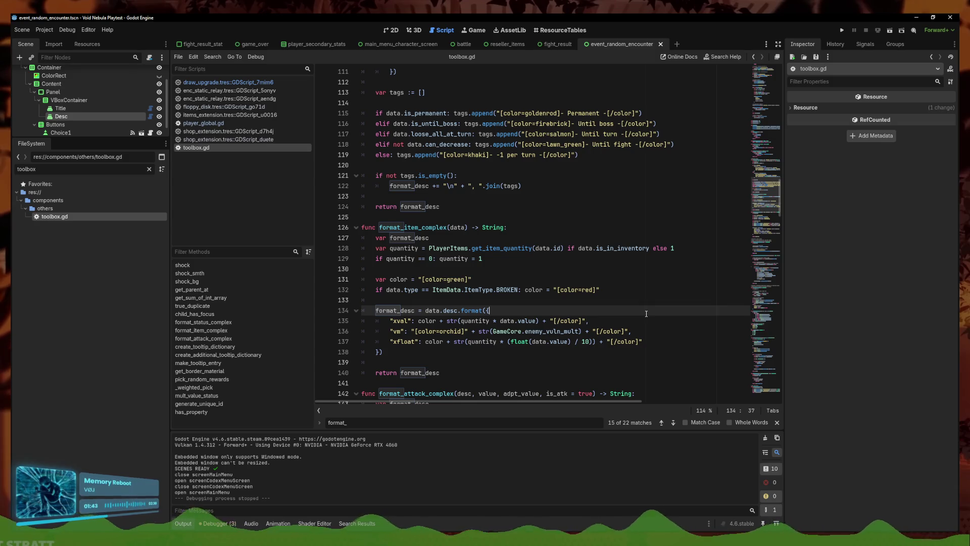
- Duplicate the xval entry onto line 135 and rename its key to x
key(Return)
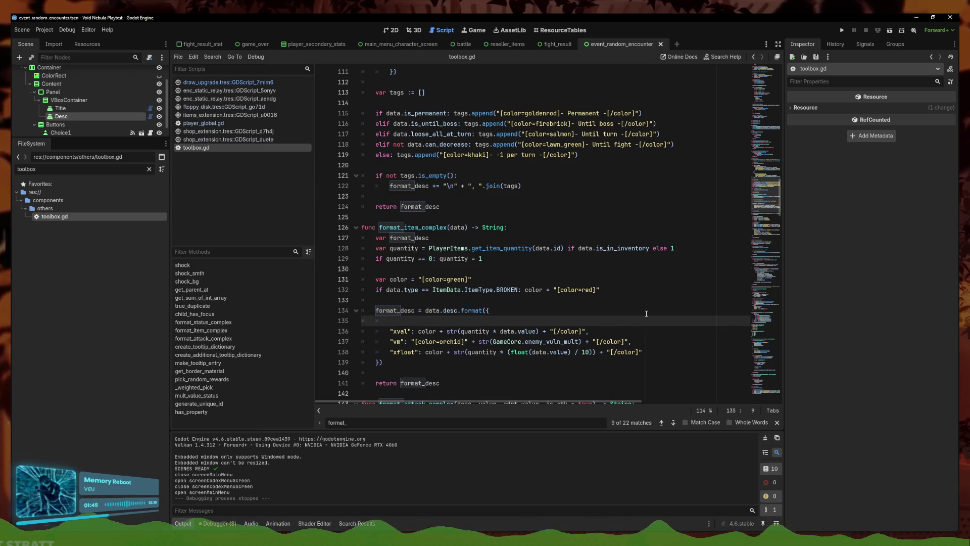
key(Delete)
key(ctrl+alt+Down)
click(405, 321)
key(BackSpace)
key(BackSpace)
key(BackSpace)
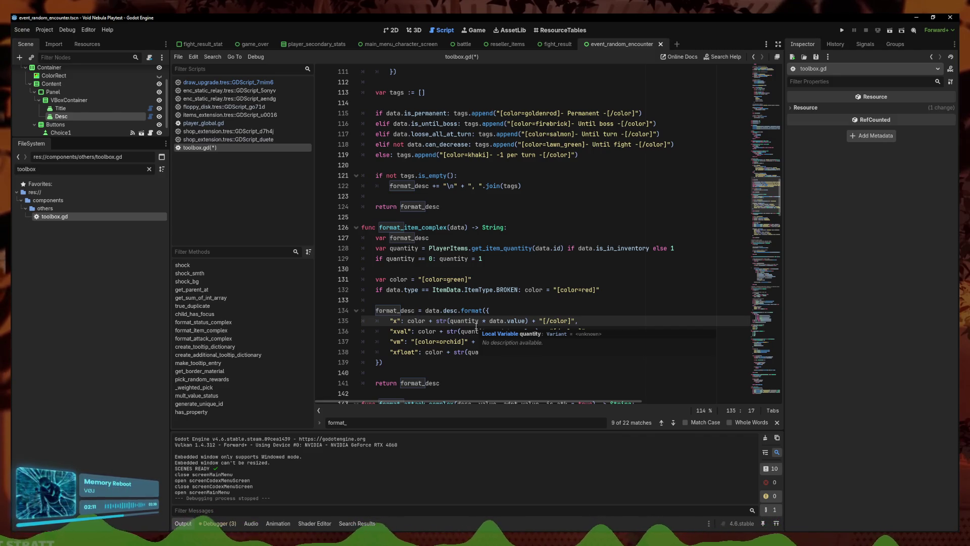
- Remove ' * data.value' from the x entry so it uses only quantity, save, and run
click(487, 320)
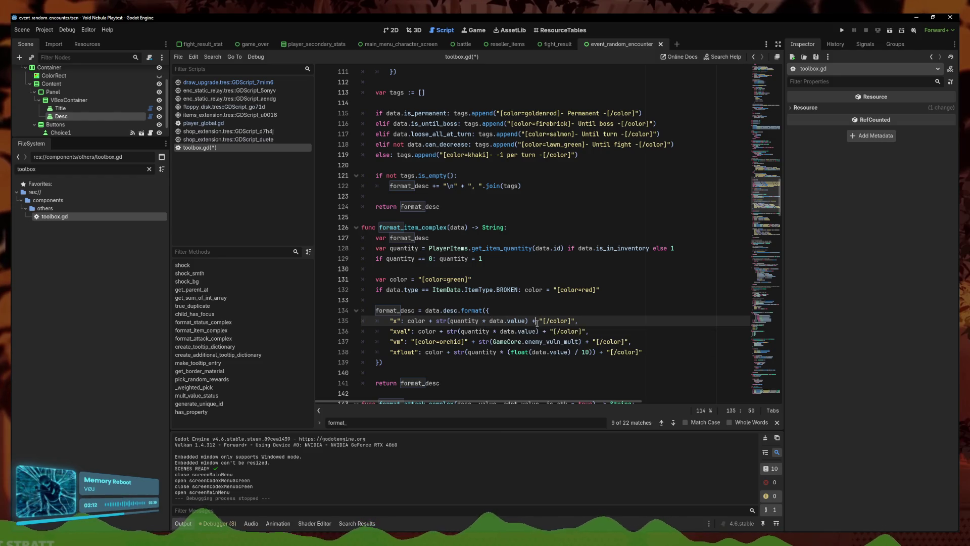
shift+click(526, 320)
key(BackSpace)
key(BackSpace)
key(BackSpace)
key(ctrl+s)
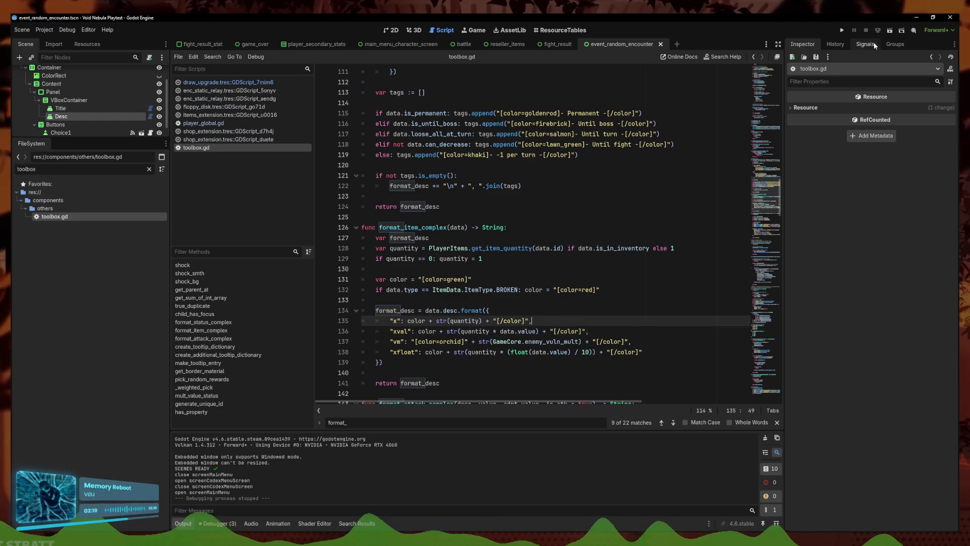
click(842, 31)
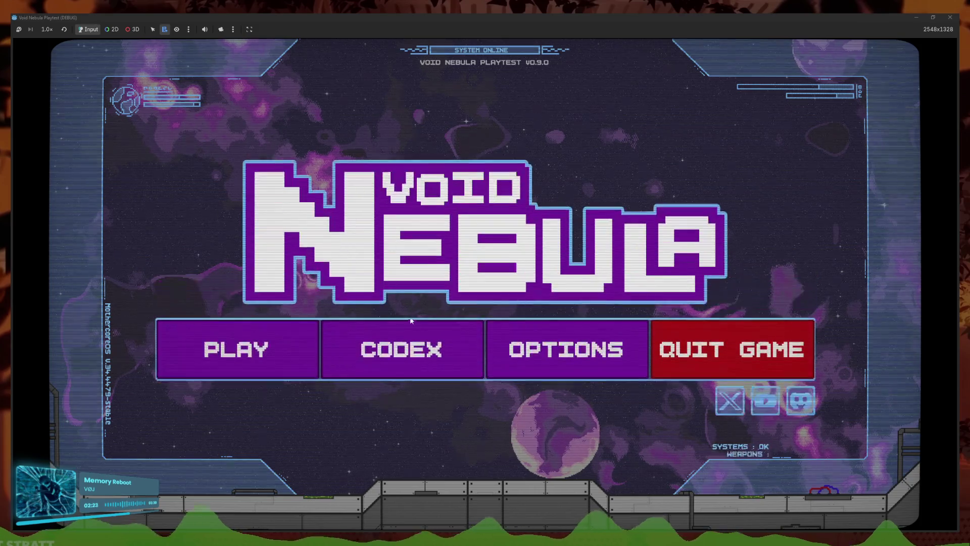
- Check Stock Software in the Codex Items list, go back, and stop the game with F8
click(400, 349)
click(490, 169)
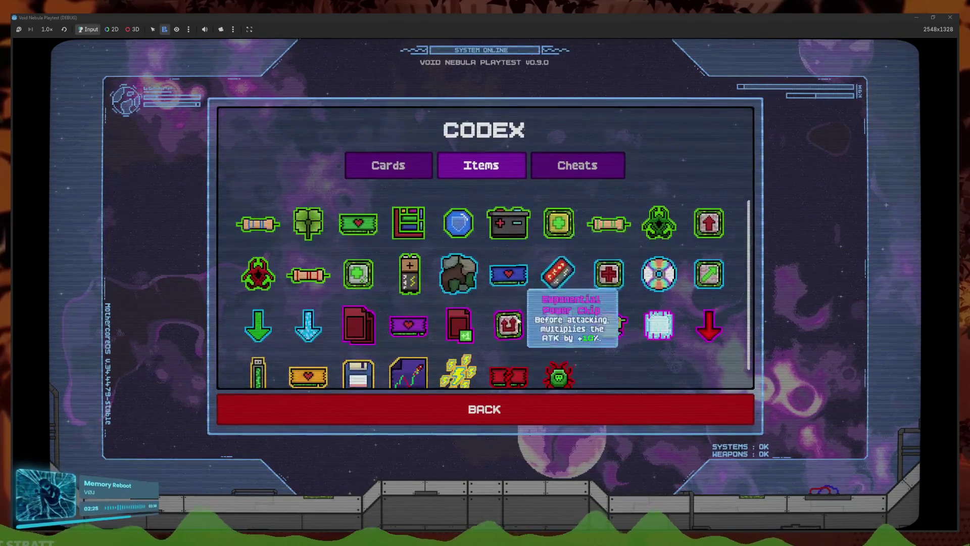
mouse_move(408, 364)
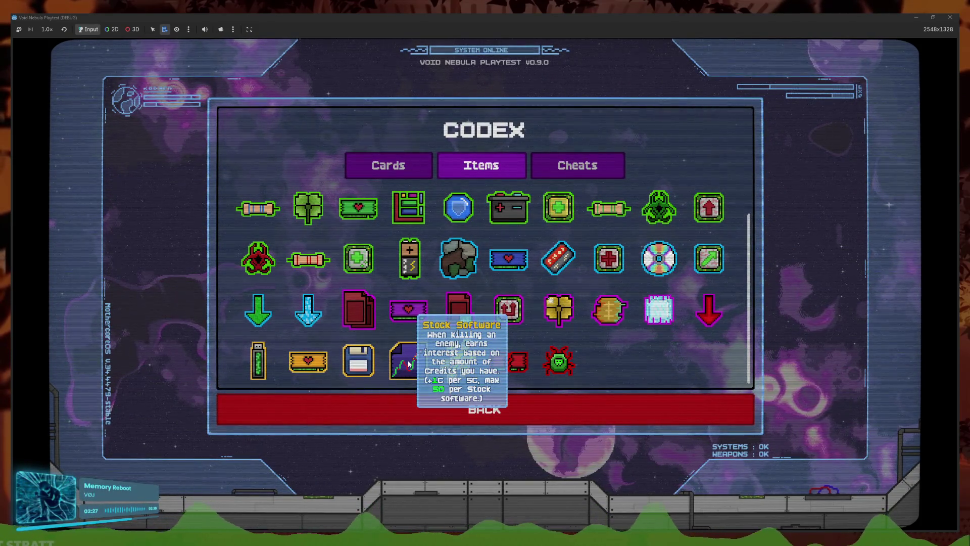
click(400, 405)
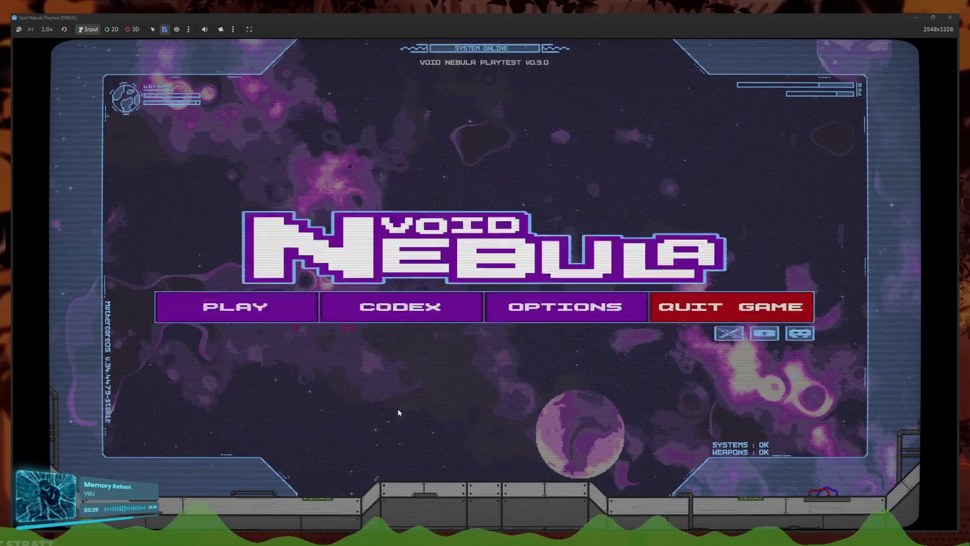
key(F8)
key(ctrl+a)
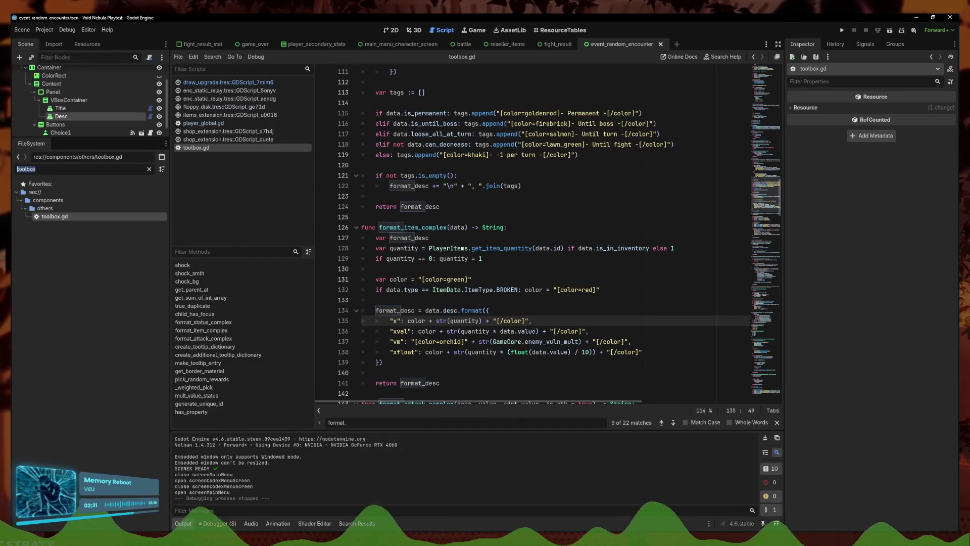
- Filter for 'face', open faceless.tres, and set Base Items entry 8 to stock_software
text(face)
click(68, 275)
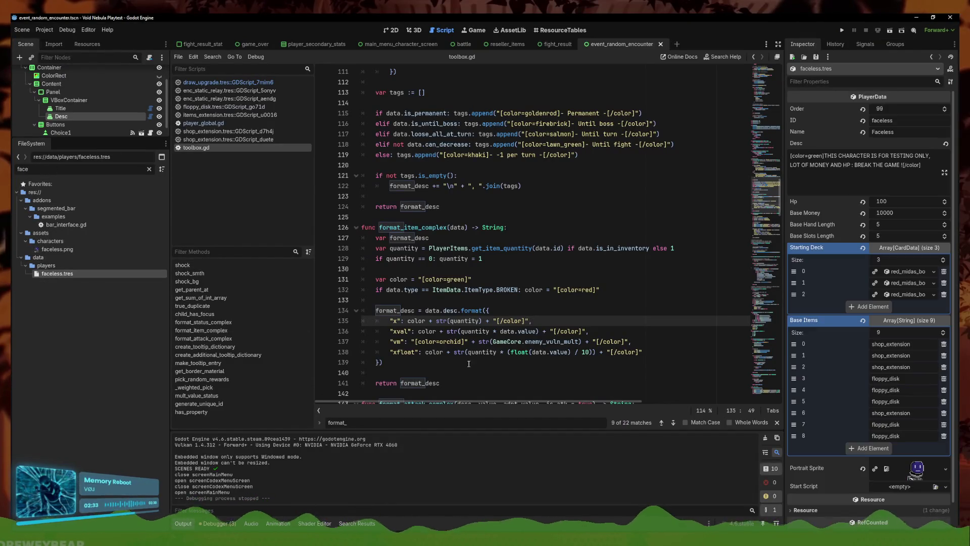
double_click(891, 413)
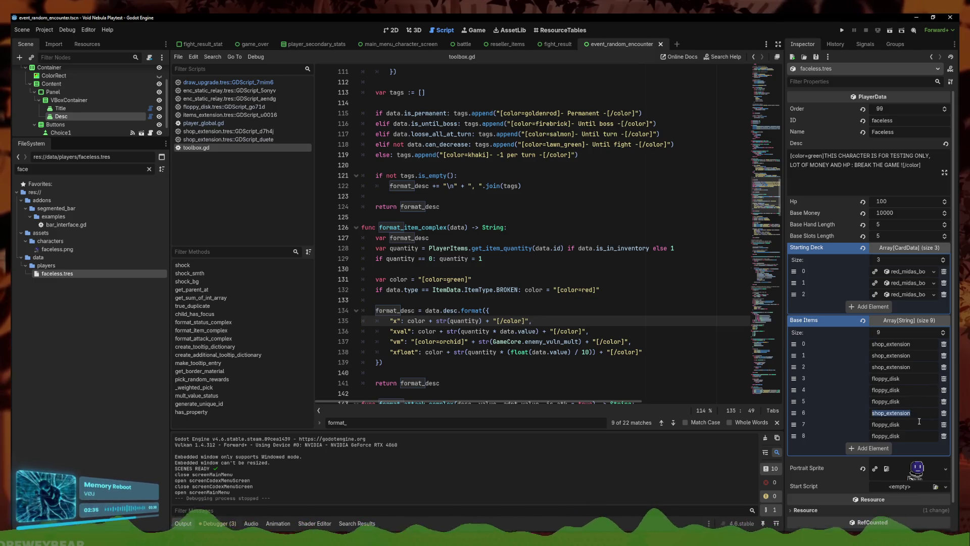
key(Tab)
key(Tab)
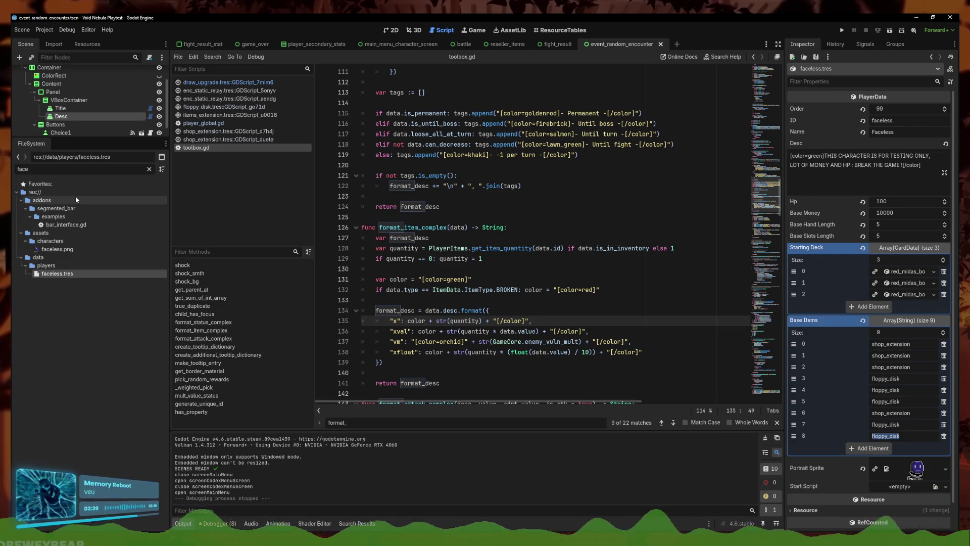
text(stock_software)
- Add two more Base Items entries, save faceless.tres, and maximise Firefox
click(873, 448)
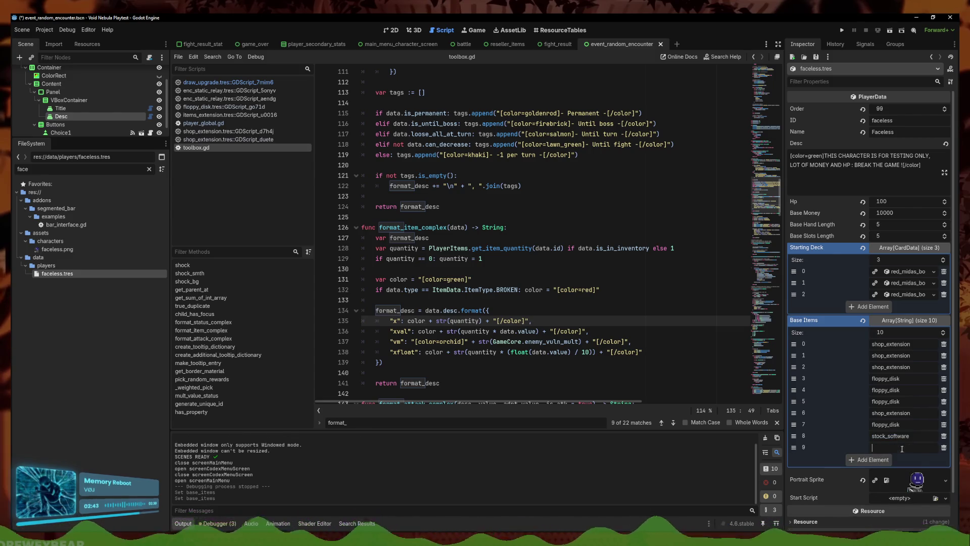
click(882, 460)
key(ctrl+s)
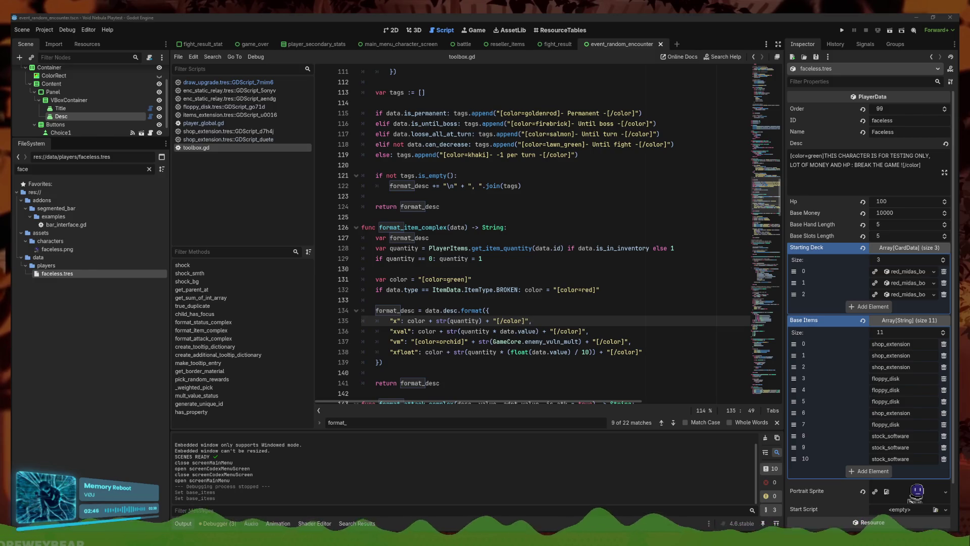
double_click(466, 201)
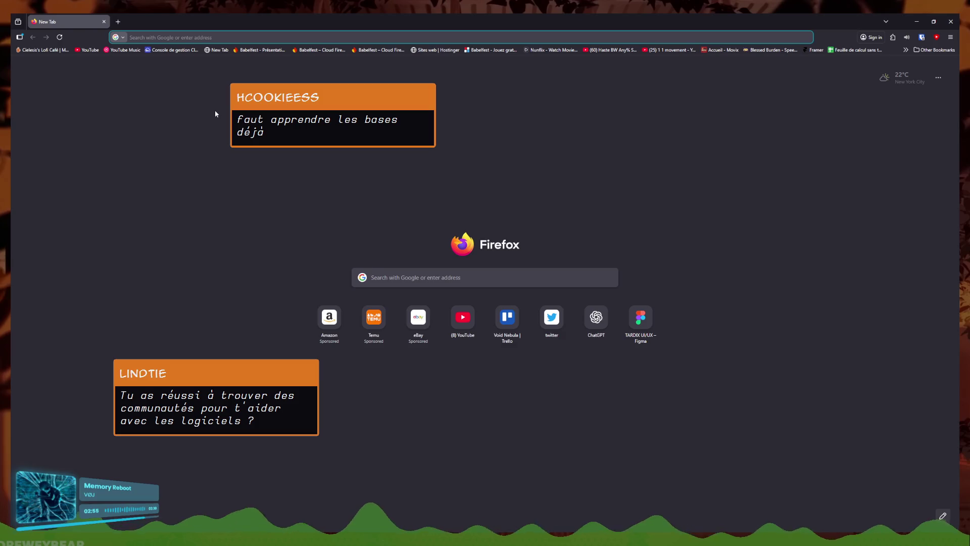
- Search the web for 'the tale of the pricess', then search again with an extended query
text(cieleis)
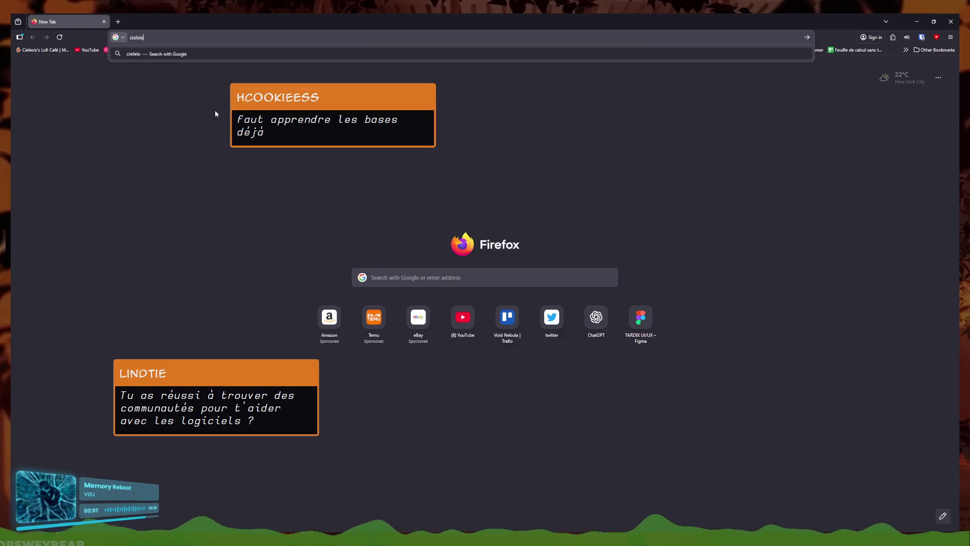
key(BackSpace)
key(BackSpace)
text(sis.itch.io/)
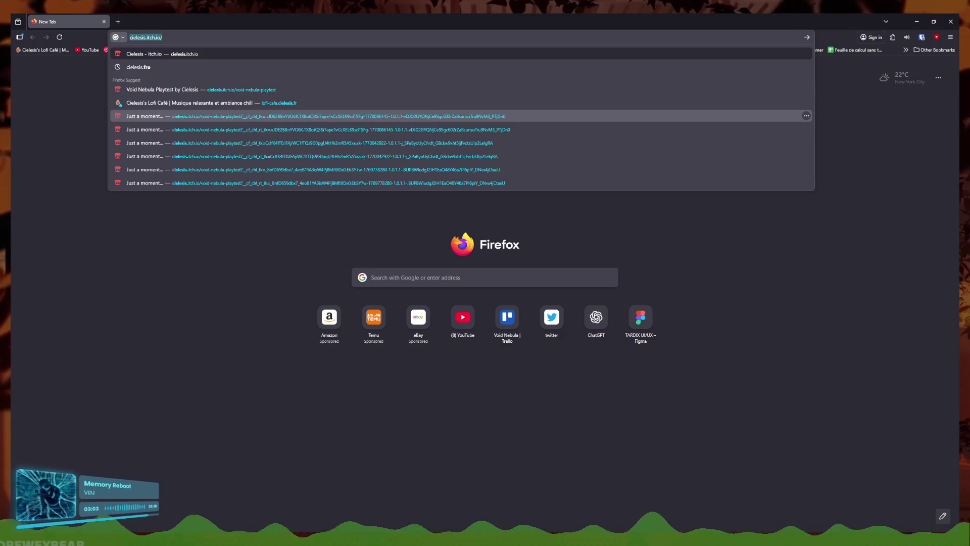
text(the tale of the pricess)
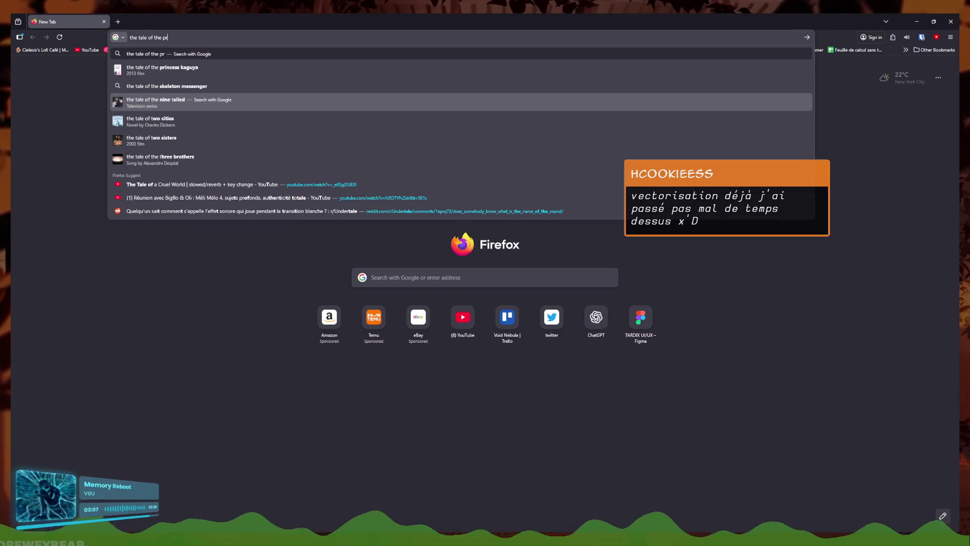
key(Return)
click(185, 87)
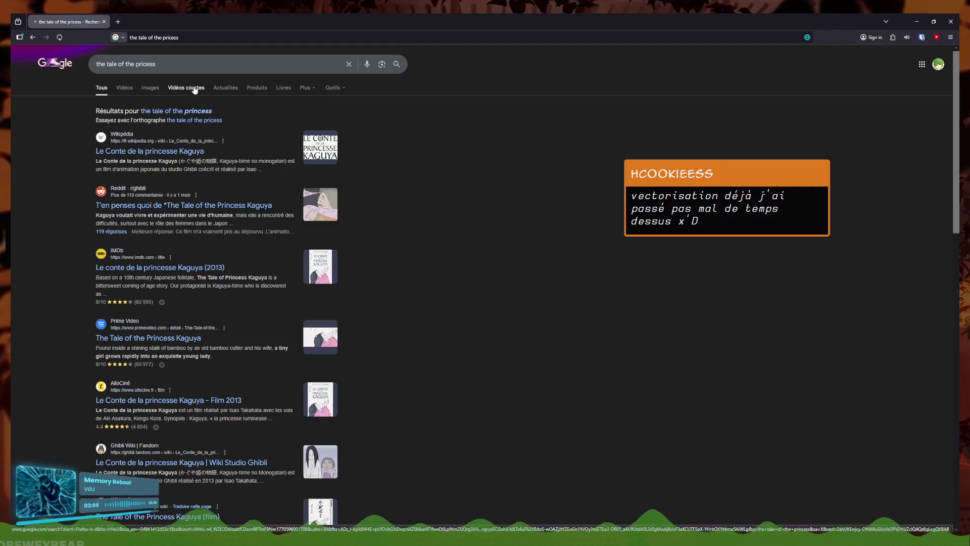
click(172, 64)
text(cielesxis)
key(Return)
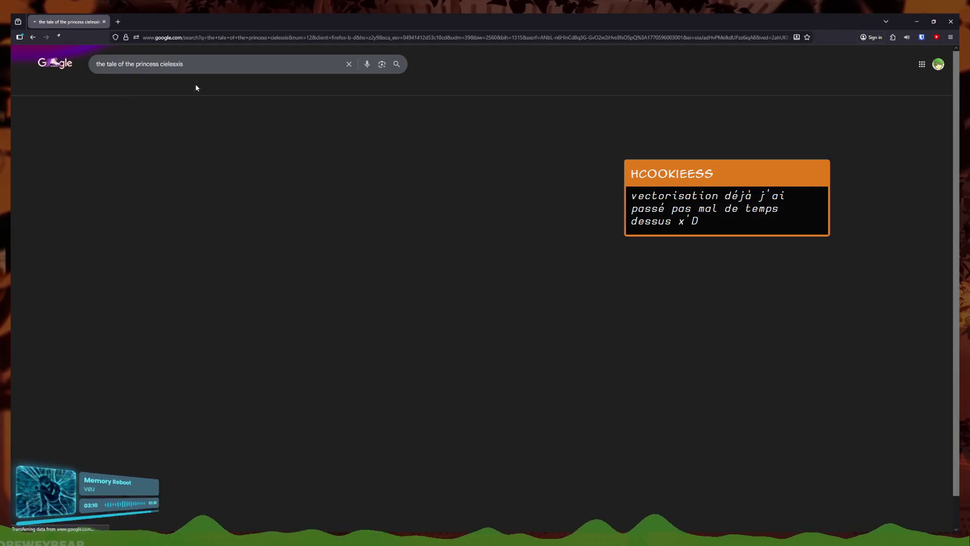
- Replace the query's last word, search again, and browse the All results
double_click(171, 63)
text(k)
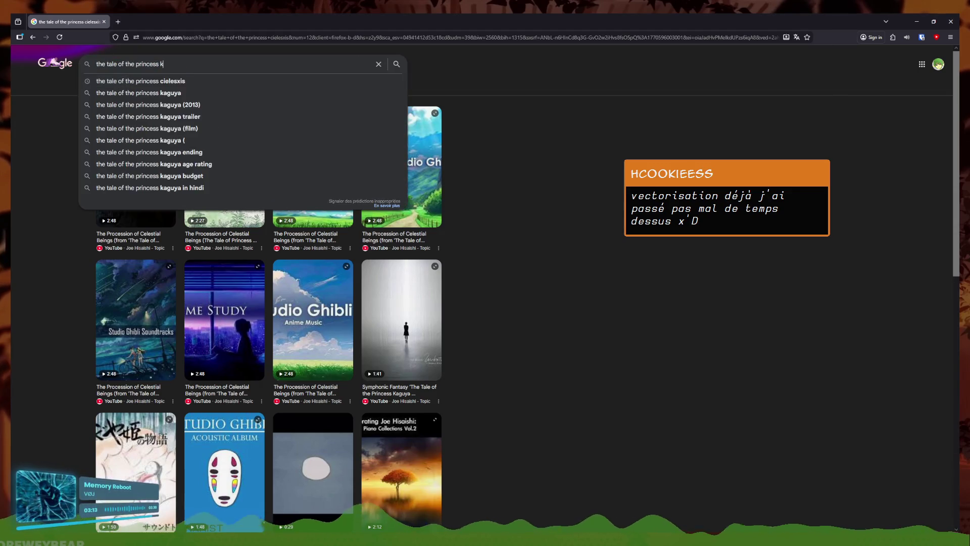
text(offi_cup)
key(Return)
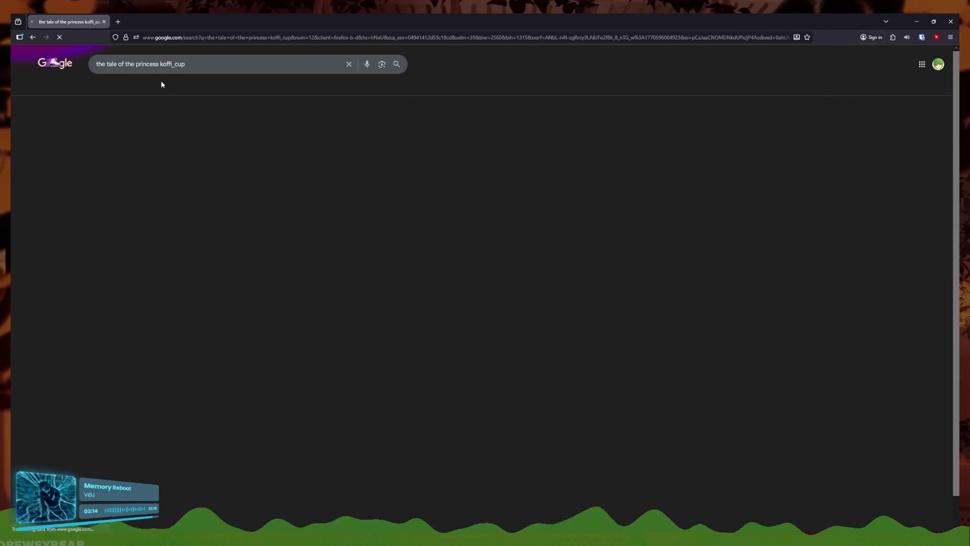
click(106, 92)
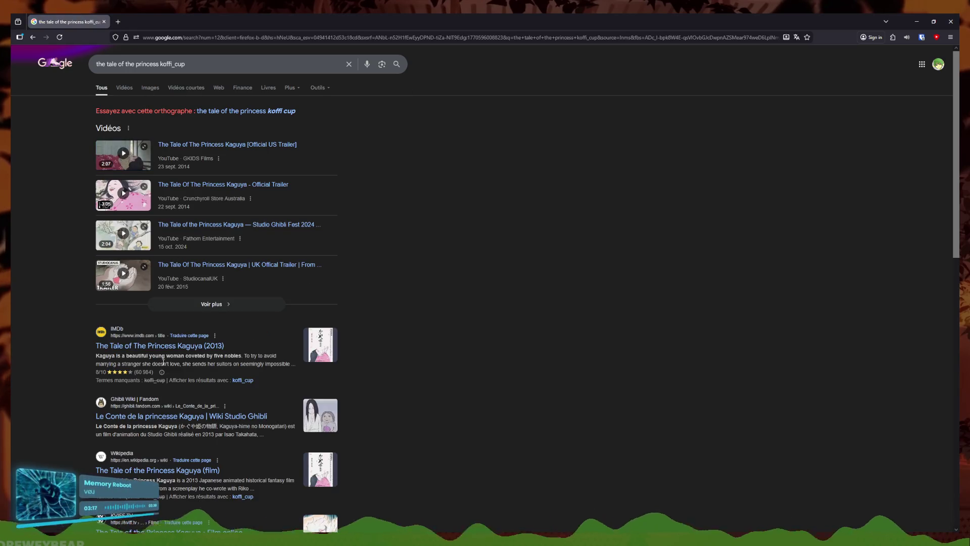
scroll(220, 374, down, 3)
scroll(230, 353, up, 5)
- Open a new tab, close the Google results tab, and switch back to Godot
click(118, 21)
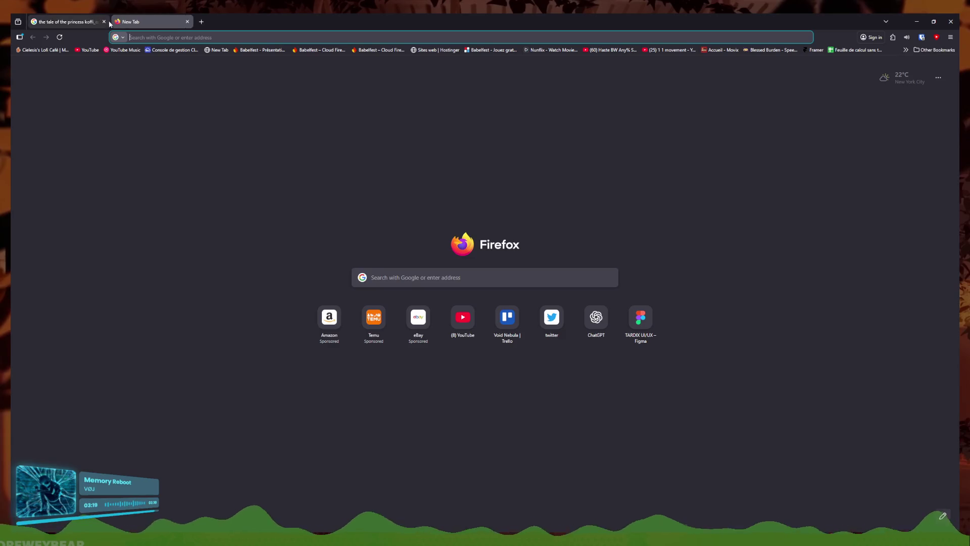
click(104, 21)
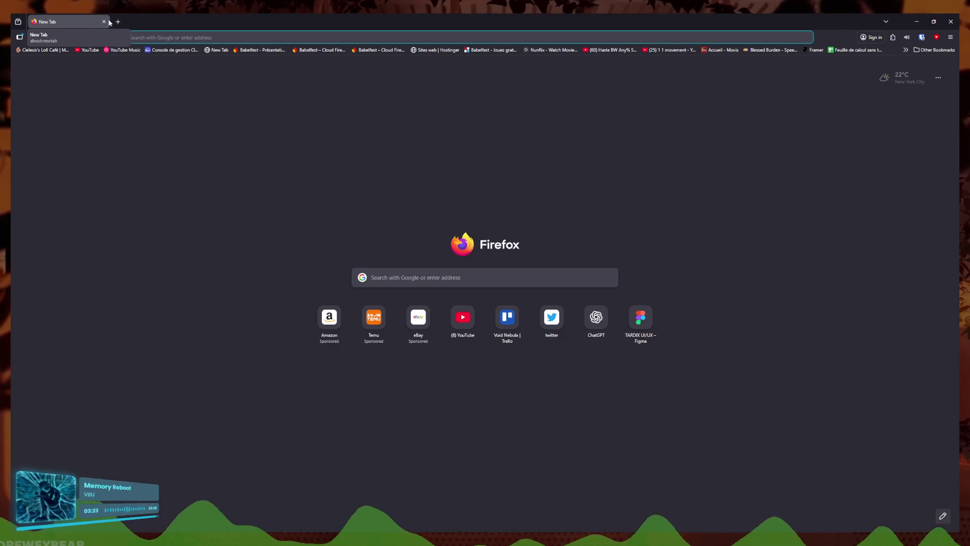
text(ttopt)
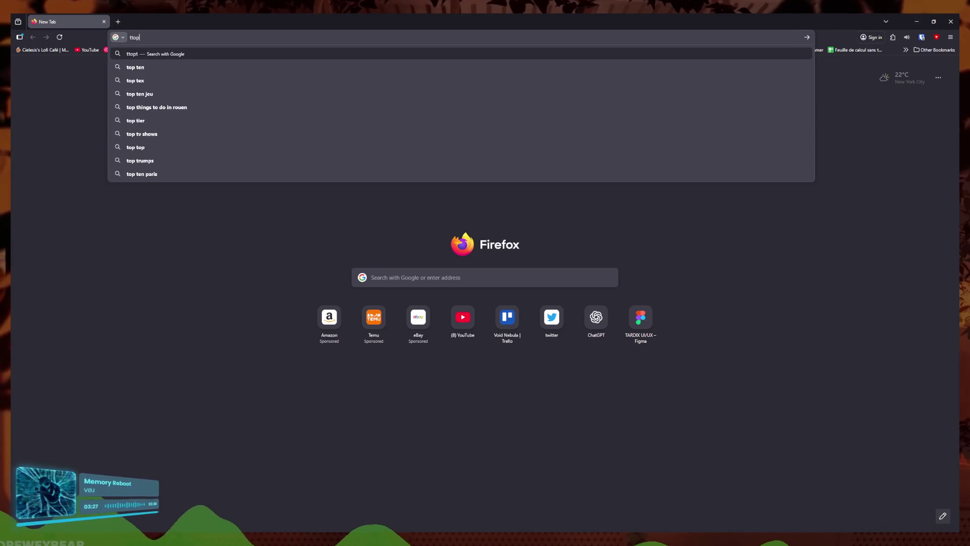
key(BackSpace)
key(alt+Tab)
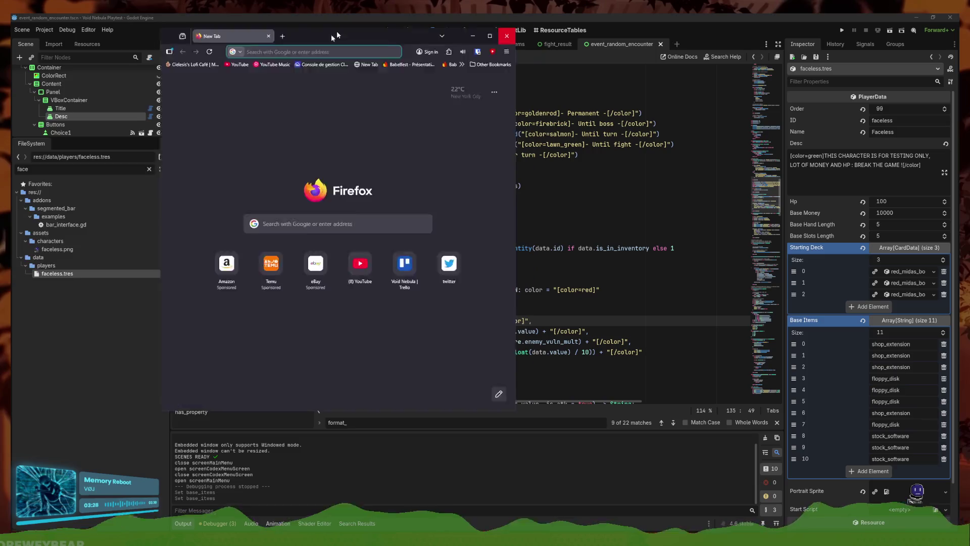
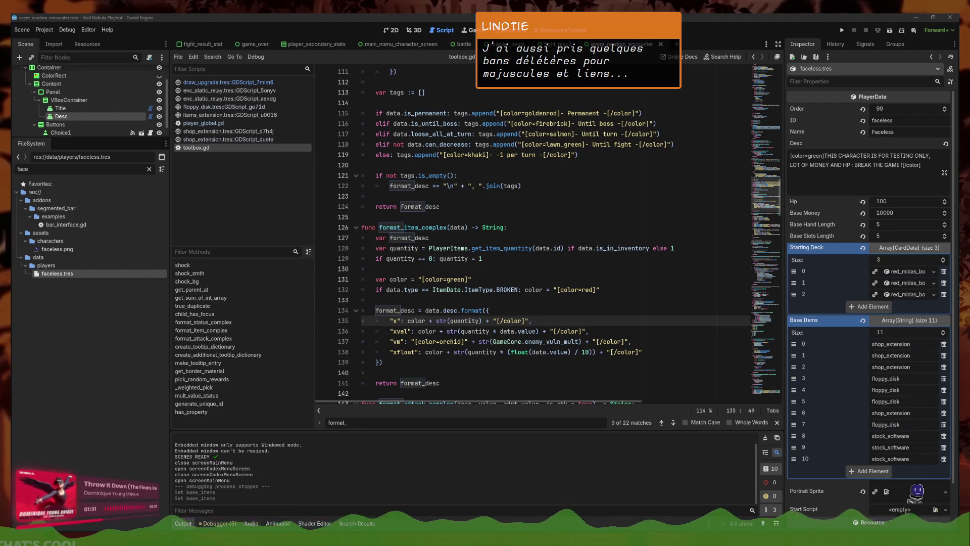
- Bring Firefox forward on The Tale of the Princess site, maximized and full-screen
key(alt+Tab)
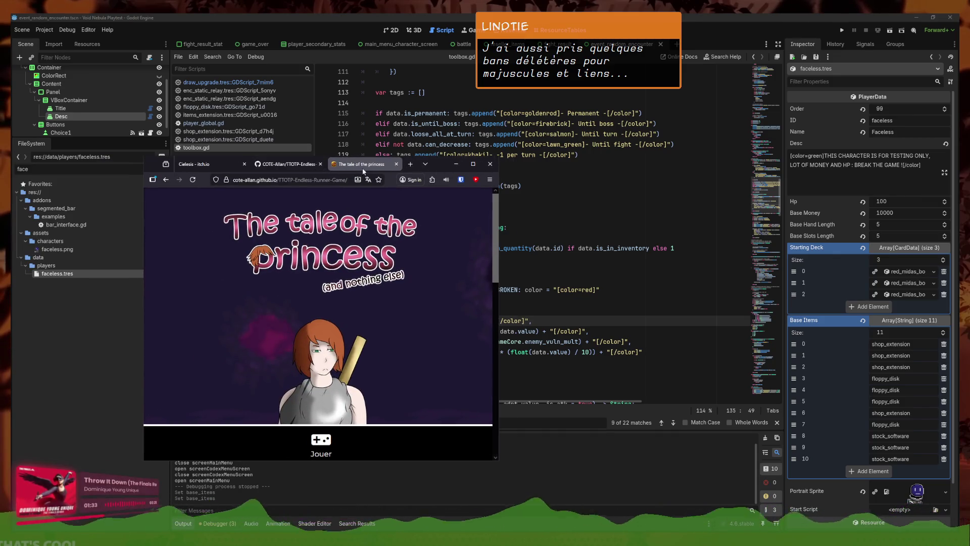
click(472, 167)
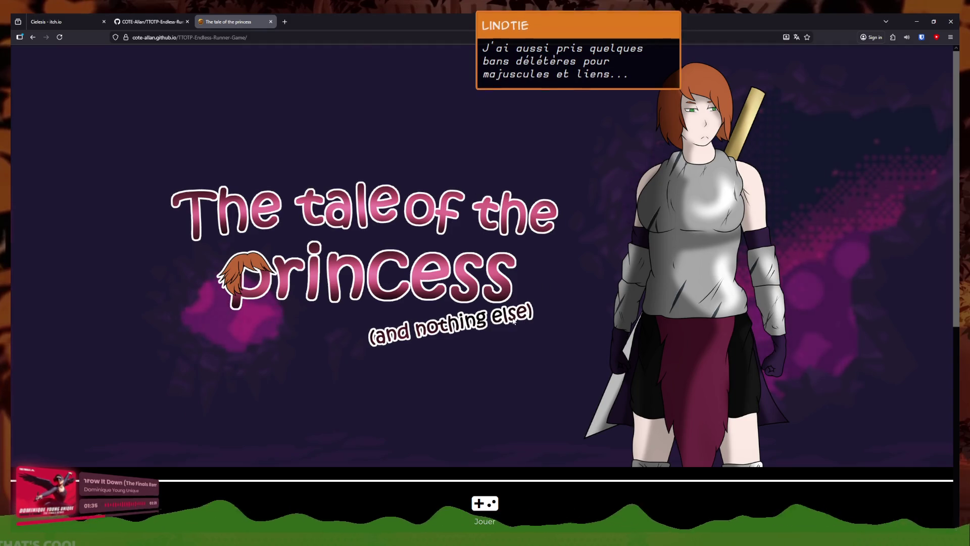
key(F11)
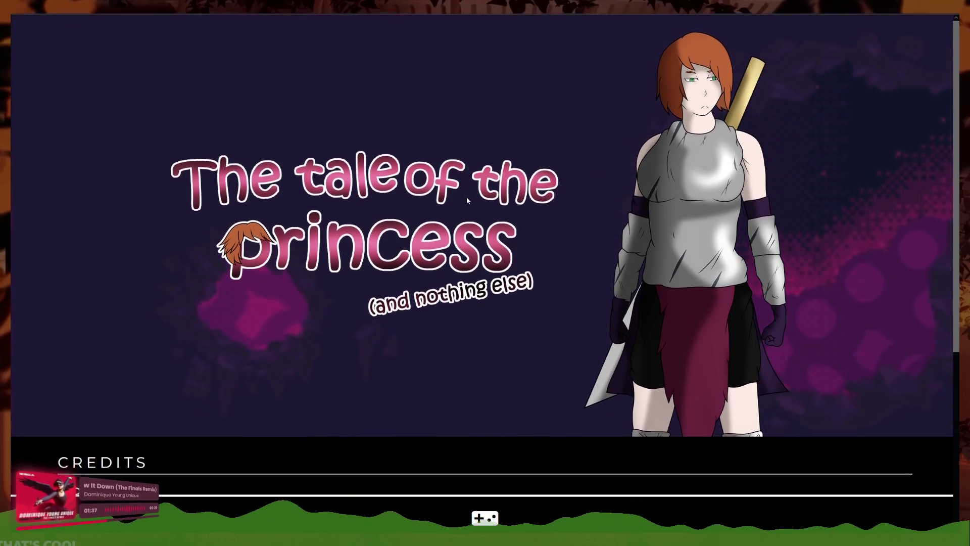
scroll(474, 363, down, 3)
scroll(474, 363, down, 3)
scroll(408, 435, up, 5)
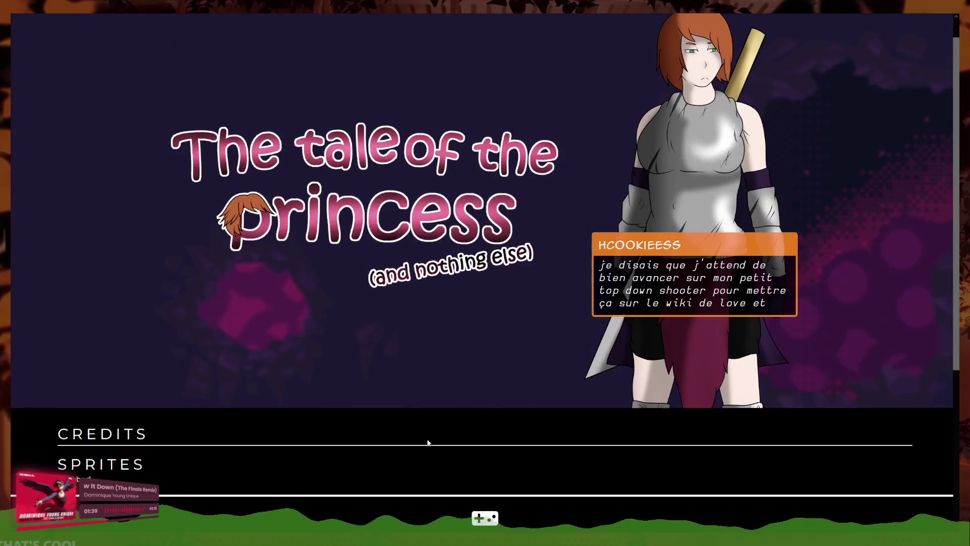
scroll(407, 435, down, 2)
scroll(408, 436, up, 2)
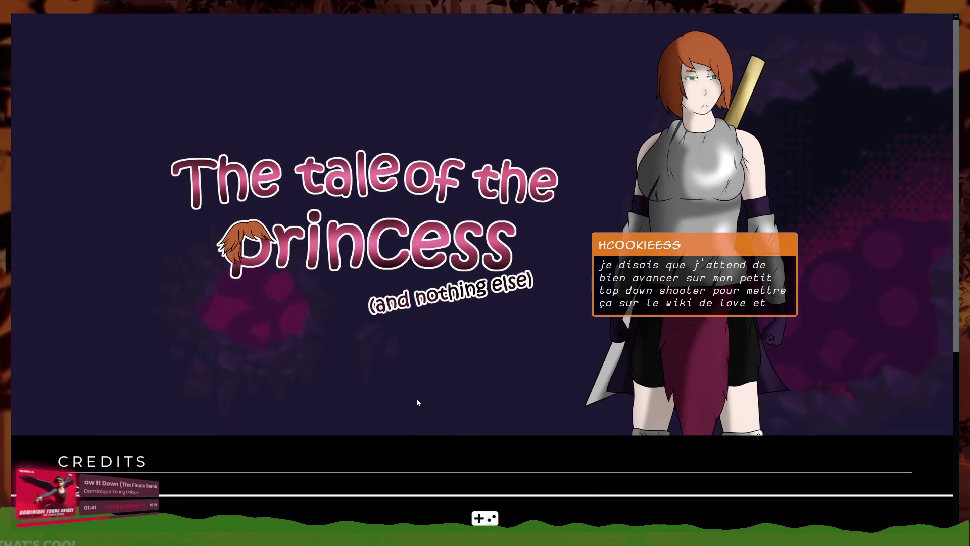
- Open the game's play page from the footer gamepad link and dismiss the translate offer
click(485, 521)
scroll(492, 221, up, 5)
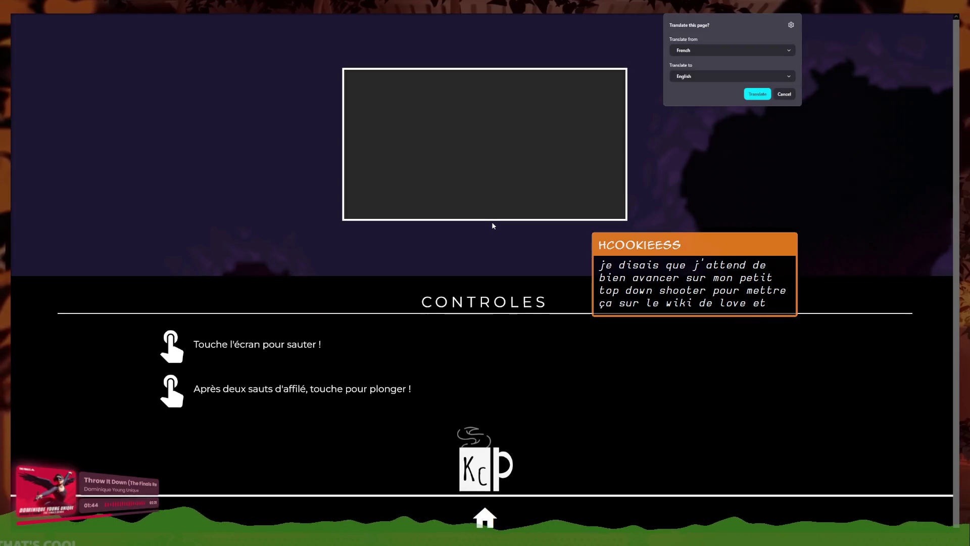
click(780, 96)
- Start the runner game and jump across the platforms in the first run
click(466, 184)
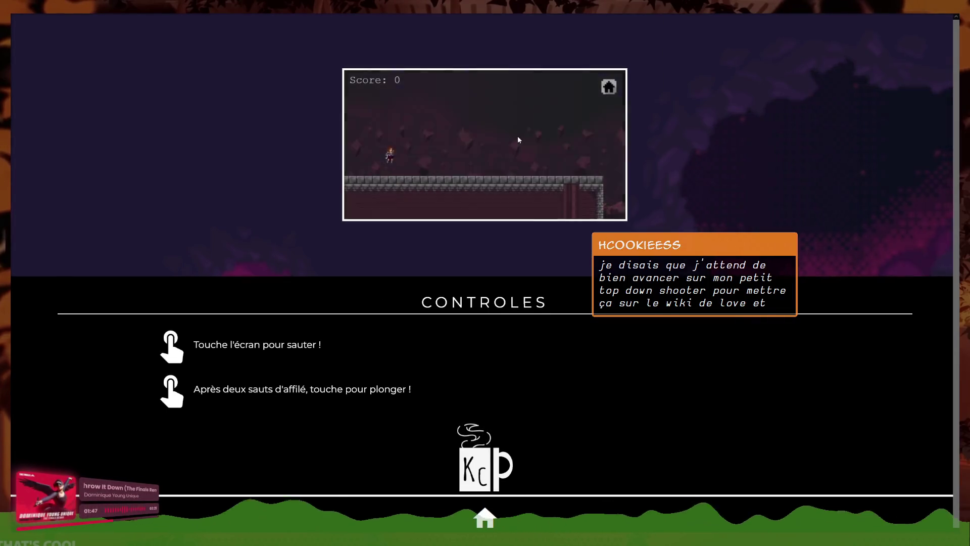
click(472, 143)
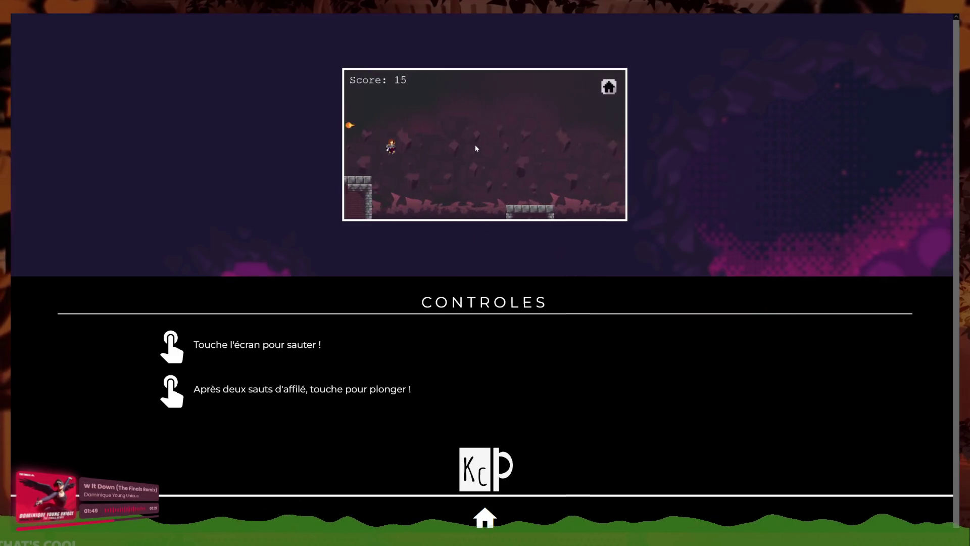
click(480, 157)
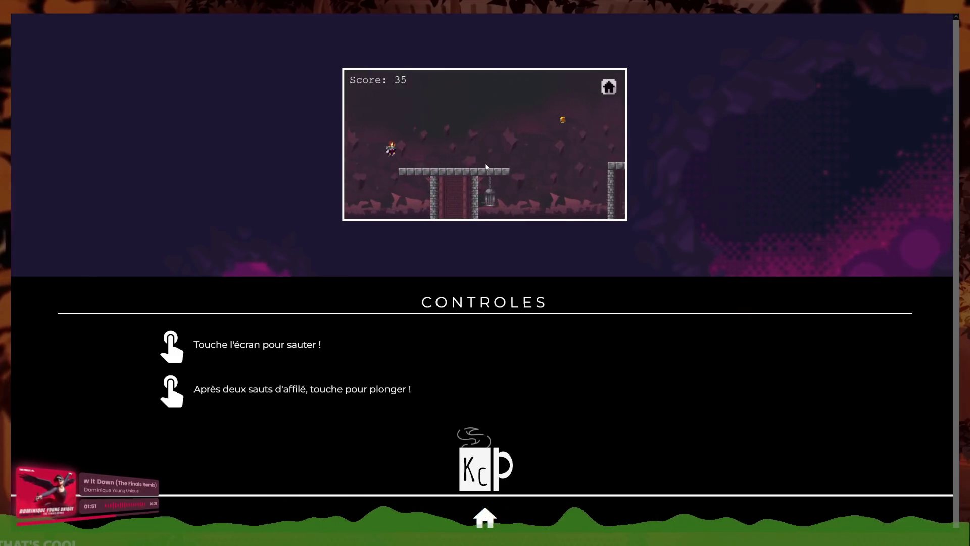
click(484, 165)
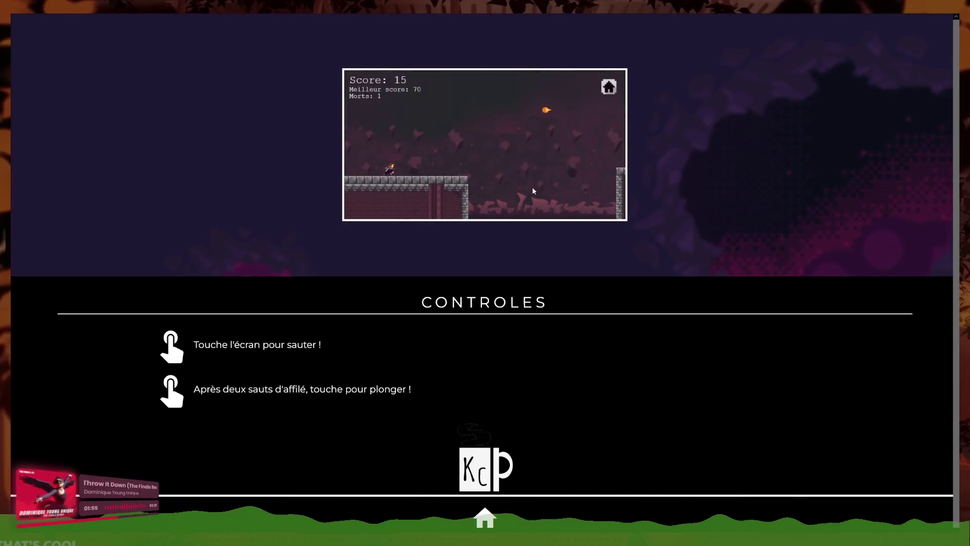
click(478, 169)
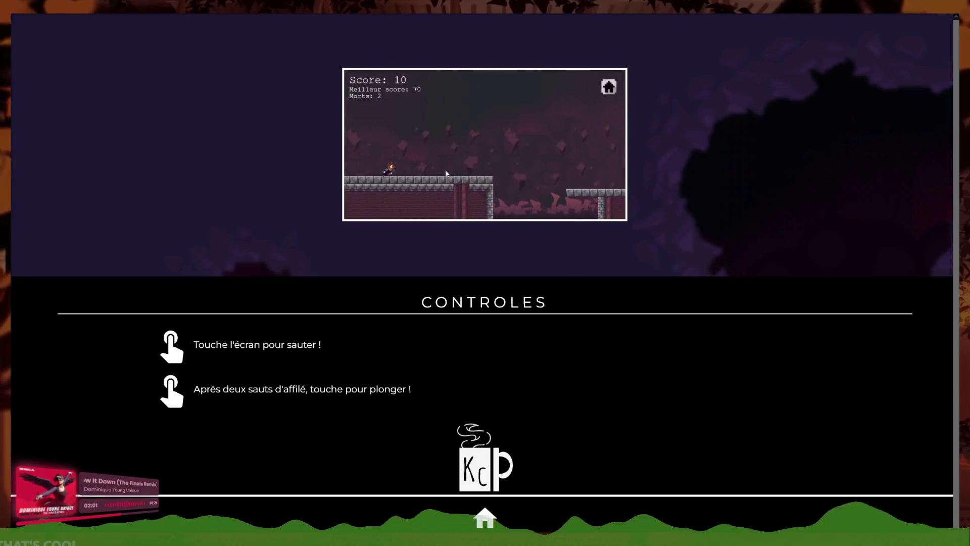
click(461, 166)
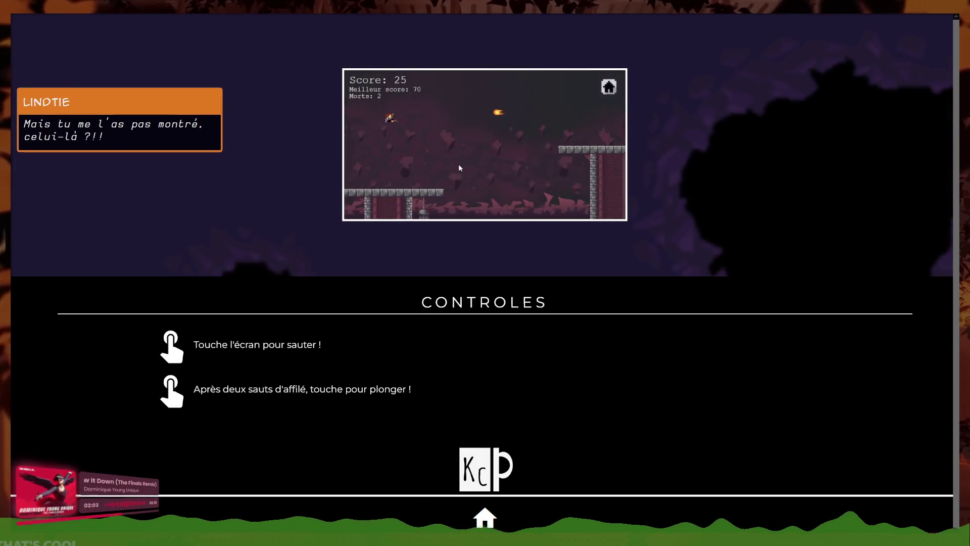
click(459, 167)
click(457, 166)
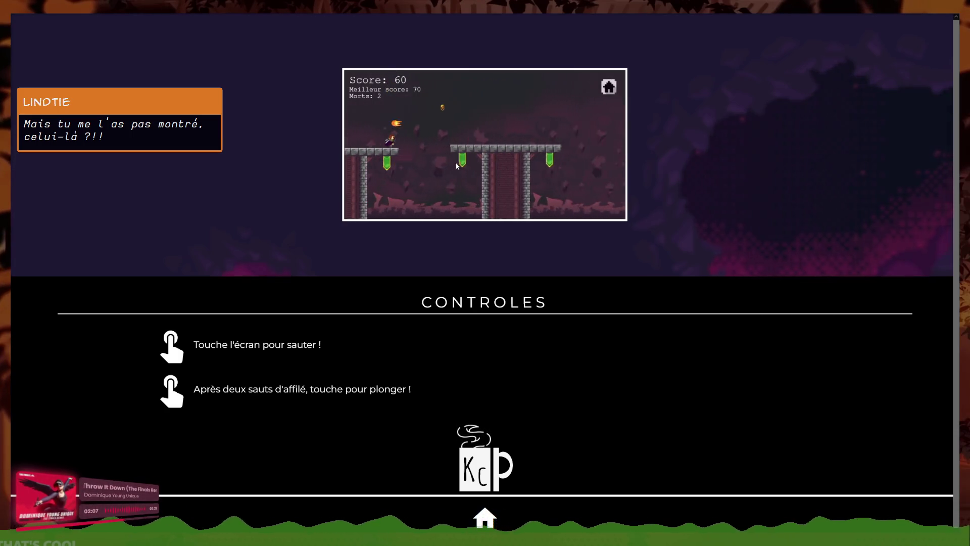
click(457, 167)
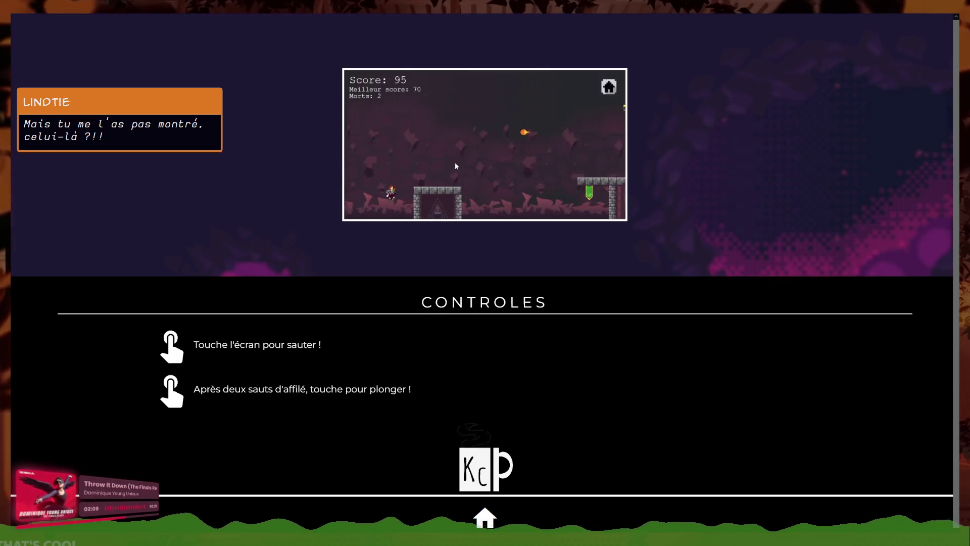
click(455, 163)
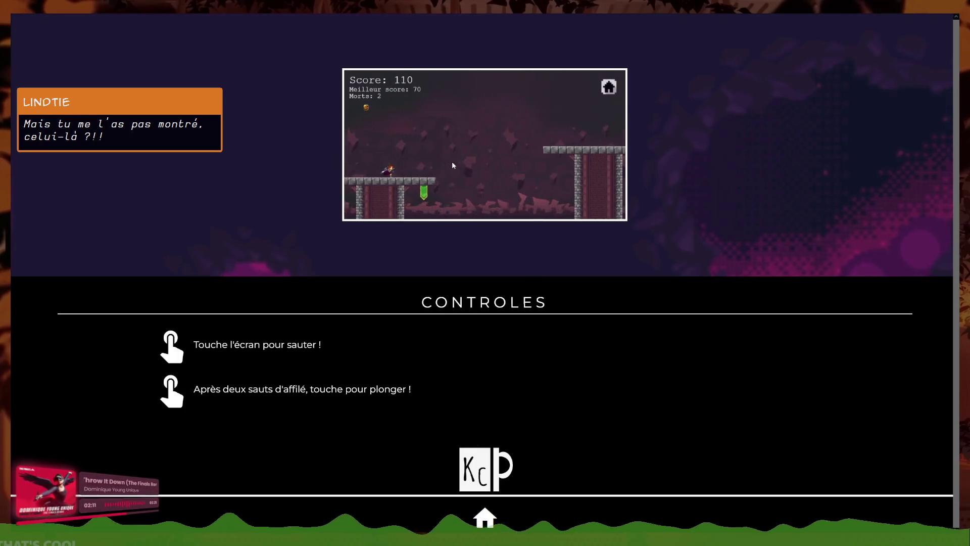
click(451, 162)
click(451, 162)
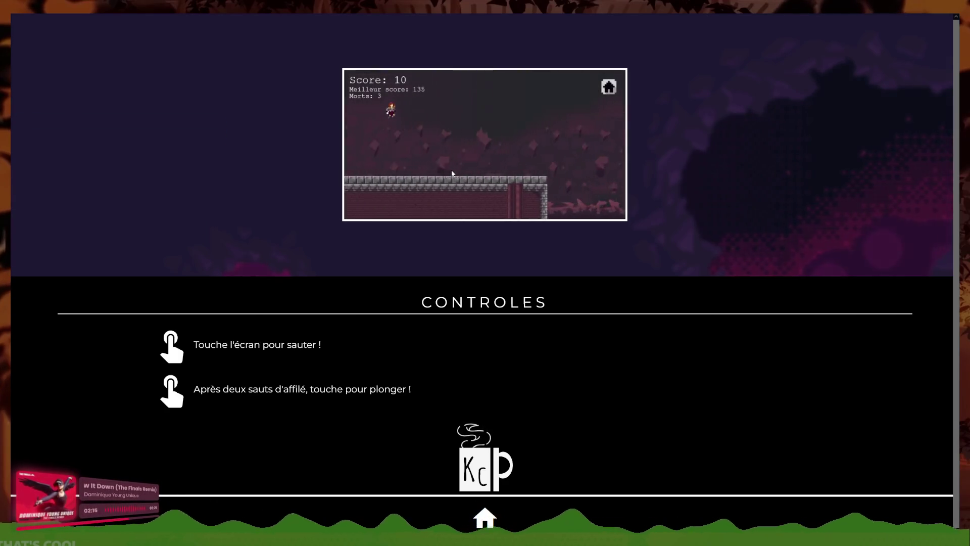
- Play another run, jumping across gaps and onto the tall platforms
click(473, 163)
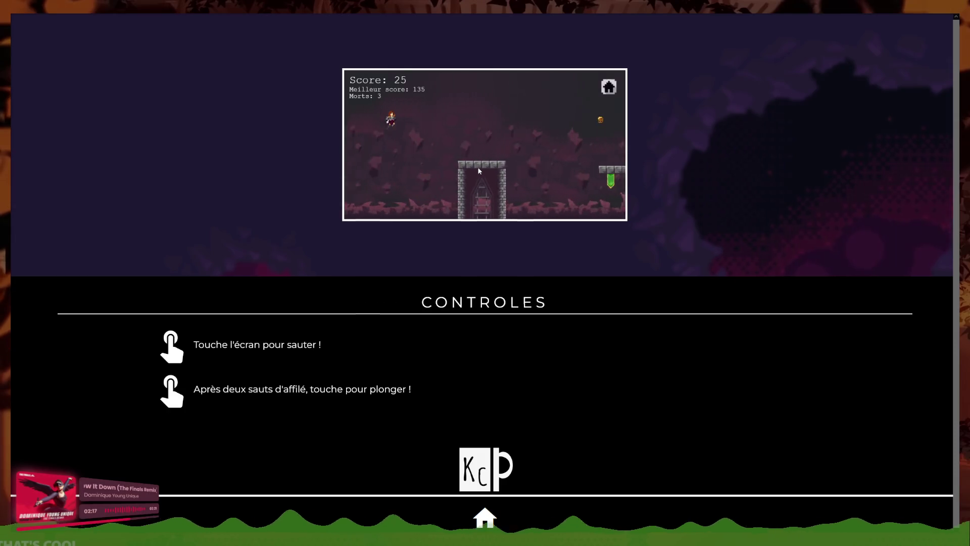
click(464, 165)
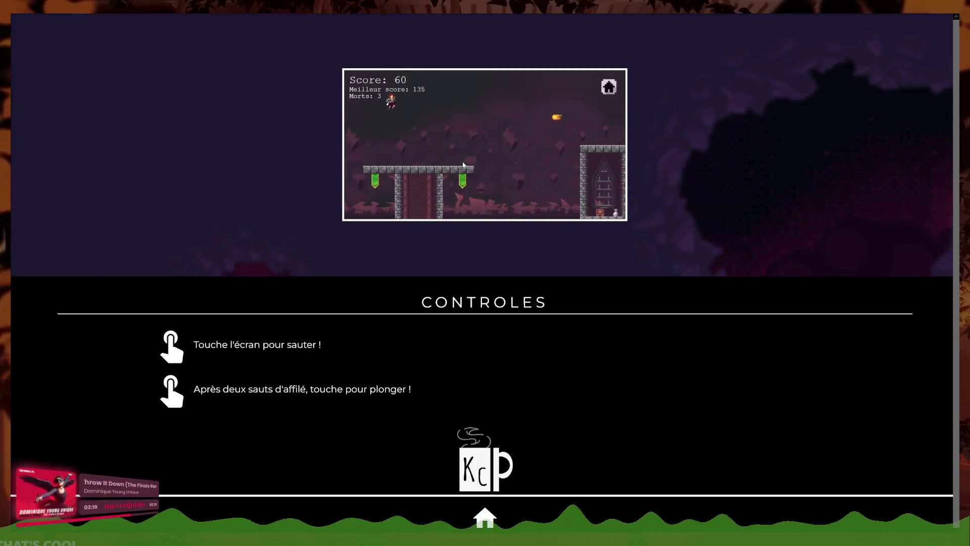
click(461, 164)
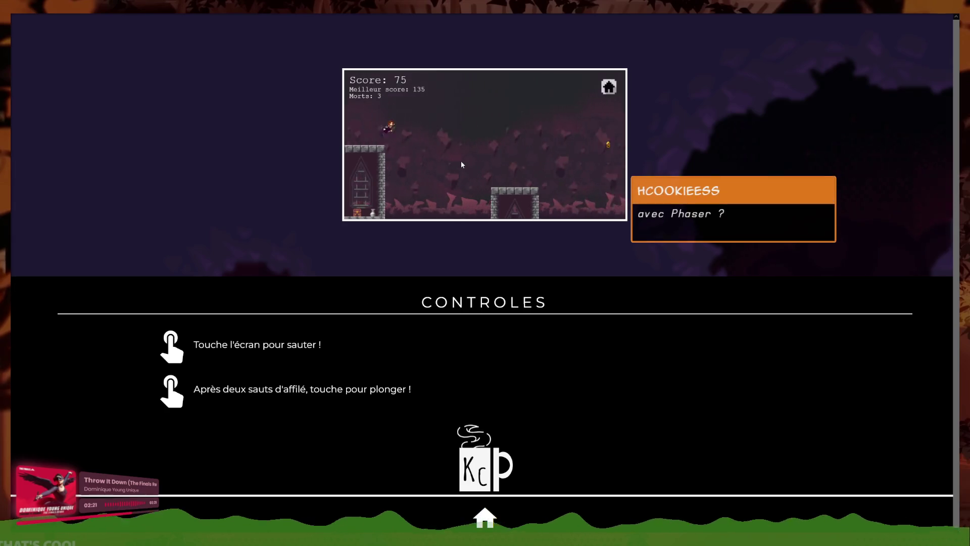
click(461, 162)
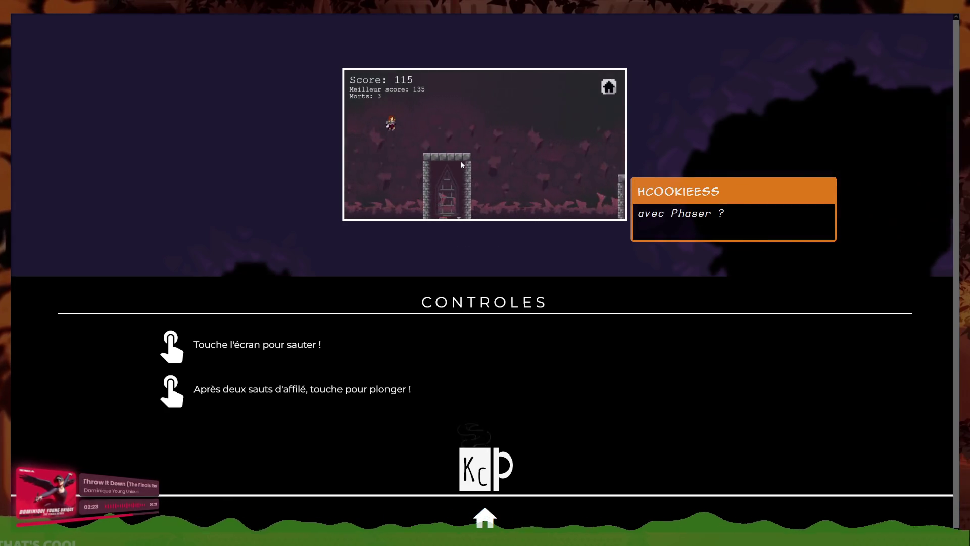
click(461, 163)
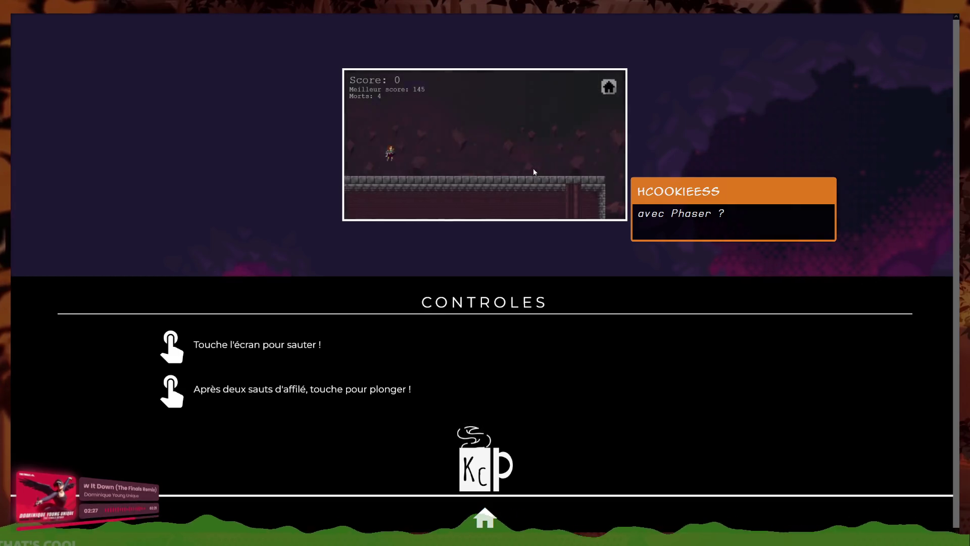
click(508, 185)
click(493, 198)
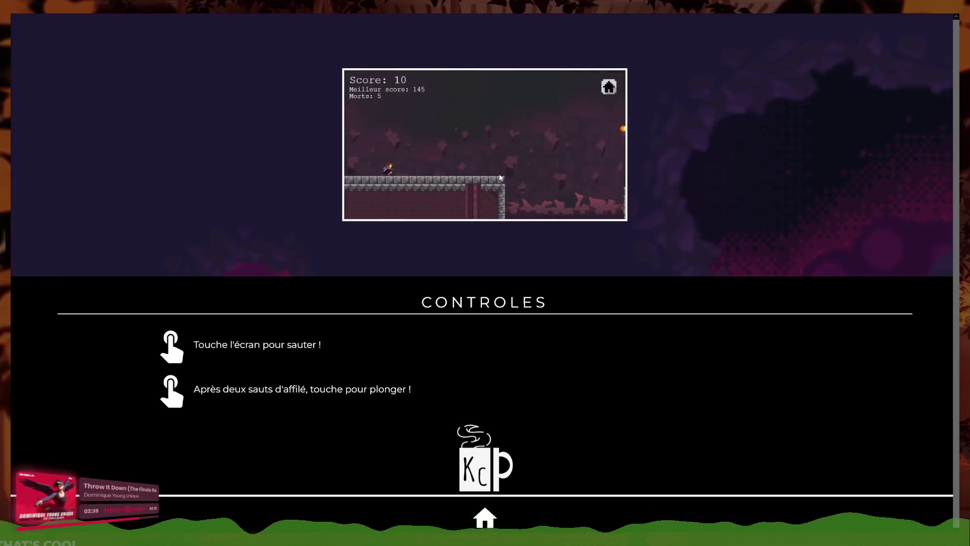
- Play a restarted run along the stone ledges, pushing the best score to 145
click(497, 174)
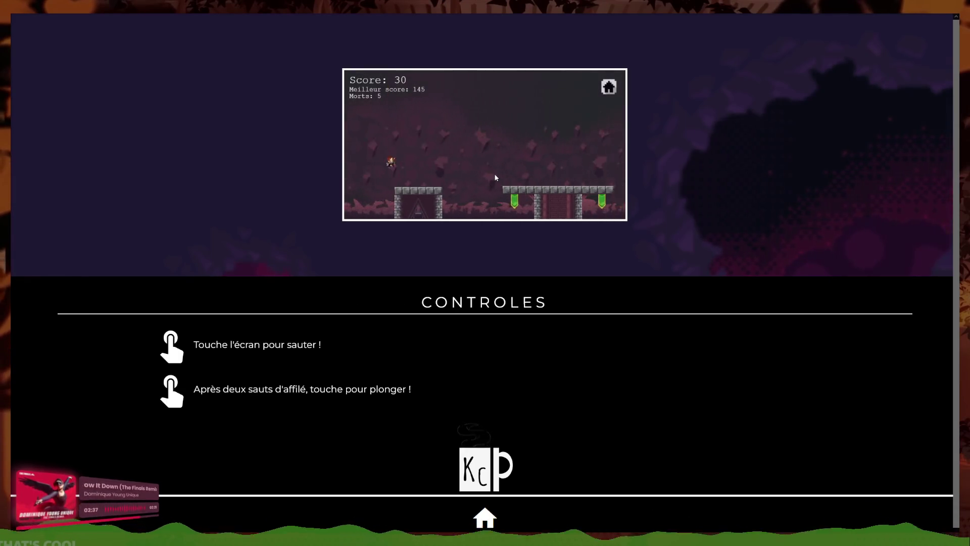
click(496, 177)
click(496, 177)
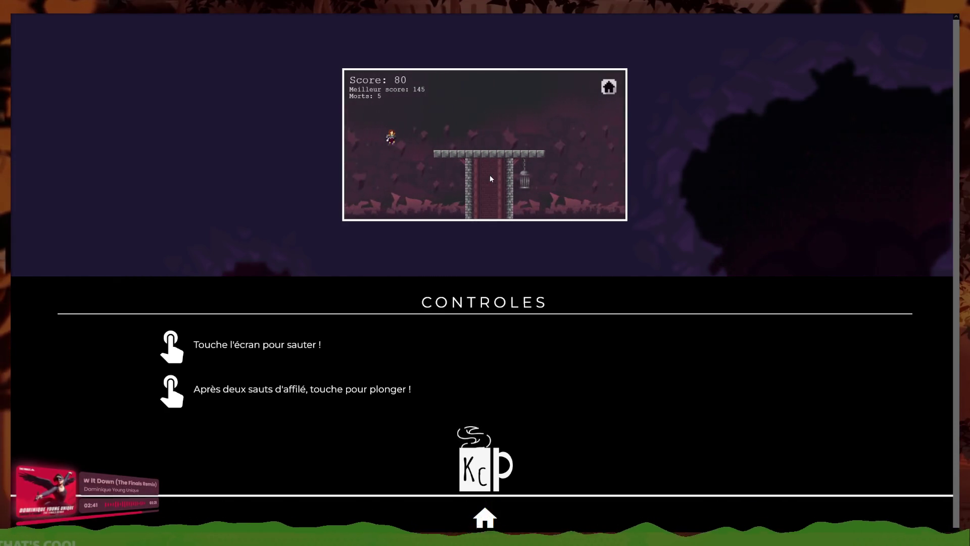
click(490, 177)
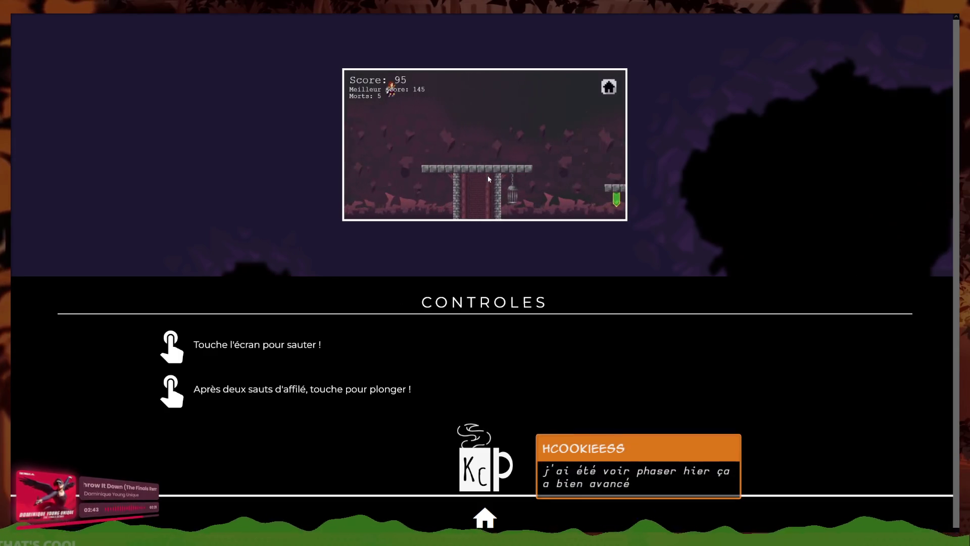
click(489, 179)
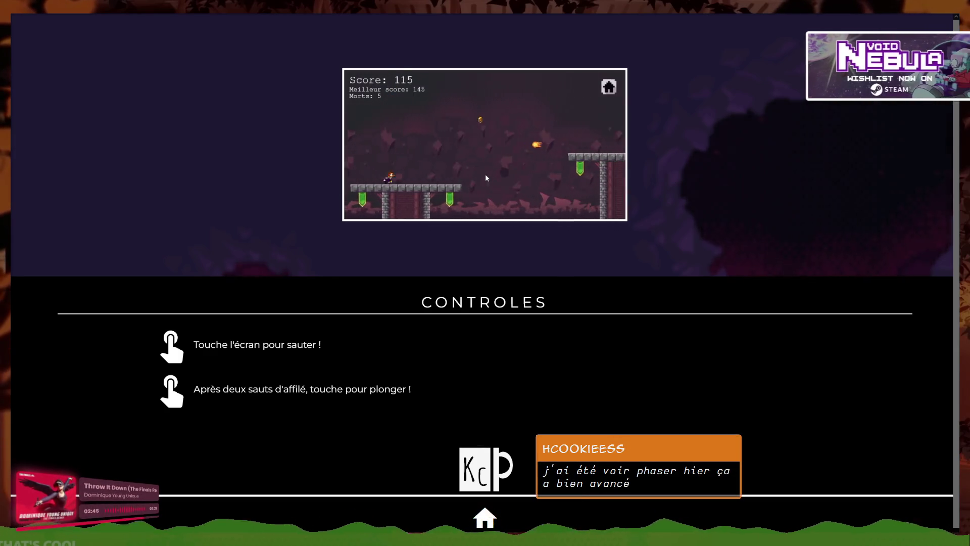
click(483, 177)
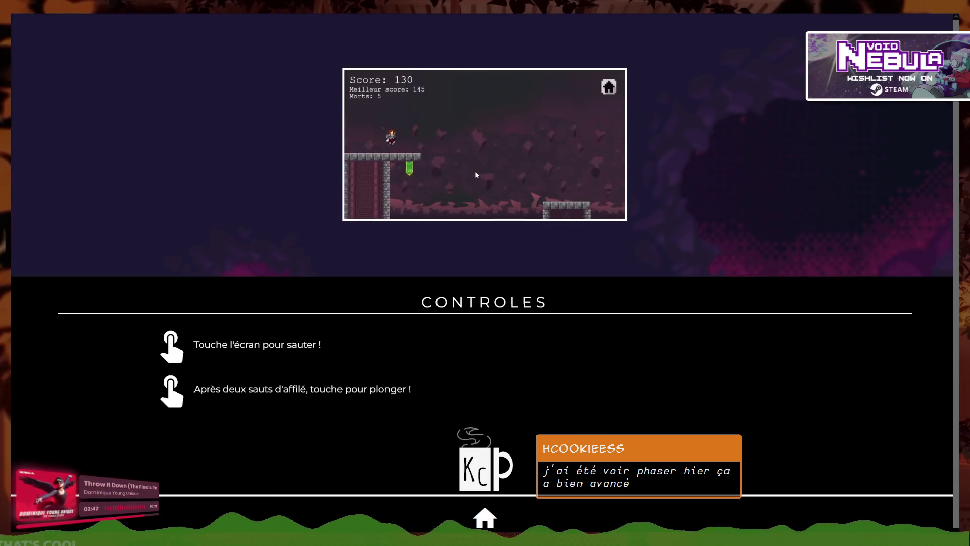
click(473, 175)
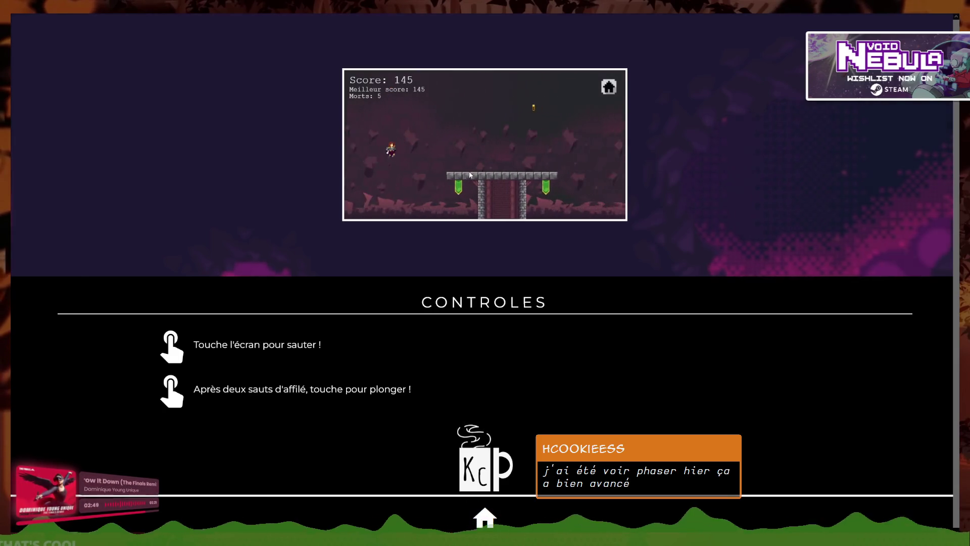
click(468, 173)
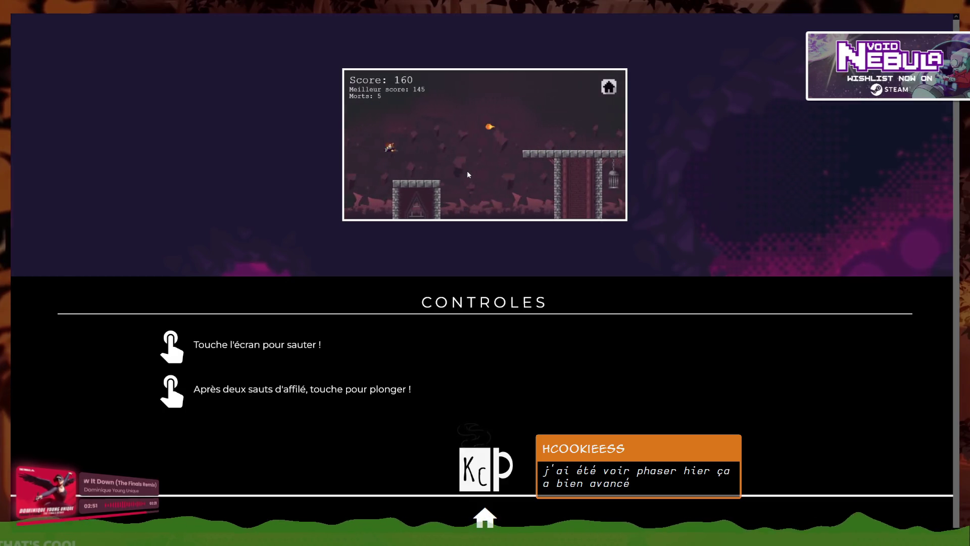
click(467, 174)
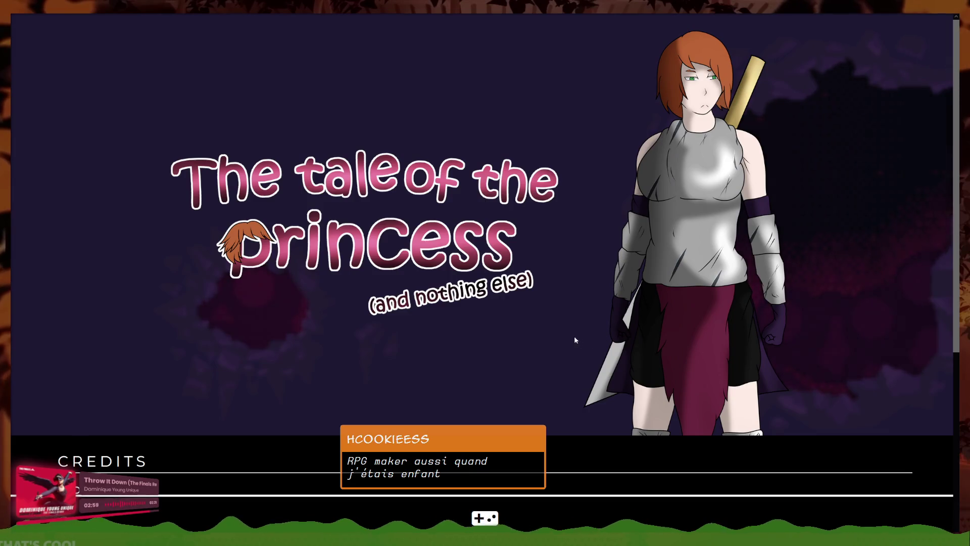
- Exit full screen, close the game and GitHub tabs, and close Firefox back to Godot's 2D view
key(F11)
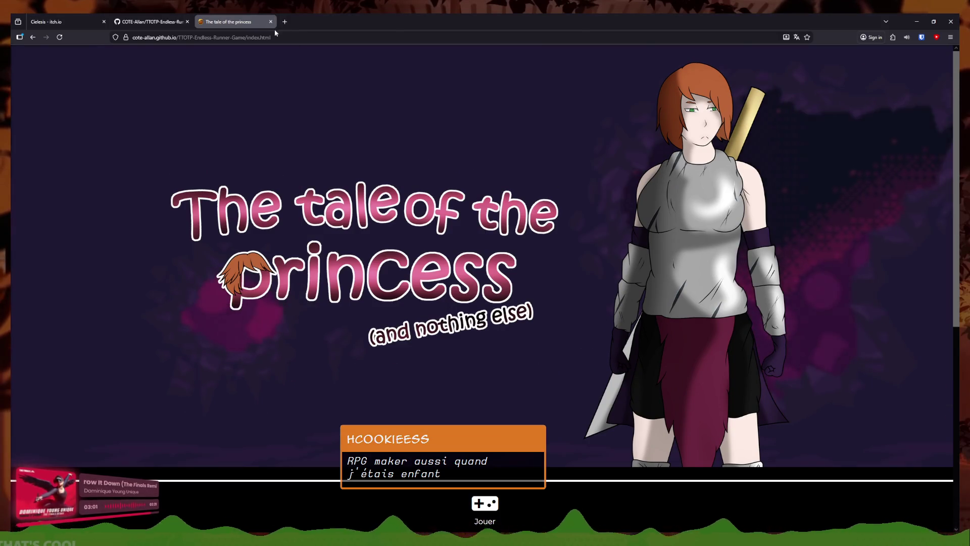
click(270, 21)
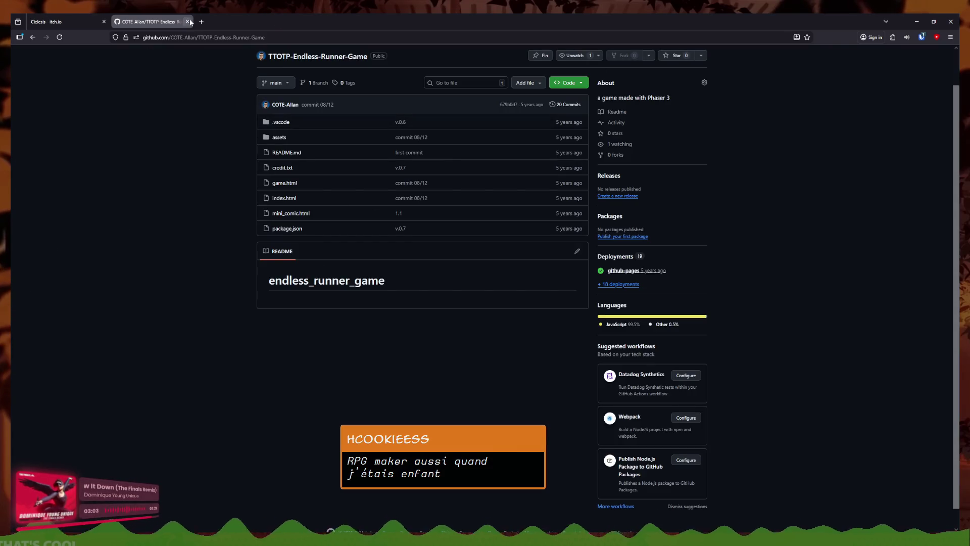
click(187, 21)
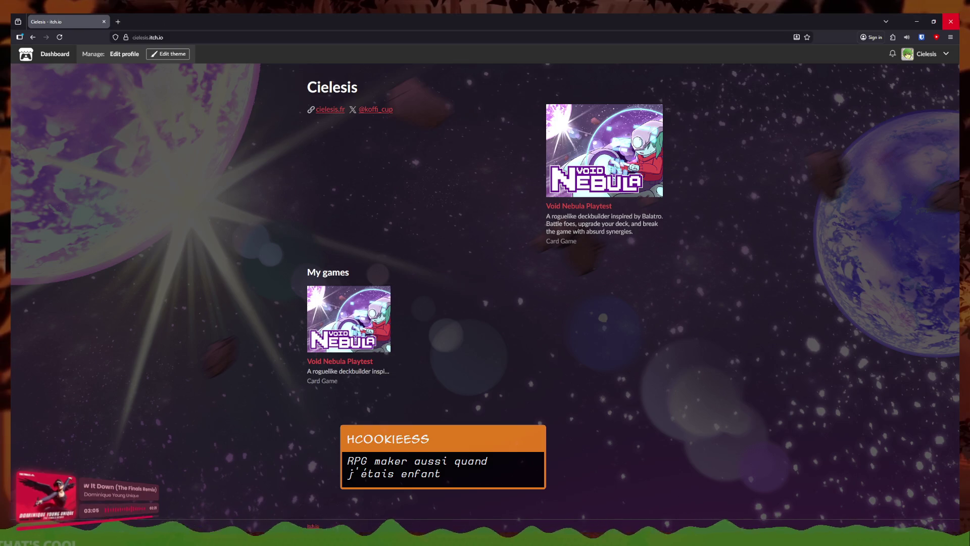
click(951, 22)
click(395, 30)
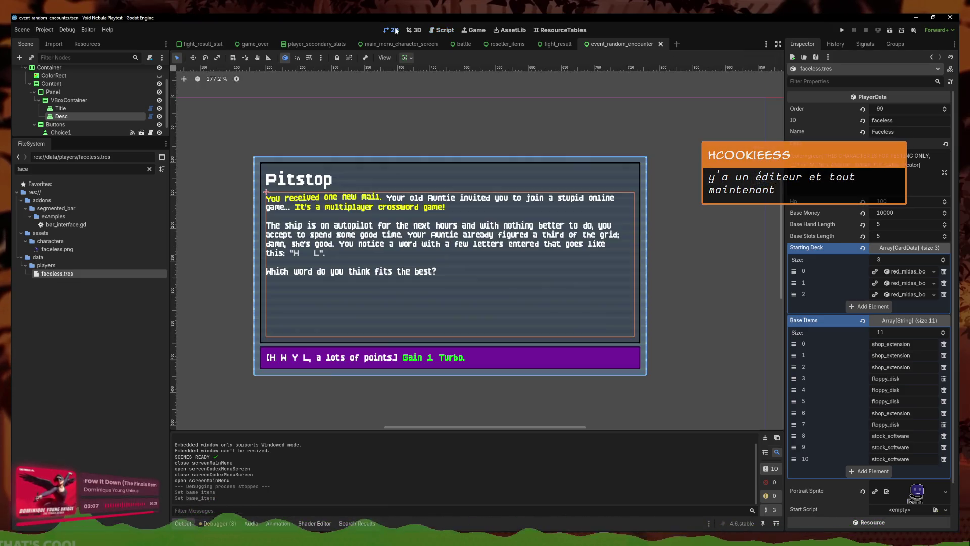
- Glance at Script, return to 2D to nudge the Pitstop panel, and drag a Firefox window over the editor
click(441, 33)
click(390, 32)
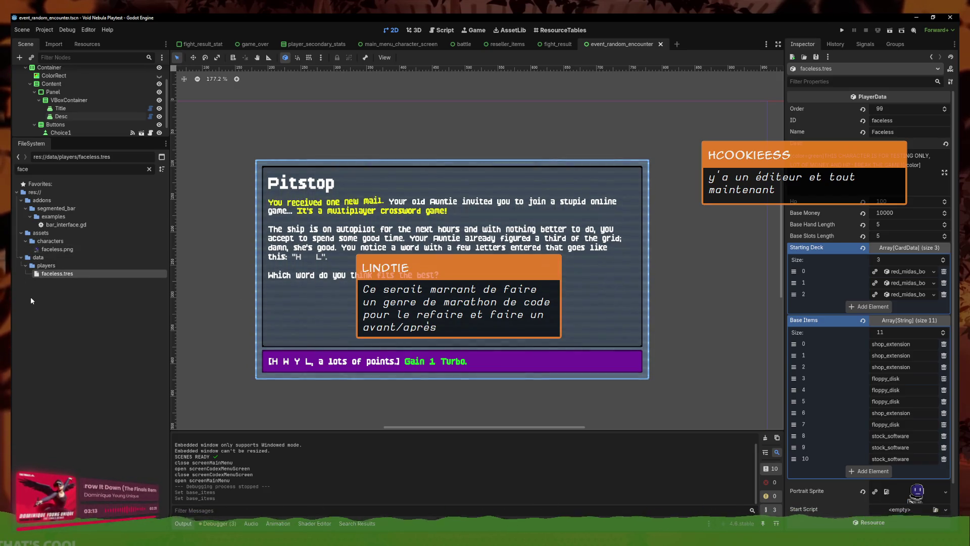
drag(311, 101, 327, 86)
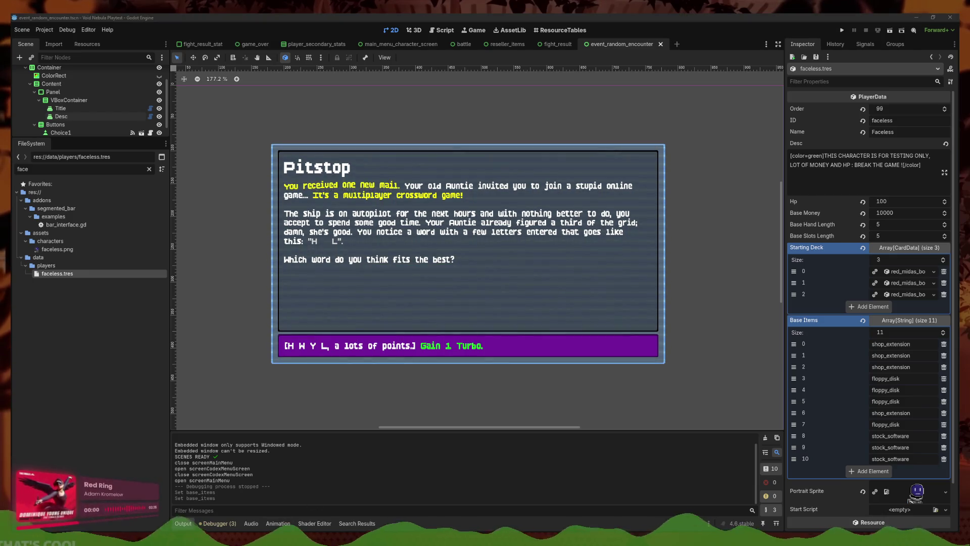
drag(81, 125, 303, 161)
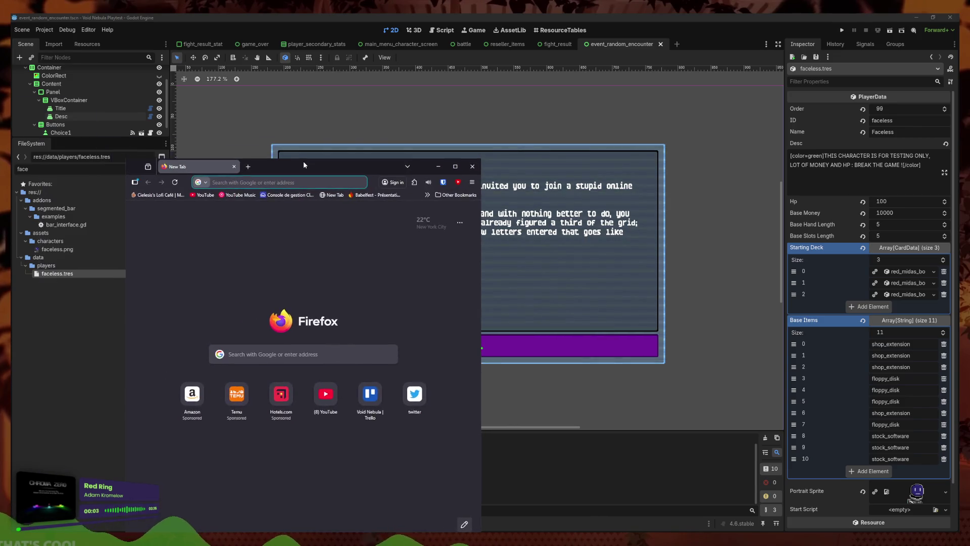
- Maximize Firefox, load pyxelia.cielesis.fr after fixing the typos, dismiss Translate and click 'Entrer en Pyxelia'
double_click(303, 161)
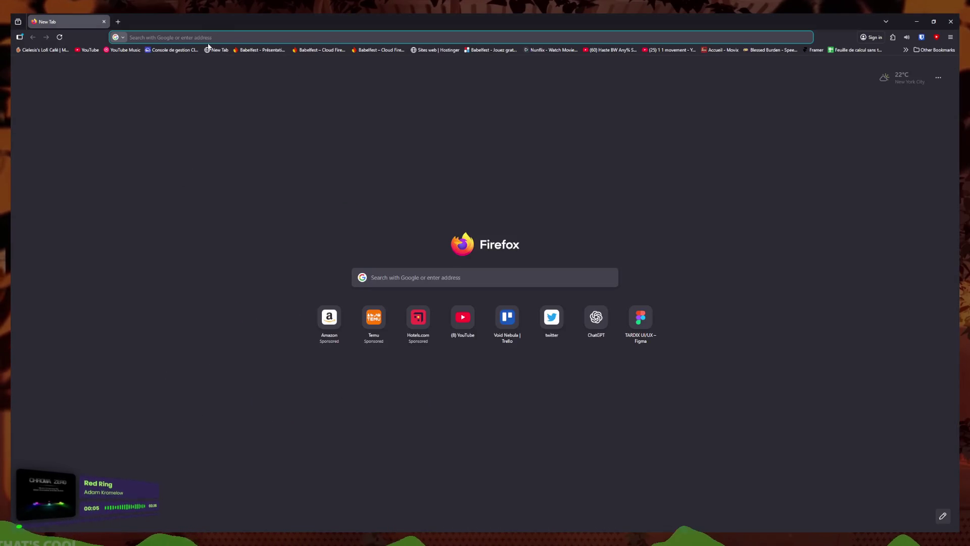
click(208, 37)
text(pix)
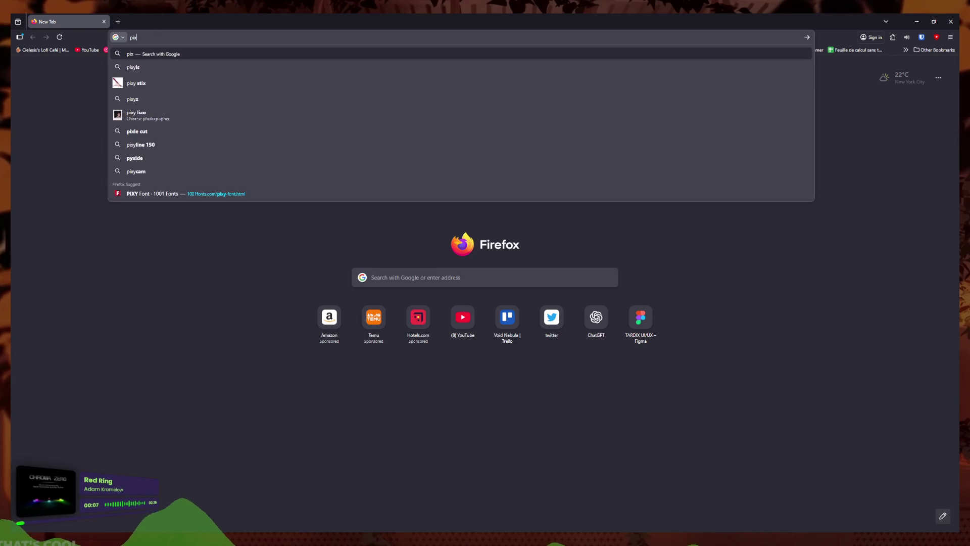
text(elia.cielesi.fr)
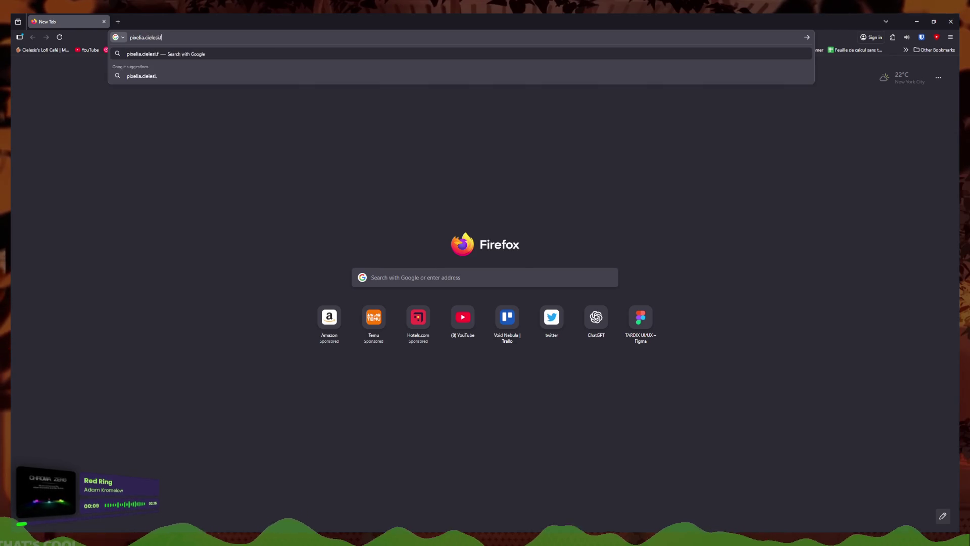
key(Return)
click(207, 35)
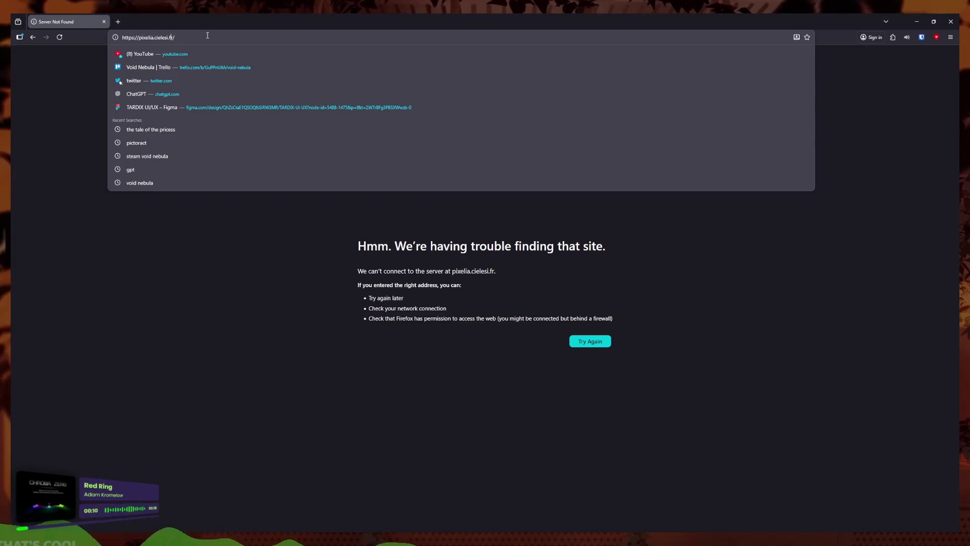
text(s)
key(Return)
click(207, 36)
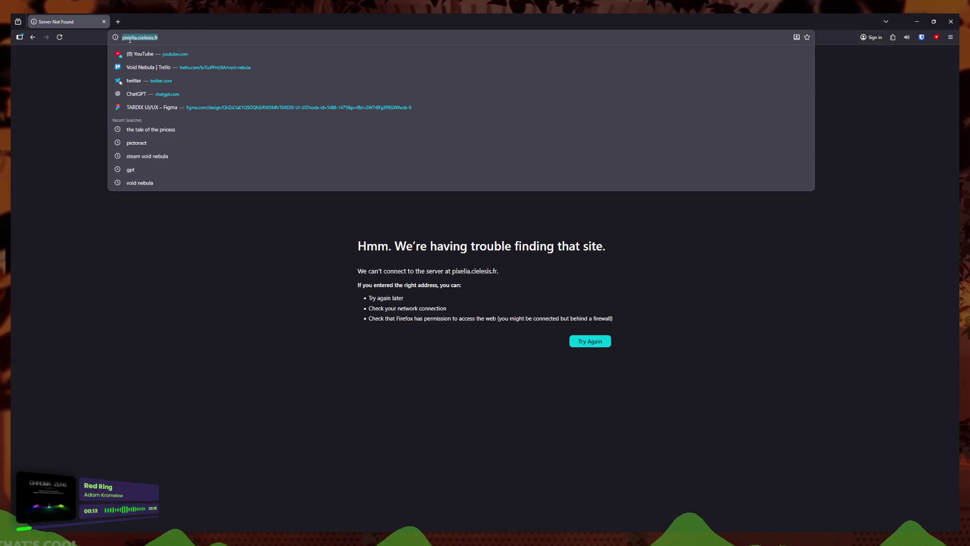
key(BackSpace)
text(y)
key(Return)
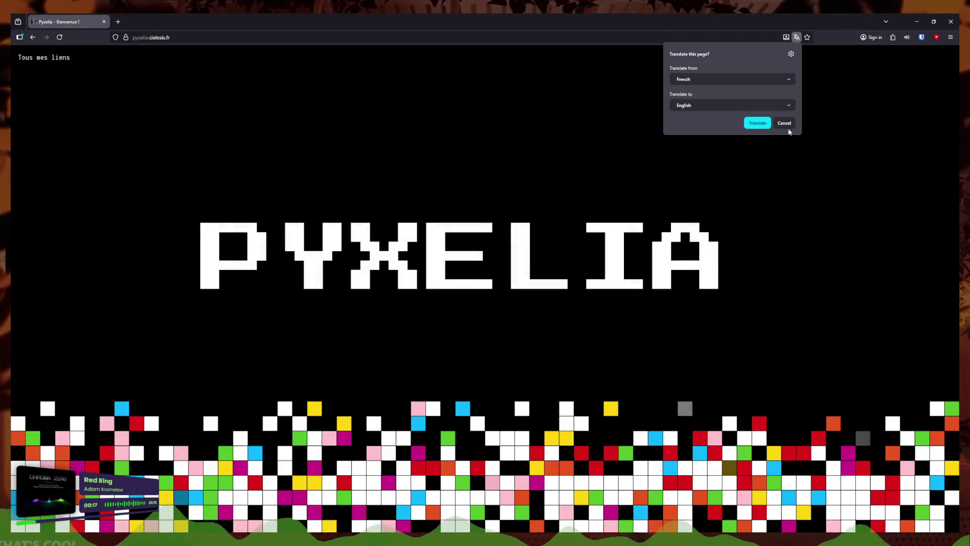
click(784, 123)
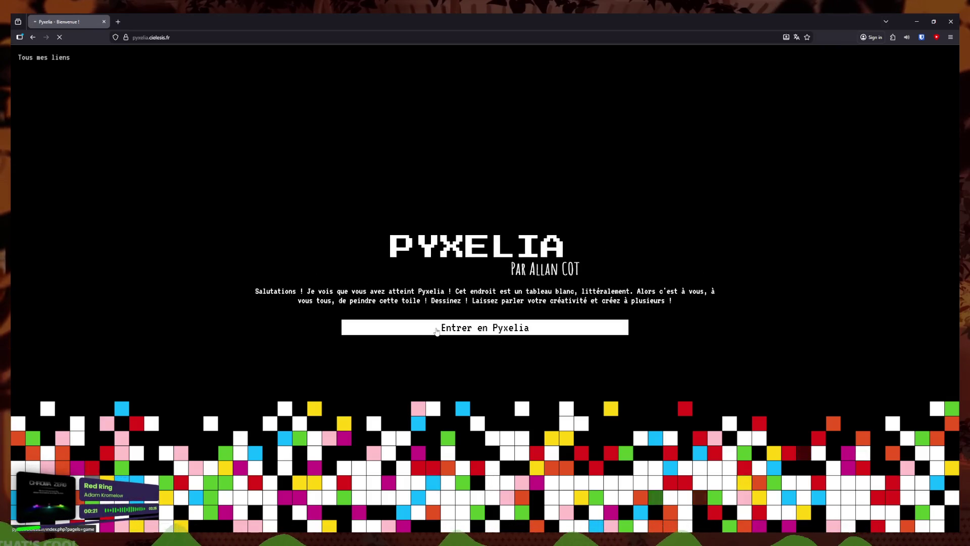
click(436, 331)
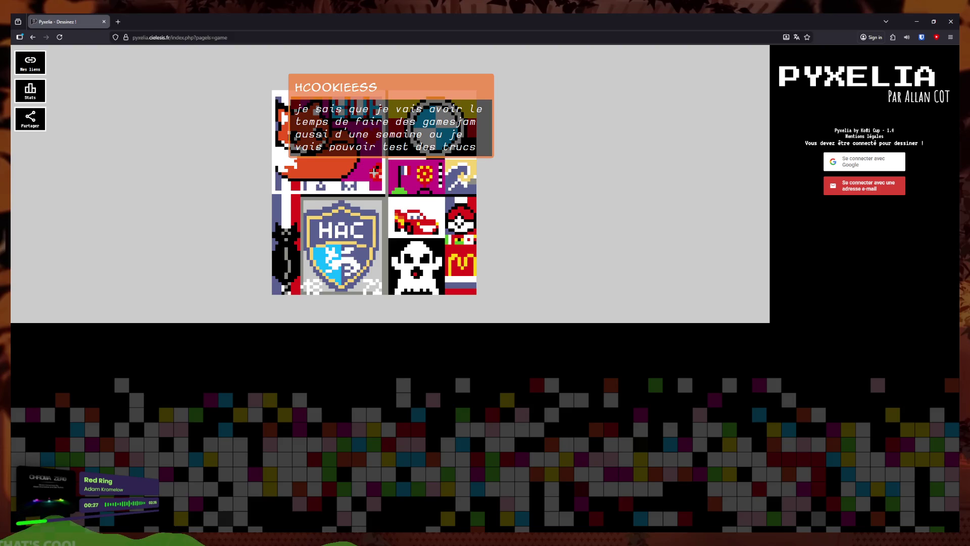
- Zoom and pan the Pyxelia canvas to inspect the fox and HAC crest drawings
scroll(374, 172, up, 1)
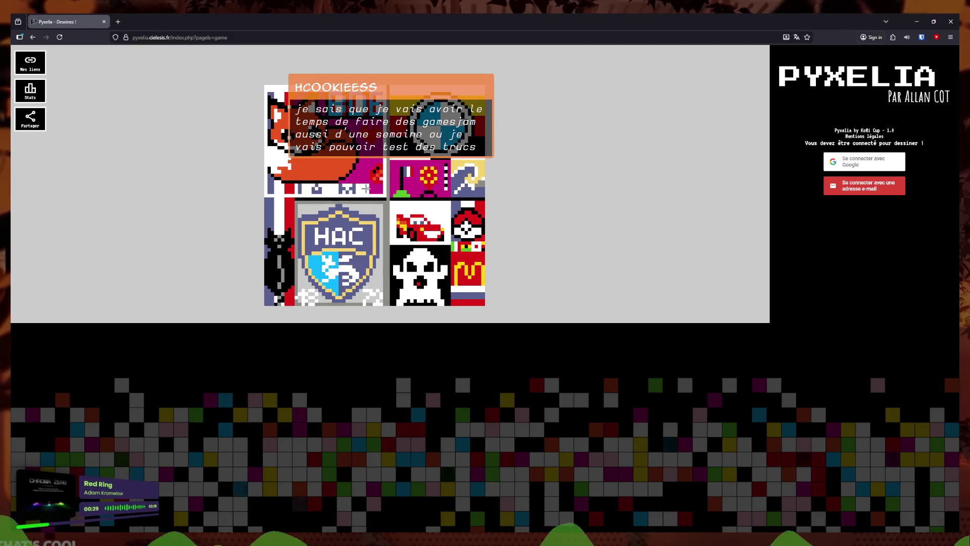
scroll(408, 226, up, 5)
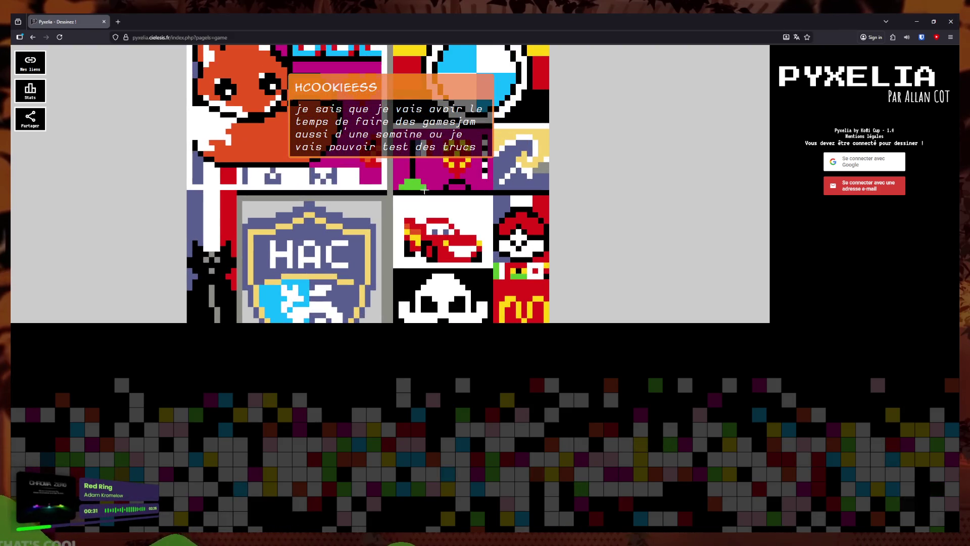
scroll(445, 193, down, 3)
scroll(441, 194, down, 2)
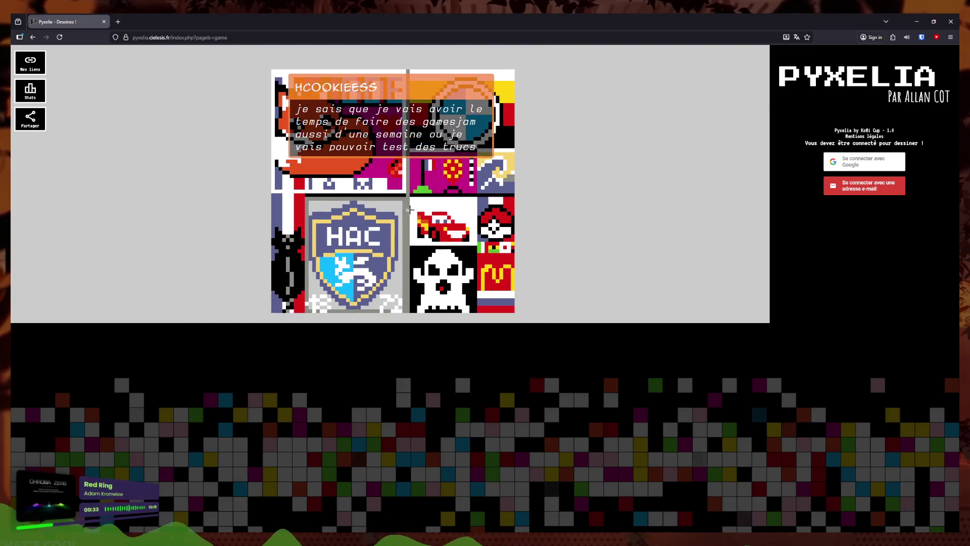
scroll(435, 193, up, 3)
drag(434, 192, 427, 247)
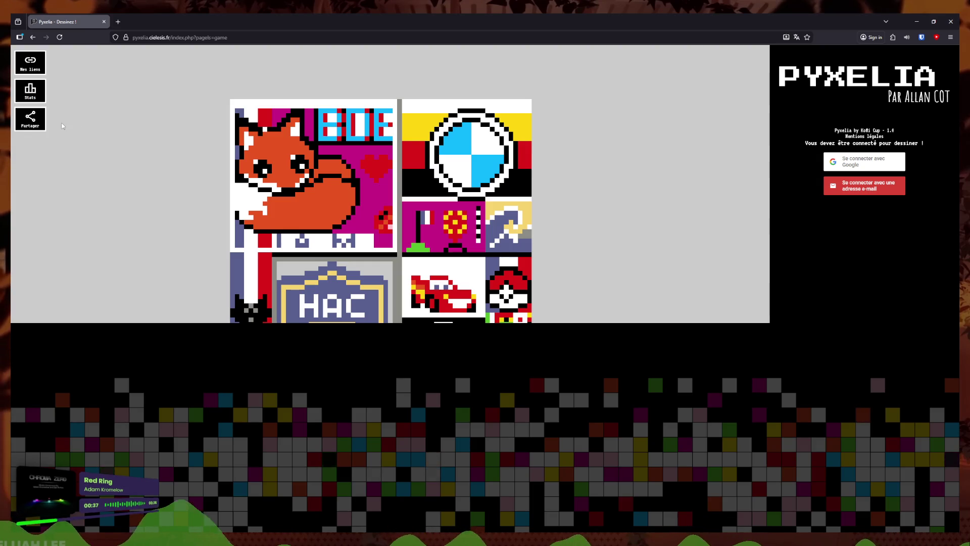
drag(464, 315, 438, 249)
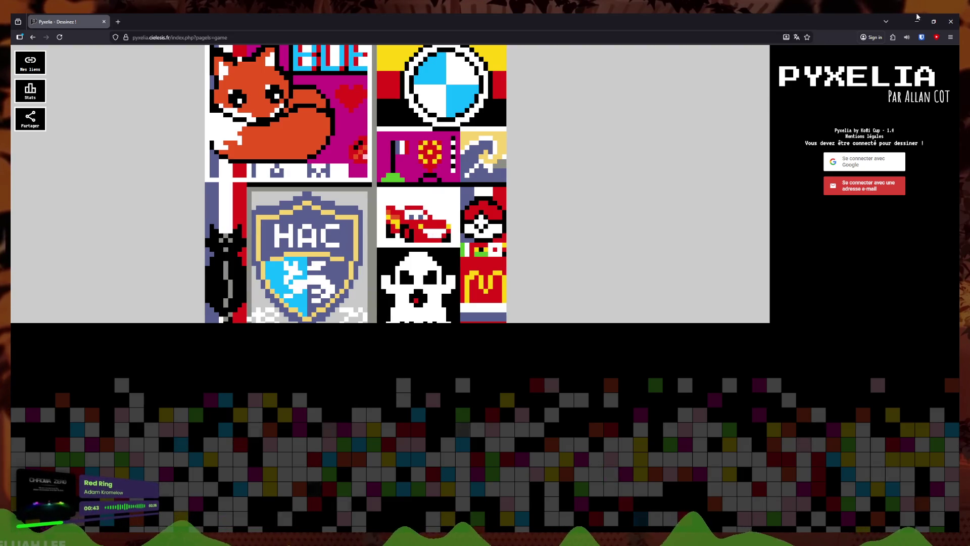
click(275, 35)
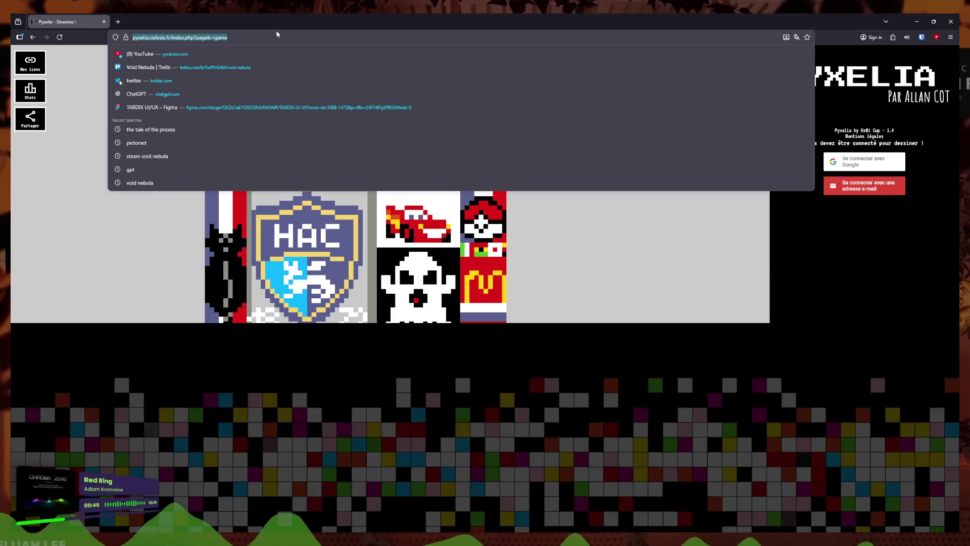
- Load babelfest.fr and dismiss the translation offer
text(babelfest.fr)
key(Return)
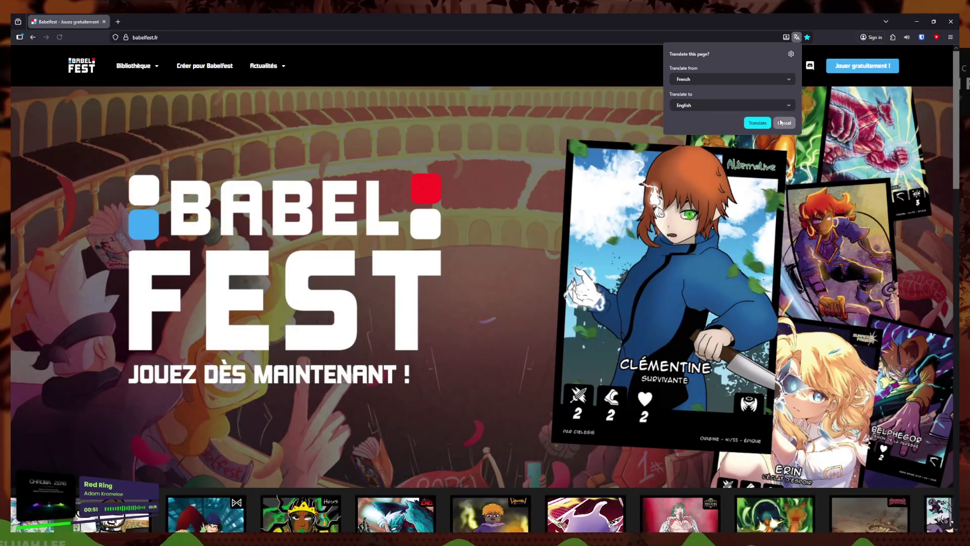
click(451, 266)
scroll(452, 266, down, 15)
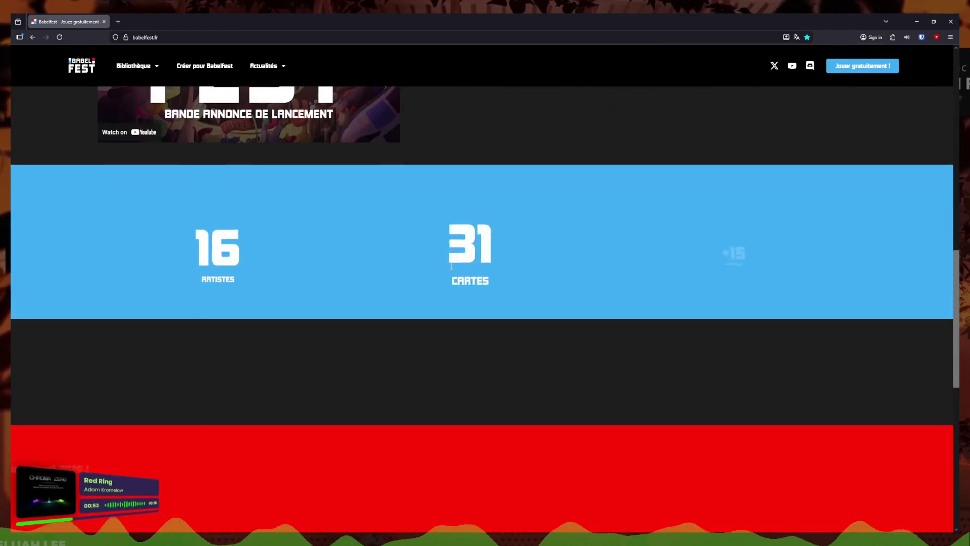
scroll(451, 266, up, 4)
- Watch the Babelfest launch trailer full screen, then close Firefox
click(244, 324)
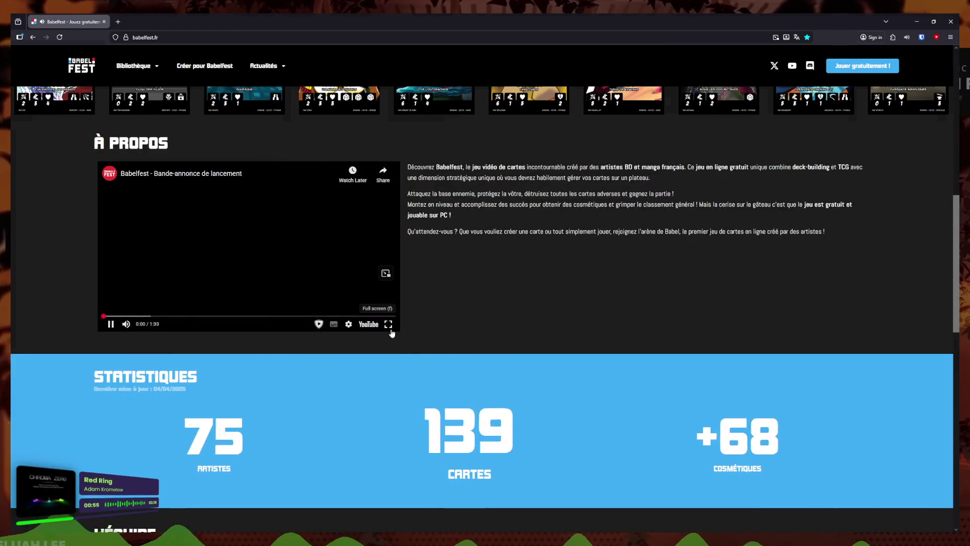
click(390, 320)
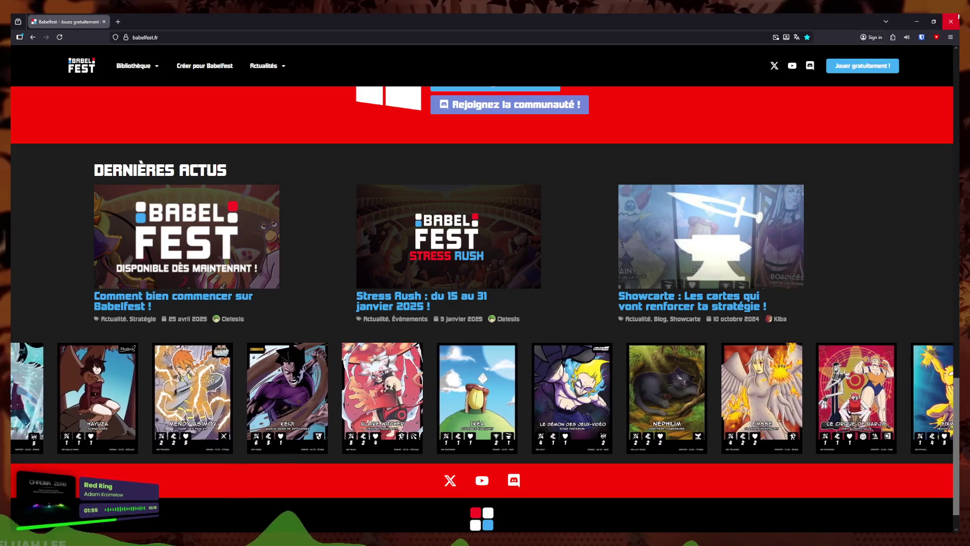
click(954, 19)
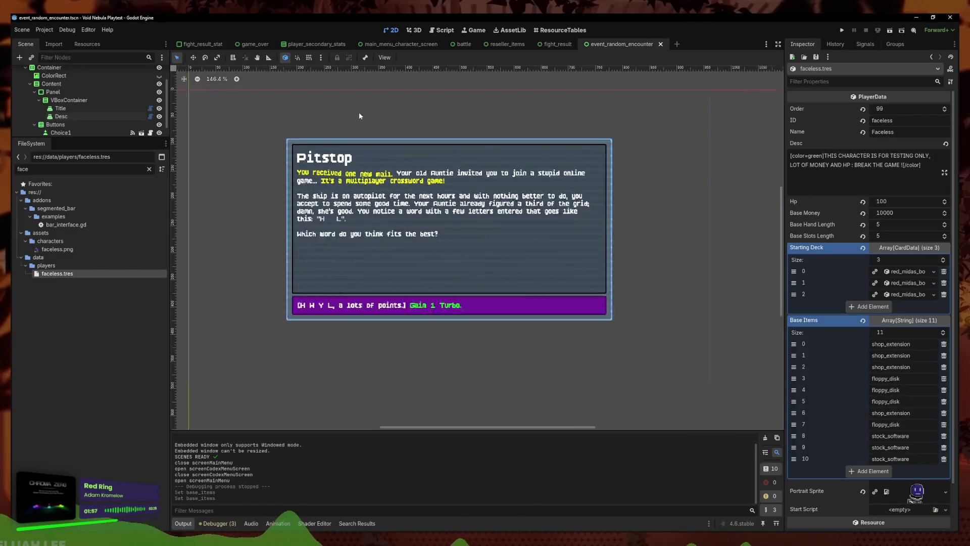
- Save the Pitstop encounter scene, clear the FileSystem filter, and run Void Nebula Playtest in debug
scroll(438, 120, down, 4)
scroll(469, 267, up, 2)
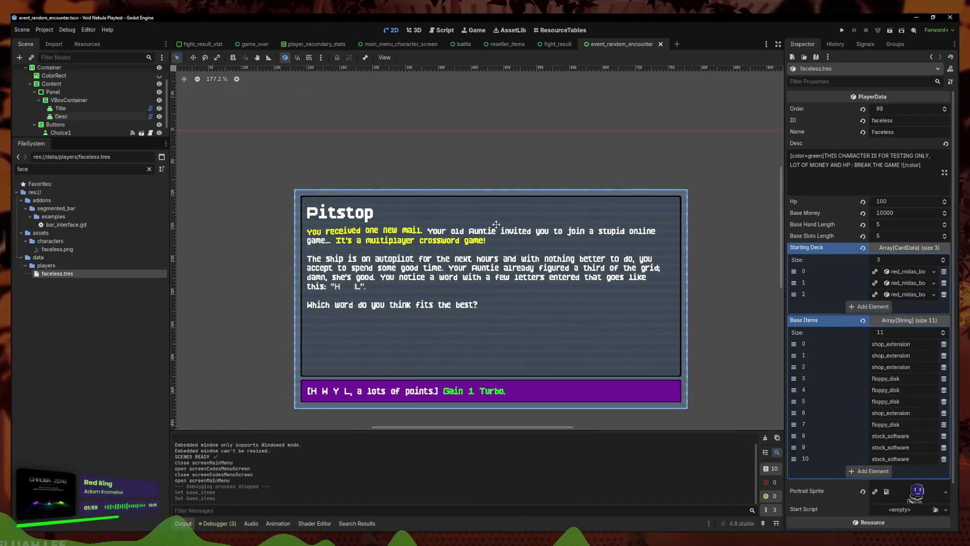
scroll(469, 267, down, 2)
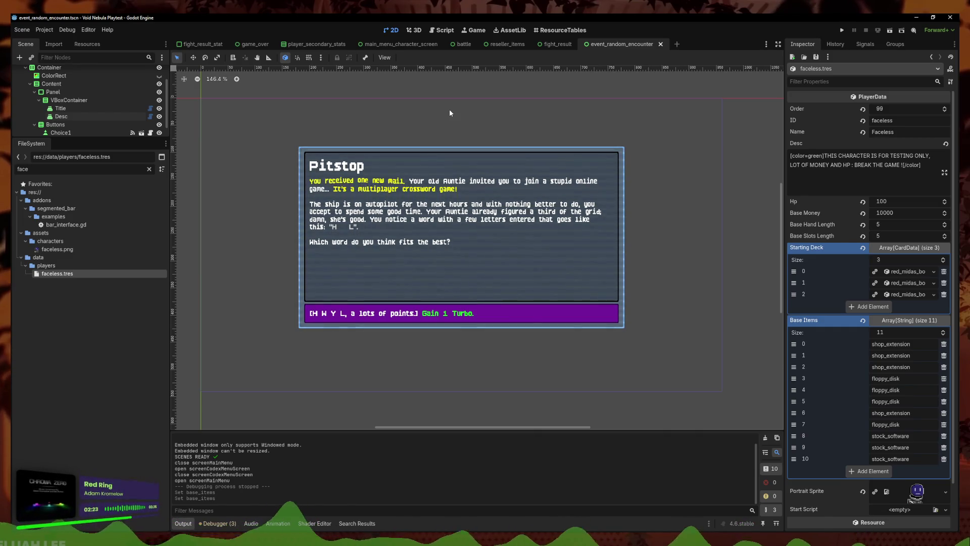
scroll(403, 134, down, 3)
key(ctrl+s)
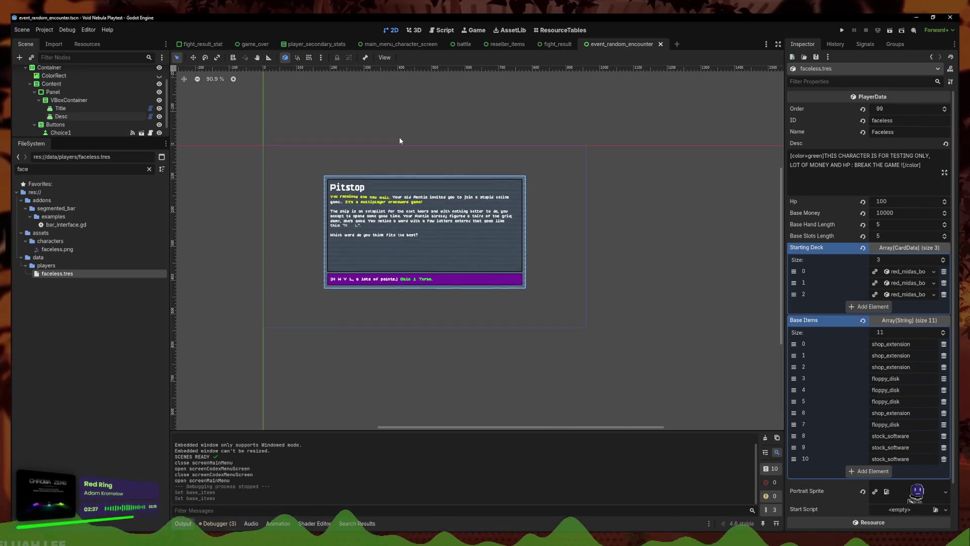
scroll(435, 165, up, 2)
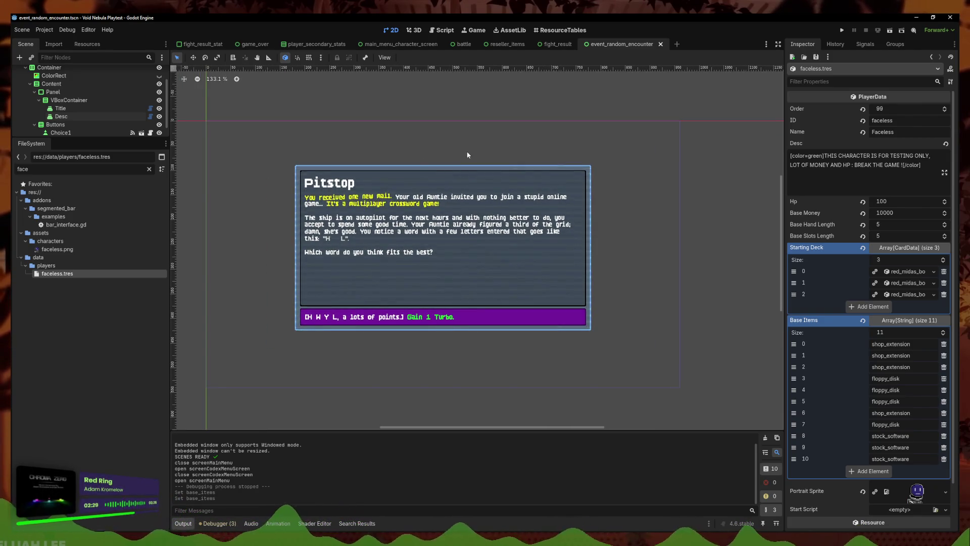
drag(467, 155, 465, 99)
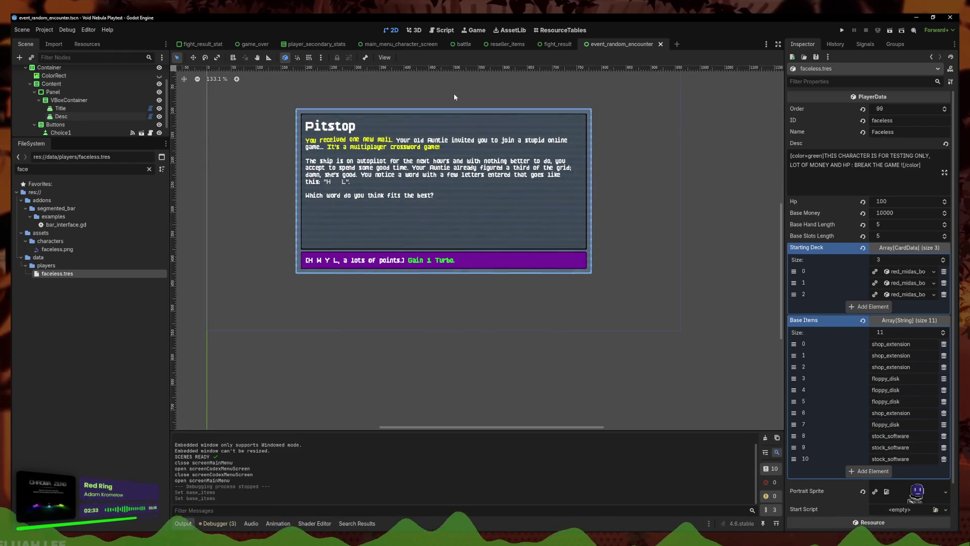
drag(481, 158, 501, 212)
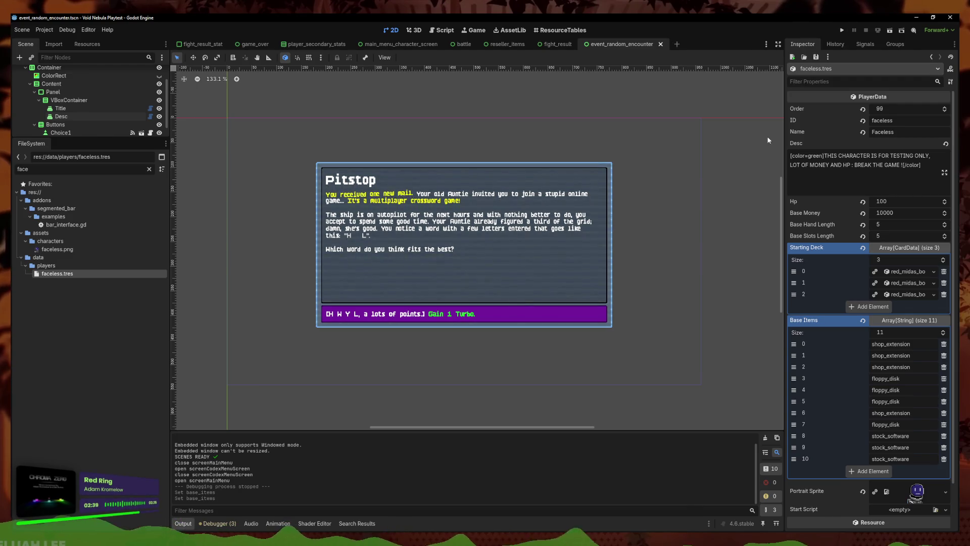
click(149, 170)
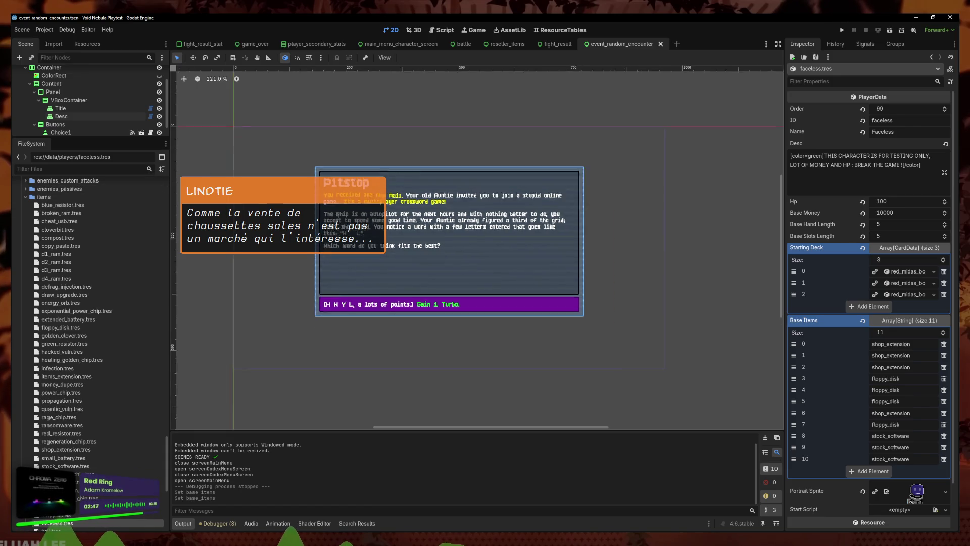
click(841, 30)
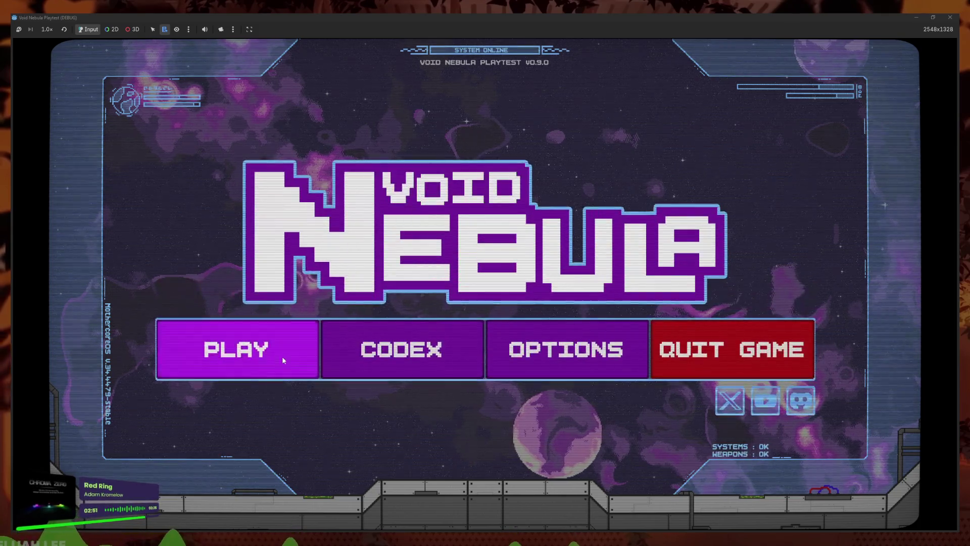
- Start a new Normal-difficulty run as Kali
click(282, 360)
click(398, 128)
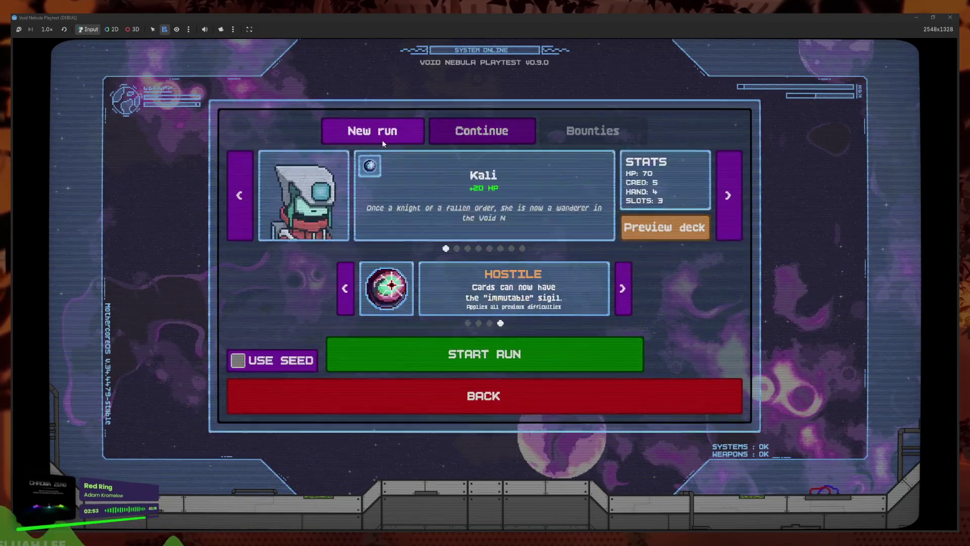
click(623, 288)
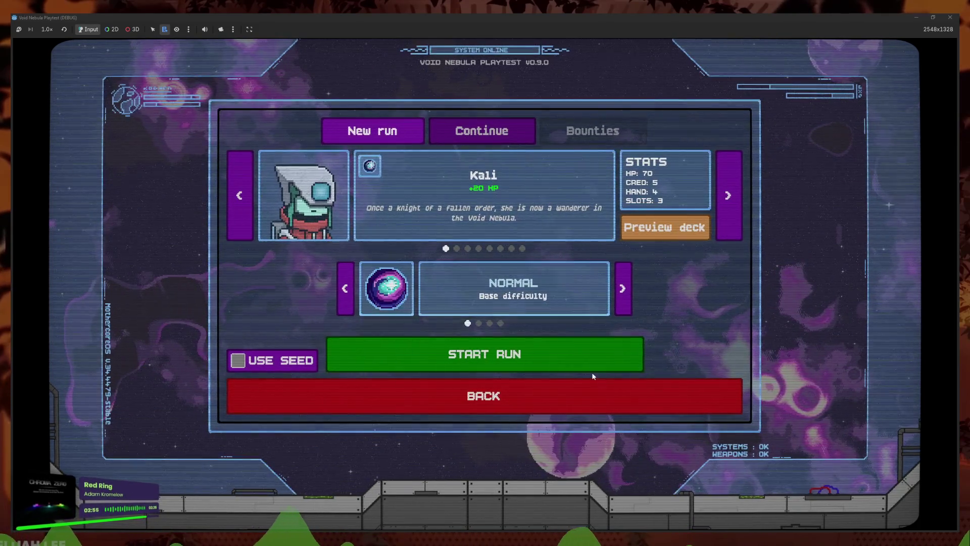
click(547, 355)
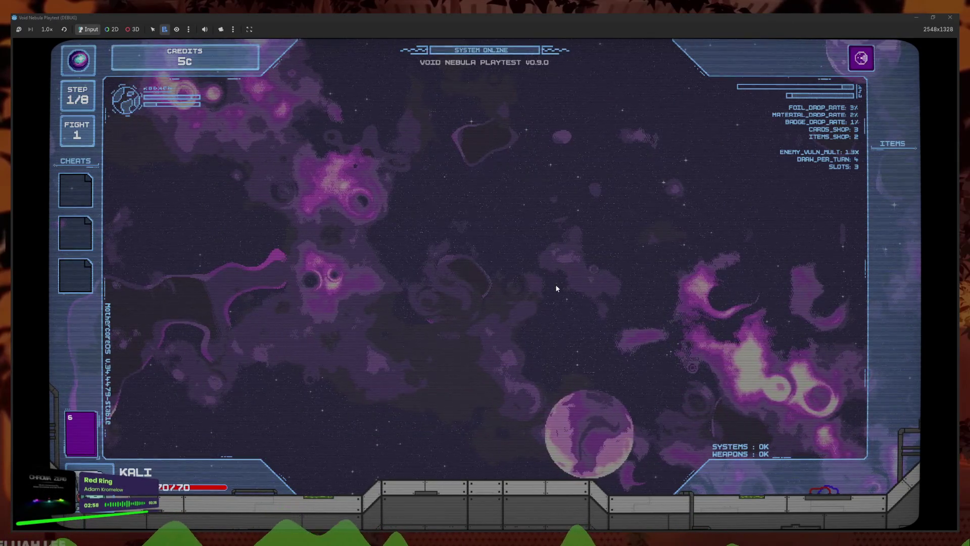
- Pick the ??? event option, fight Glass and end the first turn, leaving it at 3/25 HP
click(470, 179)
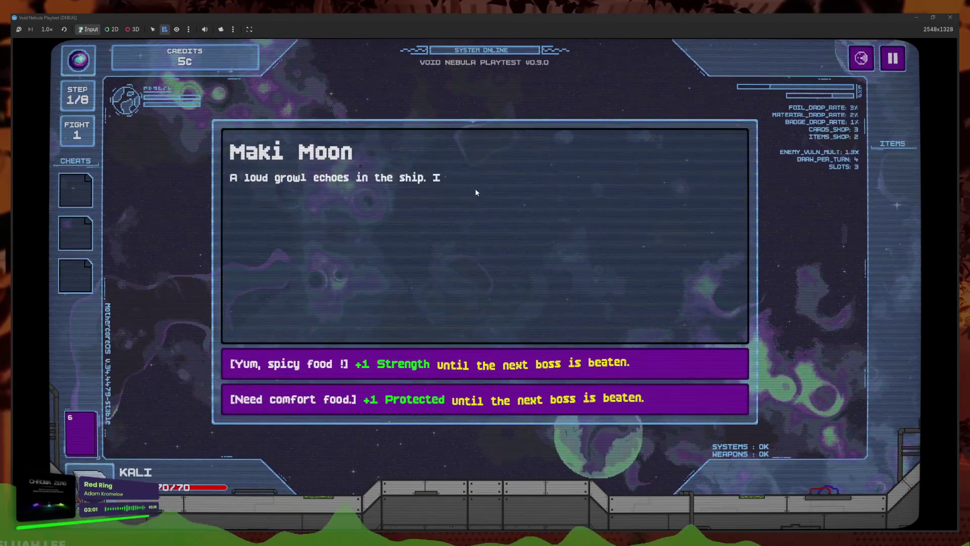
click(510, 360)
click(499, 275)
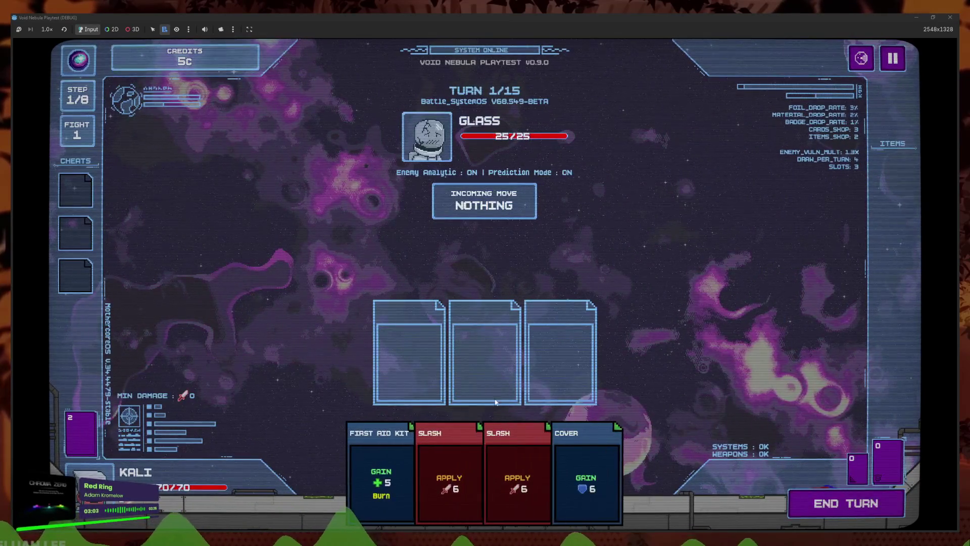
click(846, 503)
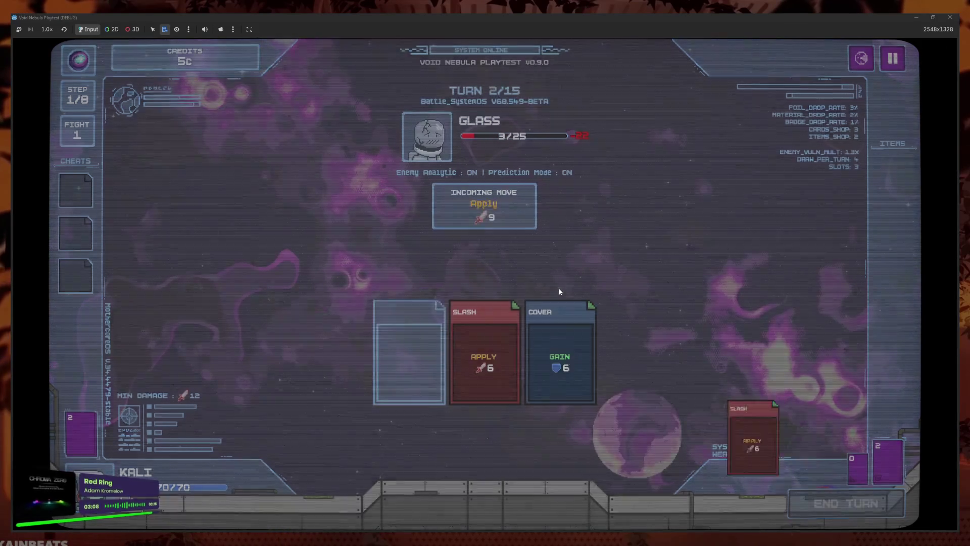
key(Escape)
- Raise the Music Volume to about 46% in the Audio settings
click(569, 253)
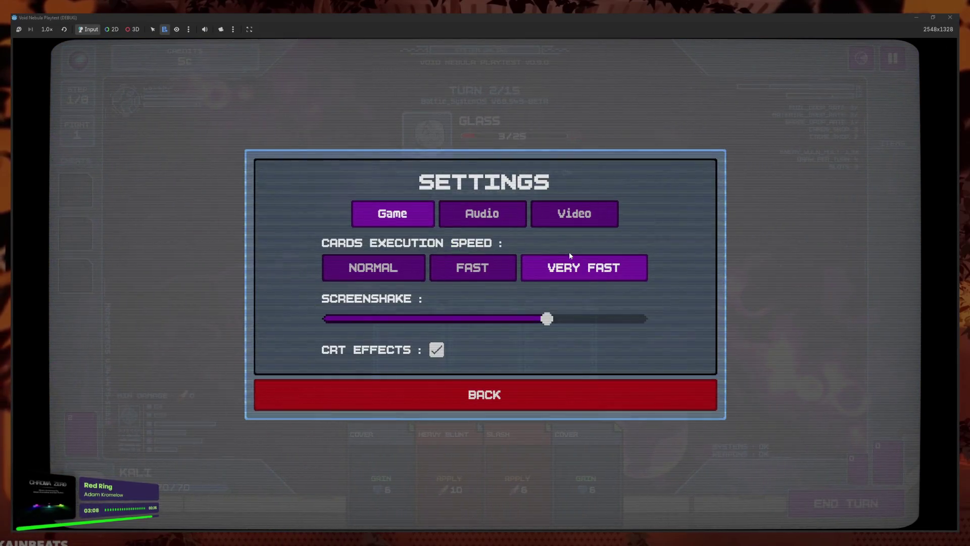
click(483, 214)
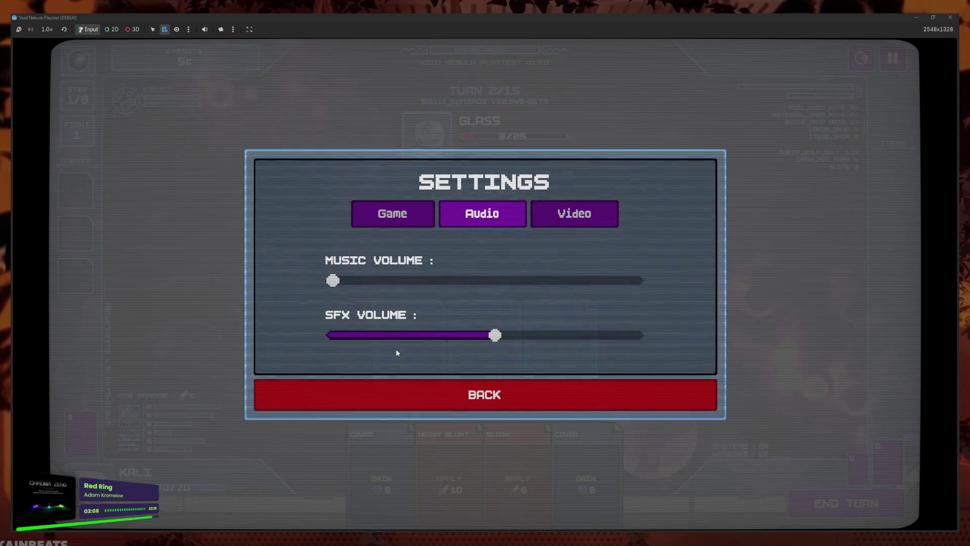
click(479, 281)
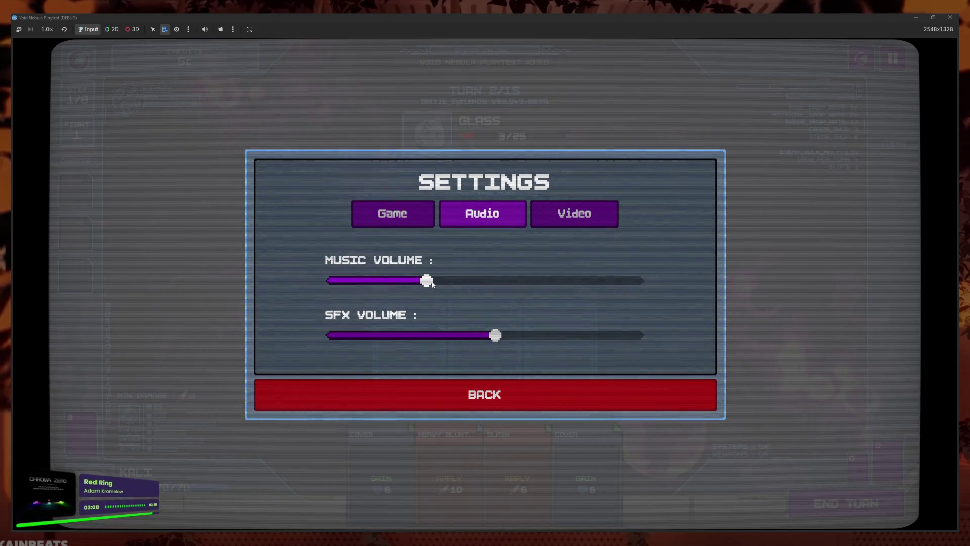
click(470, 397)
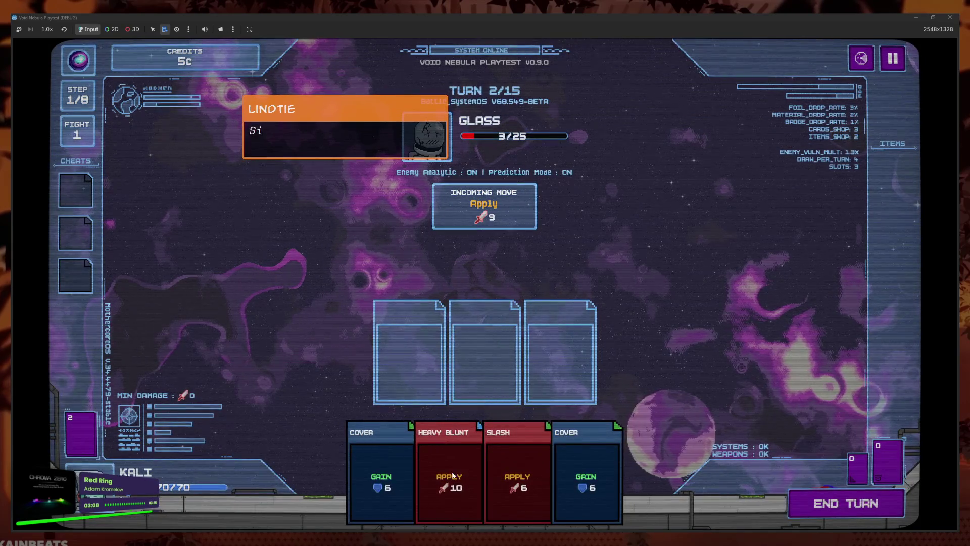
- Play Heavy Blunt, Cover and Slash, then end the turn to defeat Glass
click(449, 465)
click(561, 470)
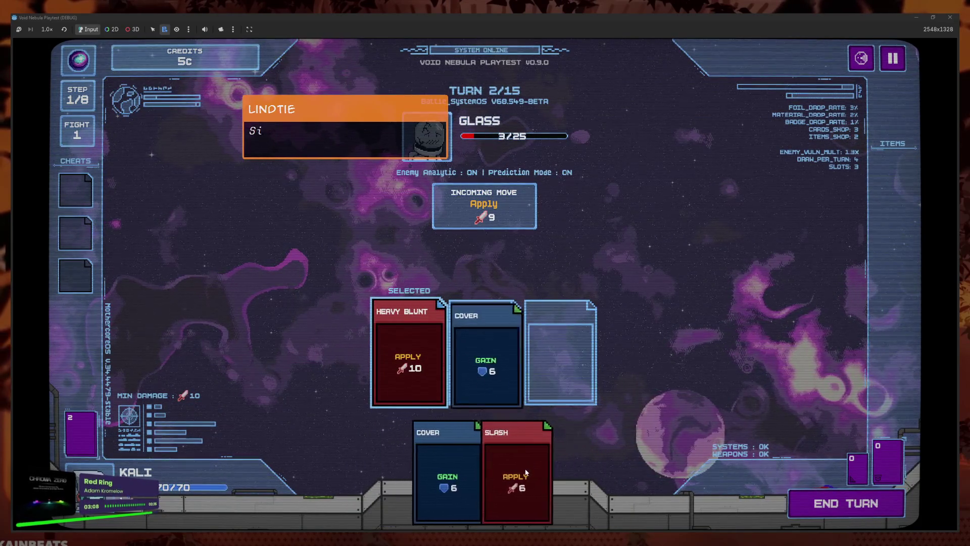
click(511, 470)
click(845, 500)
- Reopen and close Settings from the pause menu, then resume to the Enemy Killed summary with 12c
key(Escape)
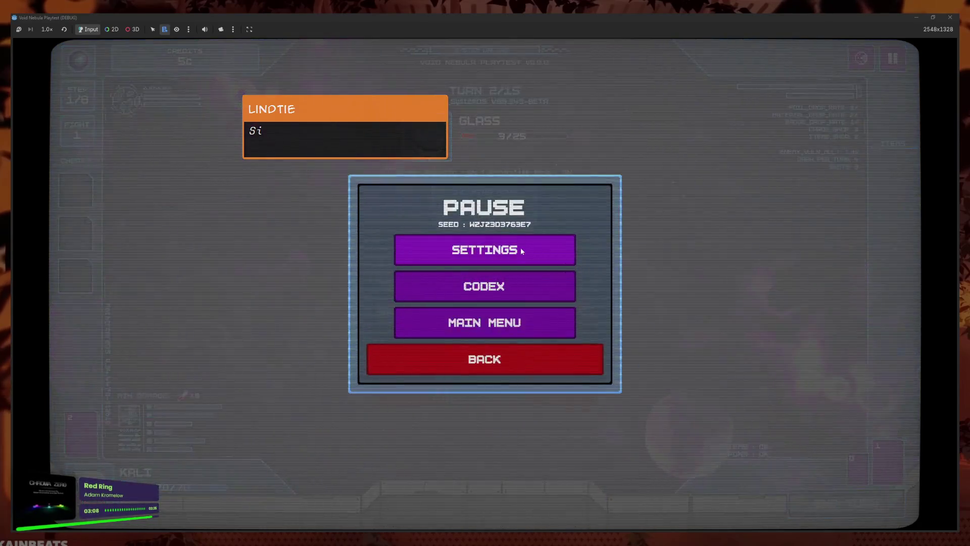
click(520, 247)
key(e)
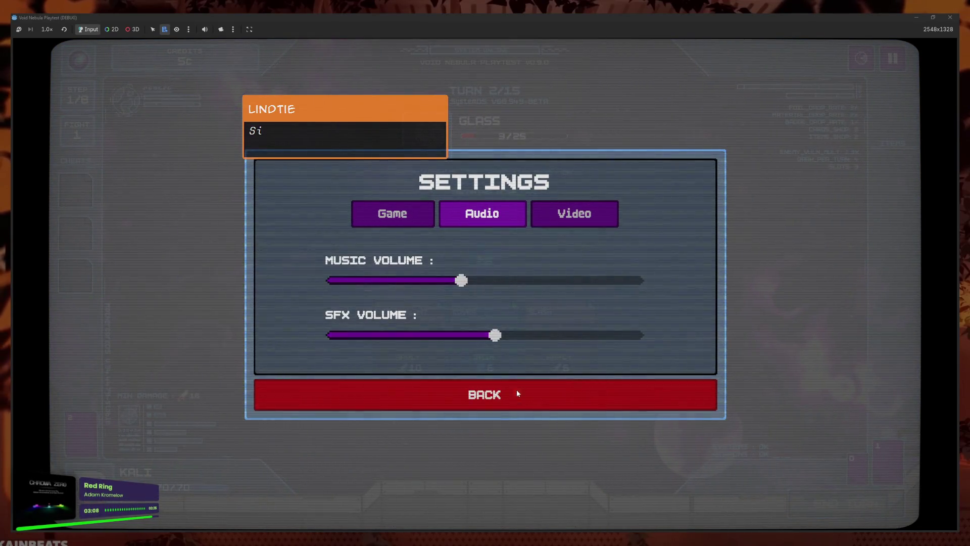
click(517, 393)
click(481, 367)
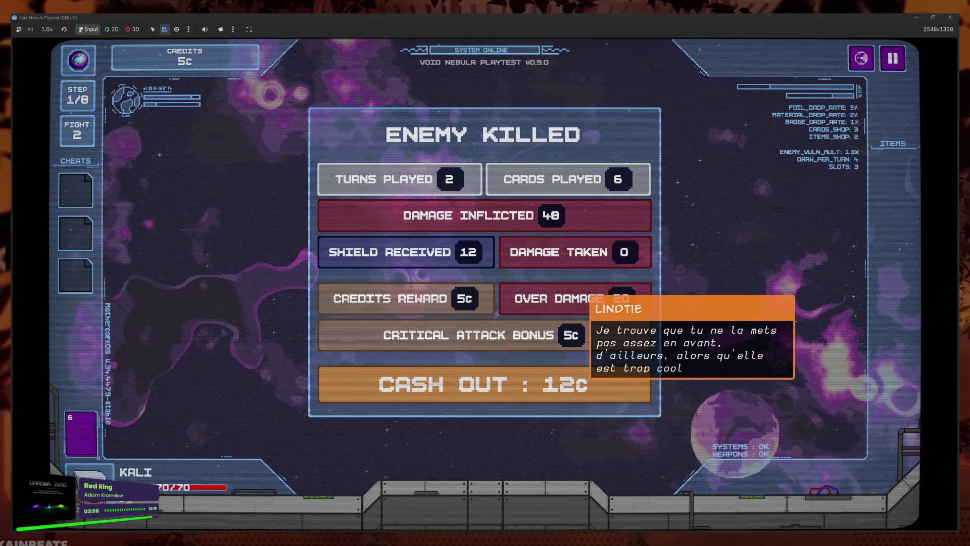
- Cash out the fight rewards into the shop, then browse the pause menu's audio settings and codex
click(410, 384)
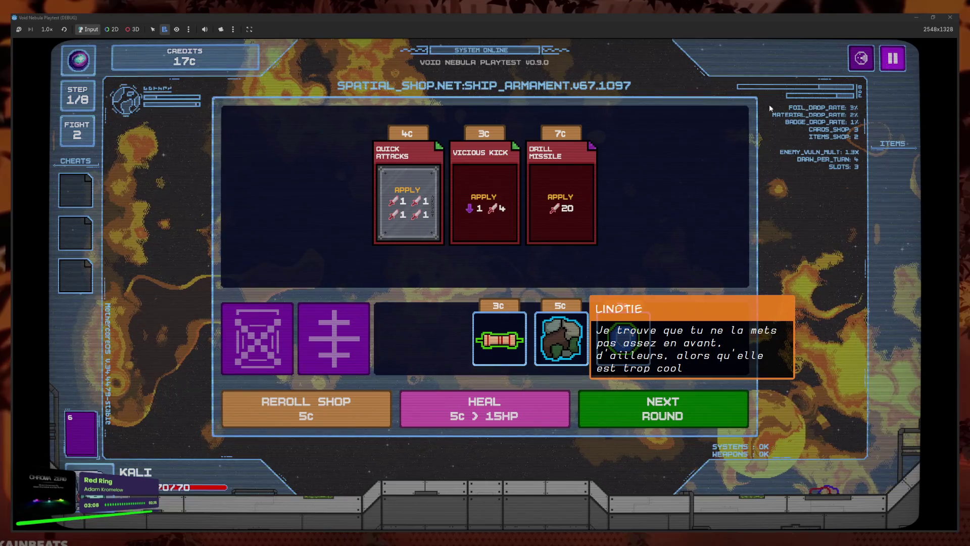
key(Escape)
click(537, 249)
click(480, 212)
click(528, 389)
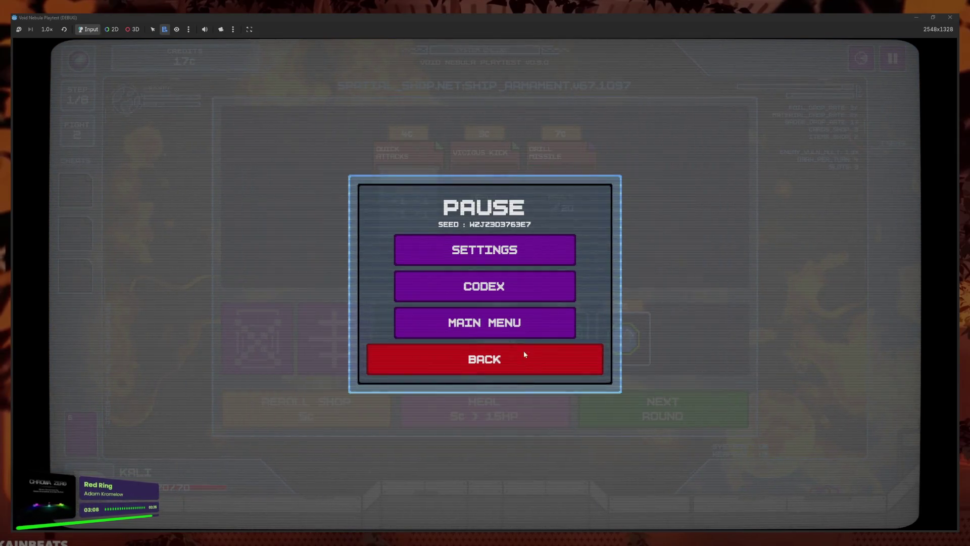
click(509, 280)
click(511, 447)
click(522, 357)
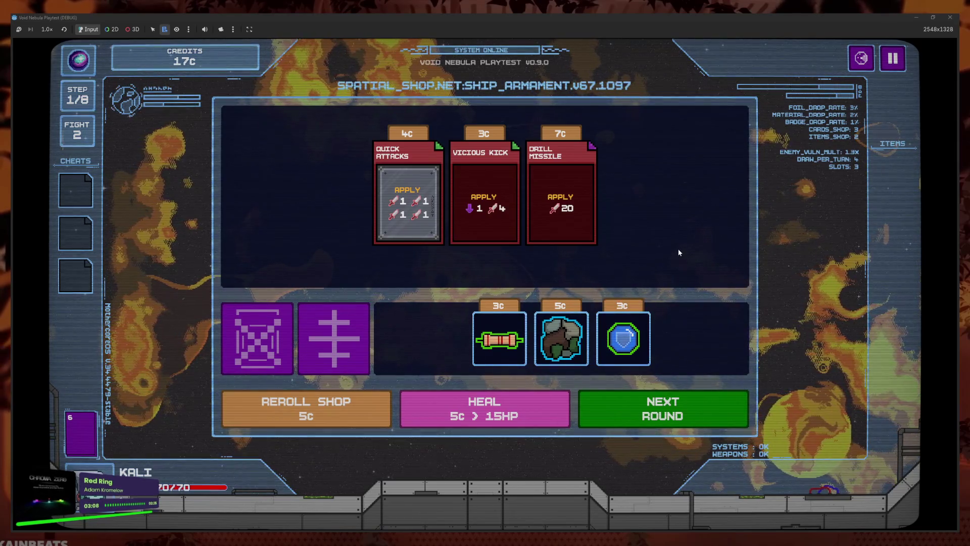
- Buy the Drill Missile card, leaving 10 credits, and check the enemy overview
click(585, 226)
click(581, 254)
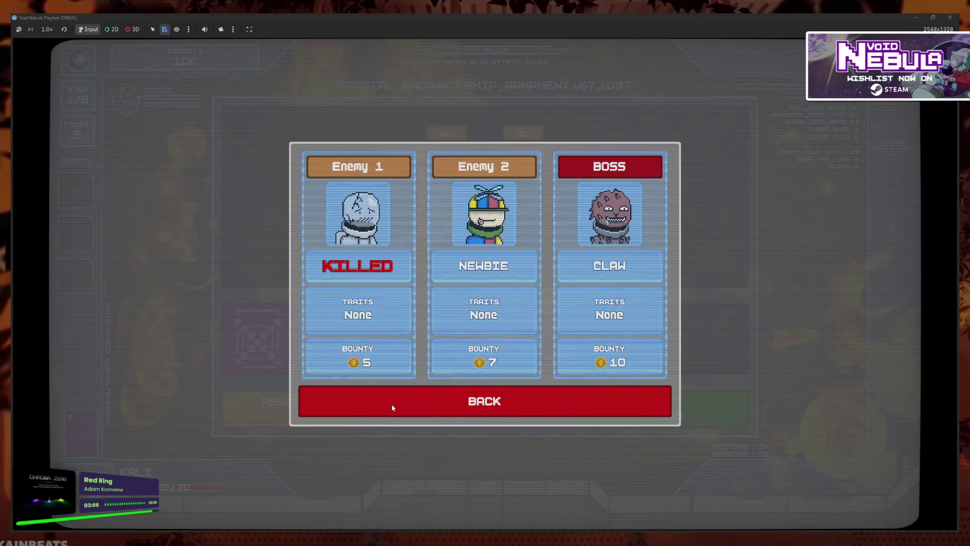
click(371, 401)
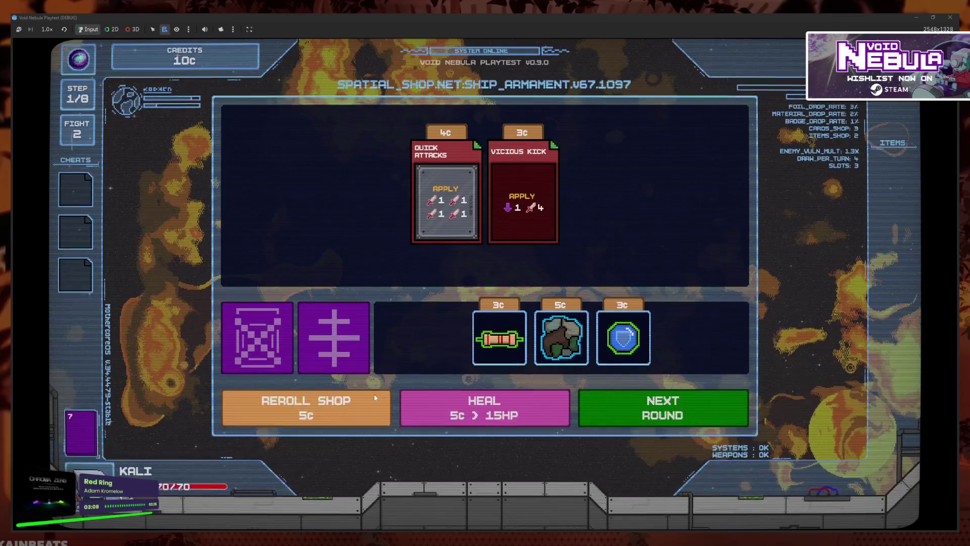
key(Tab)
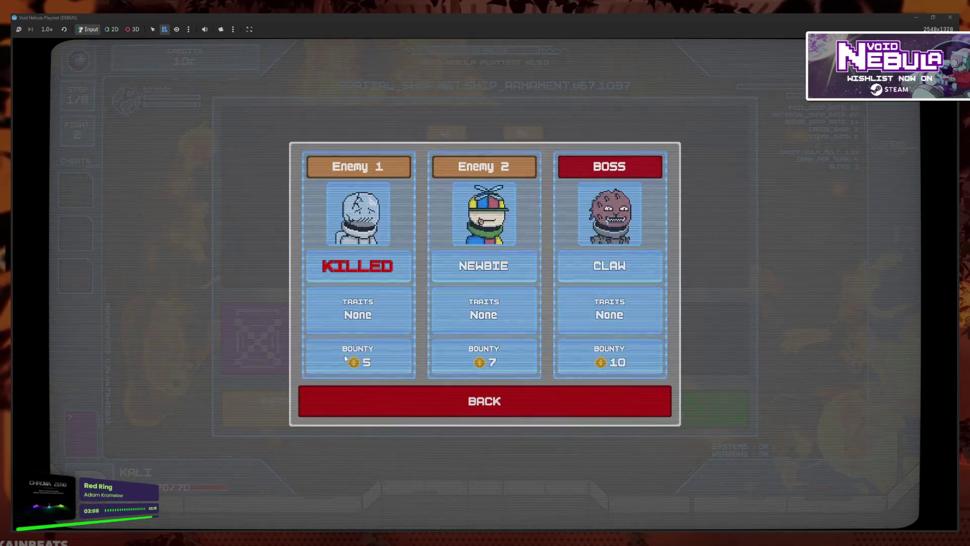
click(380, 403)
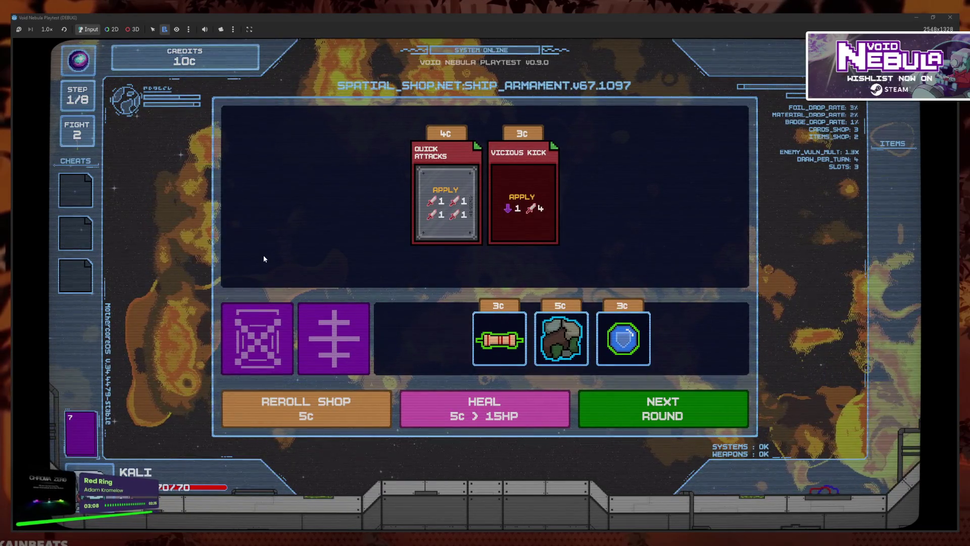
- Review the deck list and the enemy overview again, closing each back to the shop
click(91, 422)
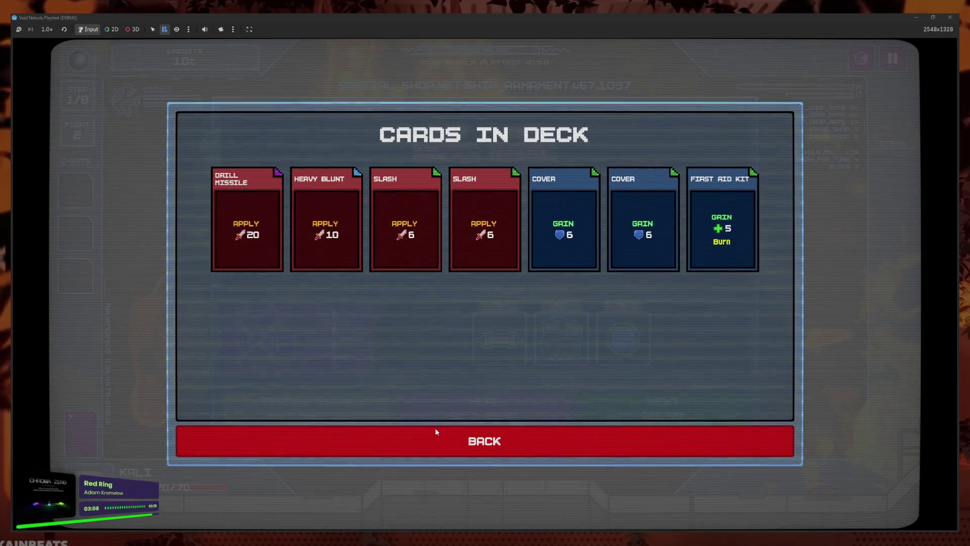
click(436, 431)
click(865, 64)
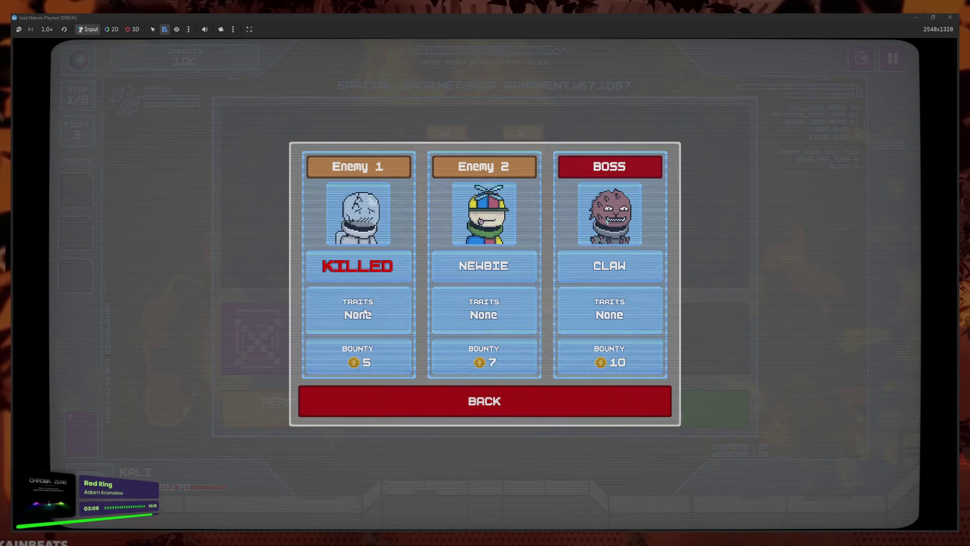
click(380, 400)
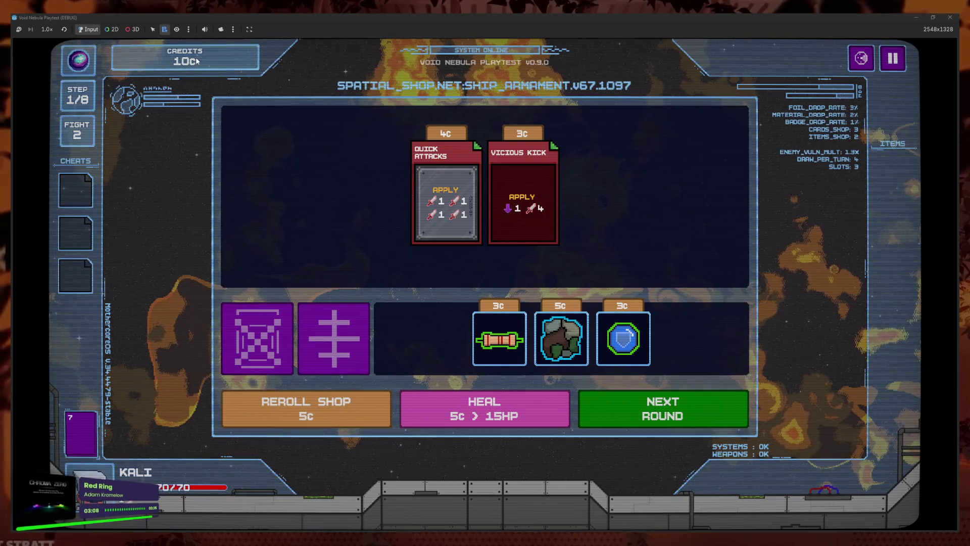
click(81, 429)
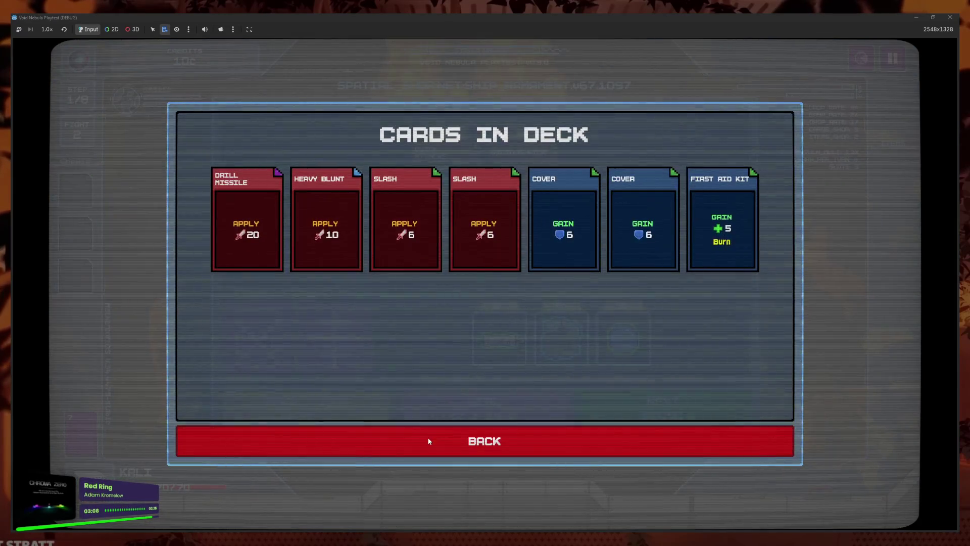
click(430, 440)
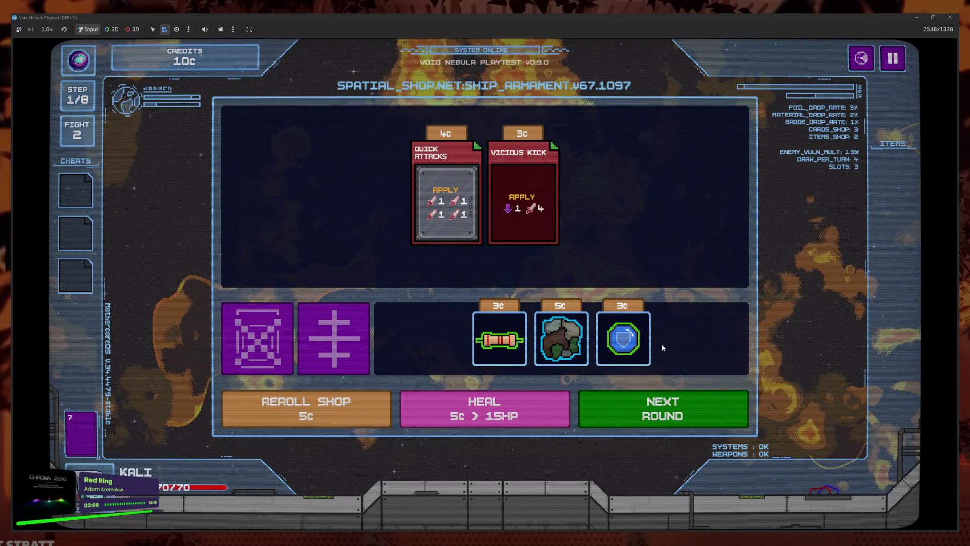
- Peek at the fight_result_stat and fight_result scripts in Godot, then minimize the editor
mouse_move(521, 342)
mouse_move(281, 477)
click(162, 506)
click(439, 31)
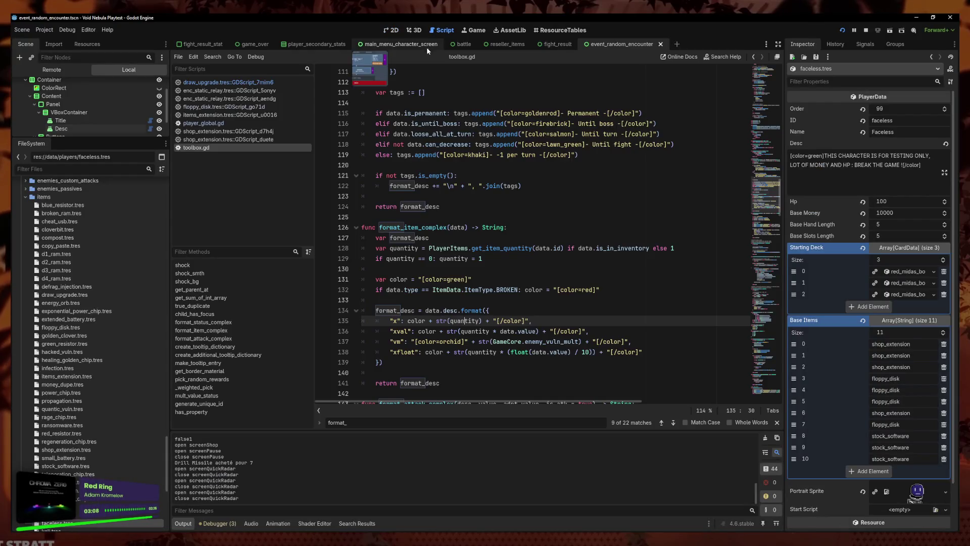
click(202, 45)
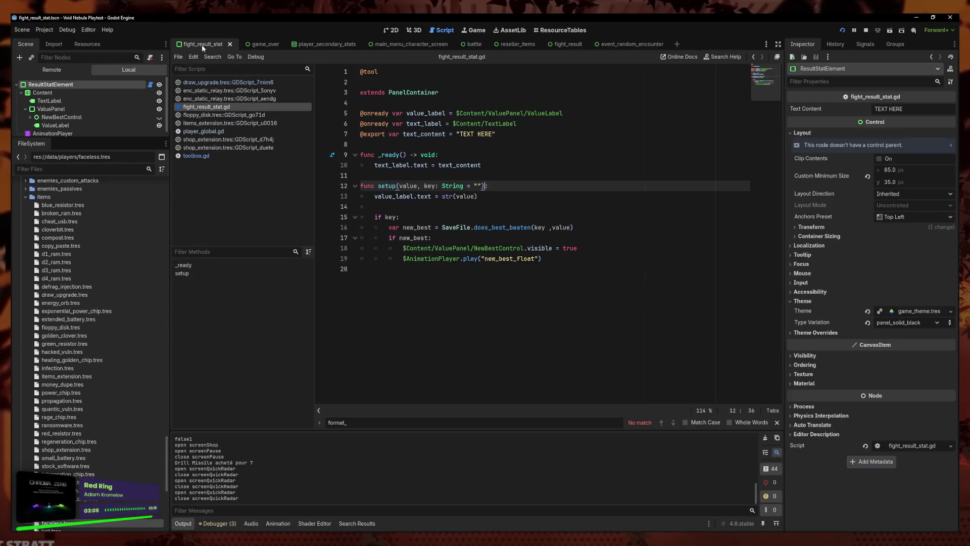
click(565, 44)
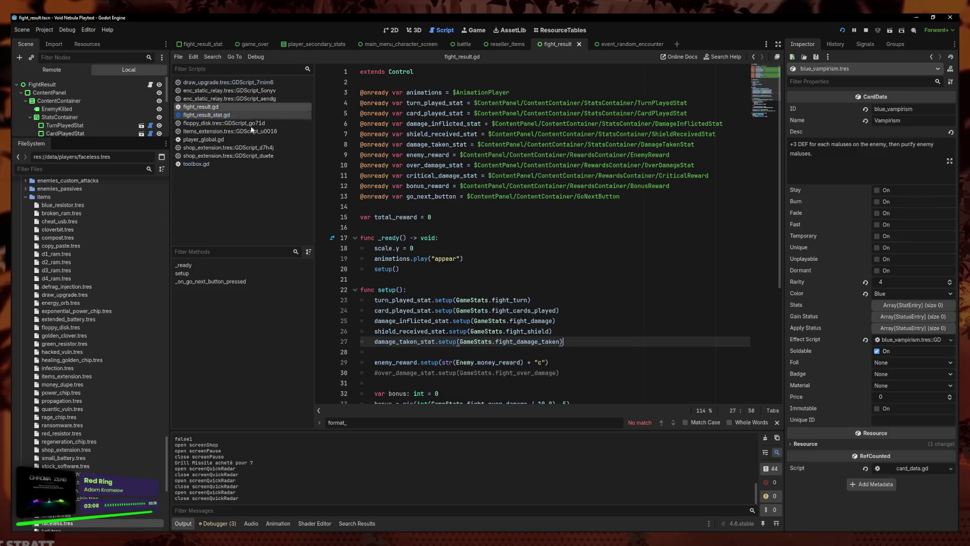
click(915, 17)
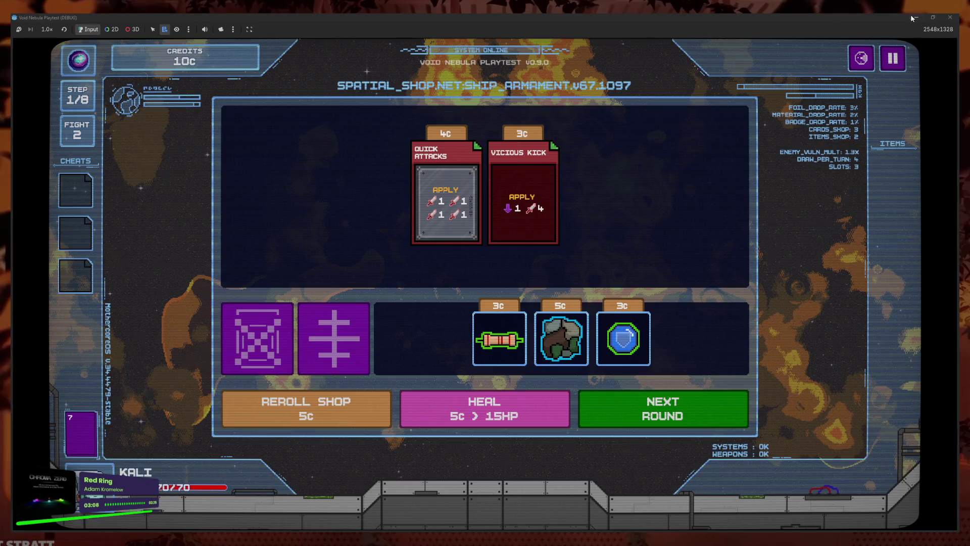
- Buy a shop card and the rock item, start the Newbie battle and play First Aid Kit
mouse_move(648, 365)
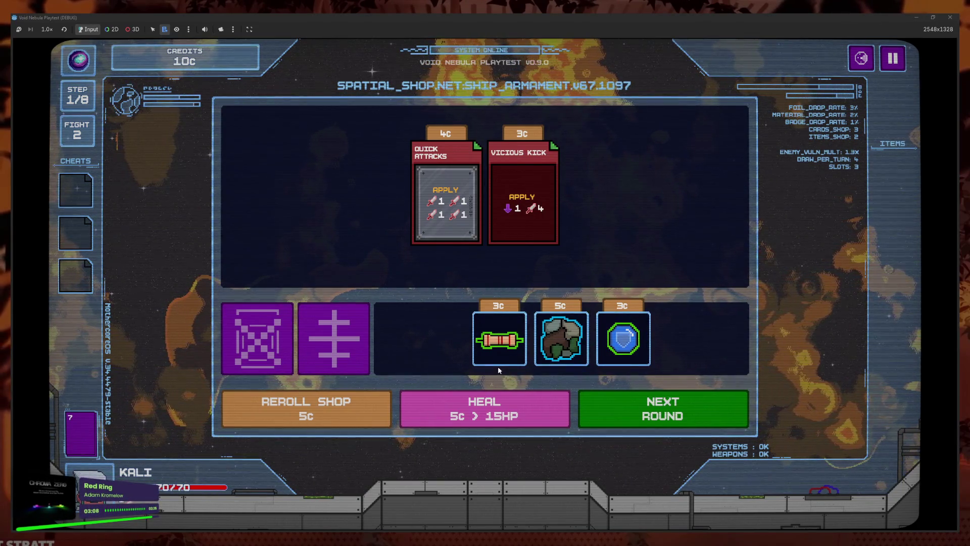
click(538, 216)
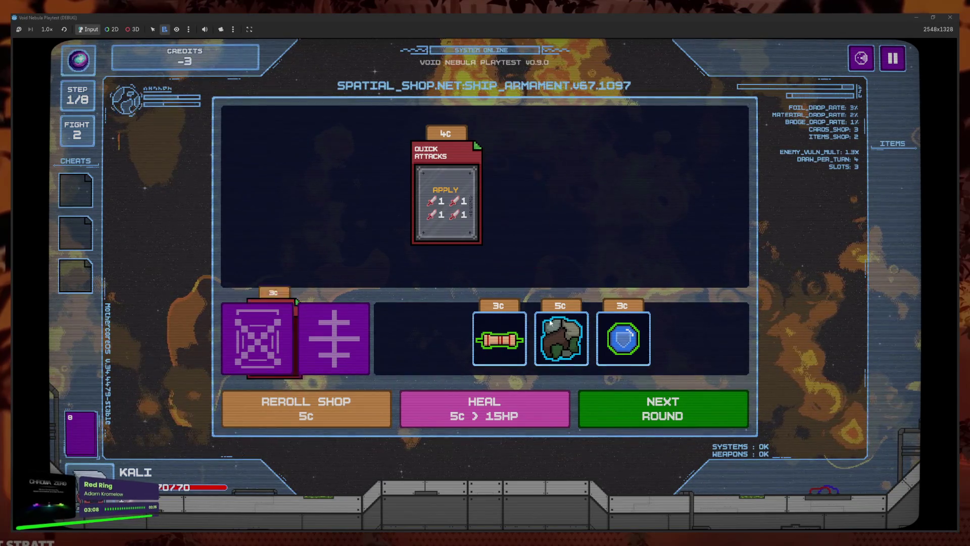
click(559, 376)
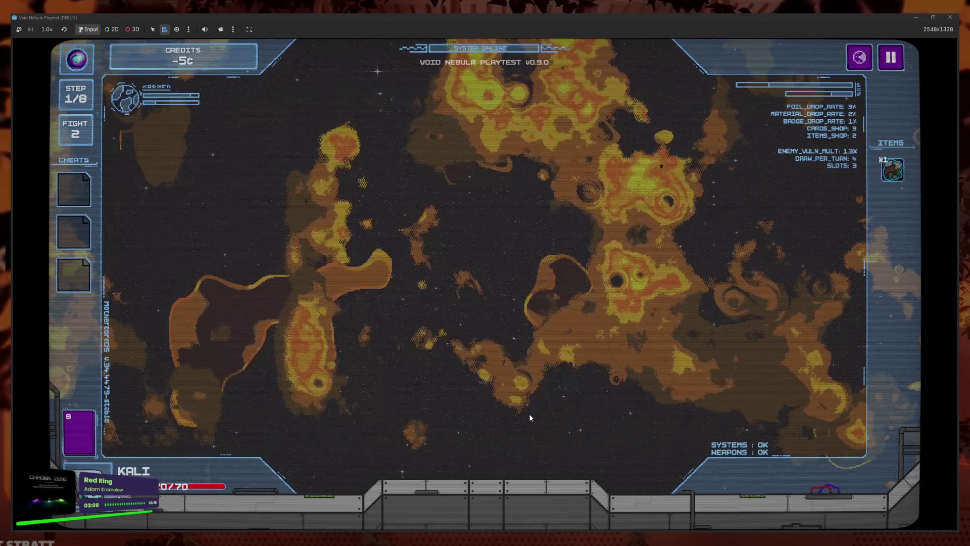
click(626, 295)
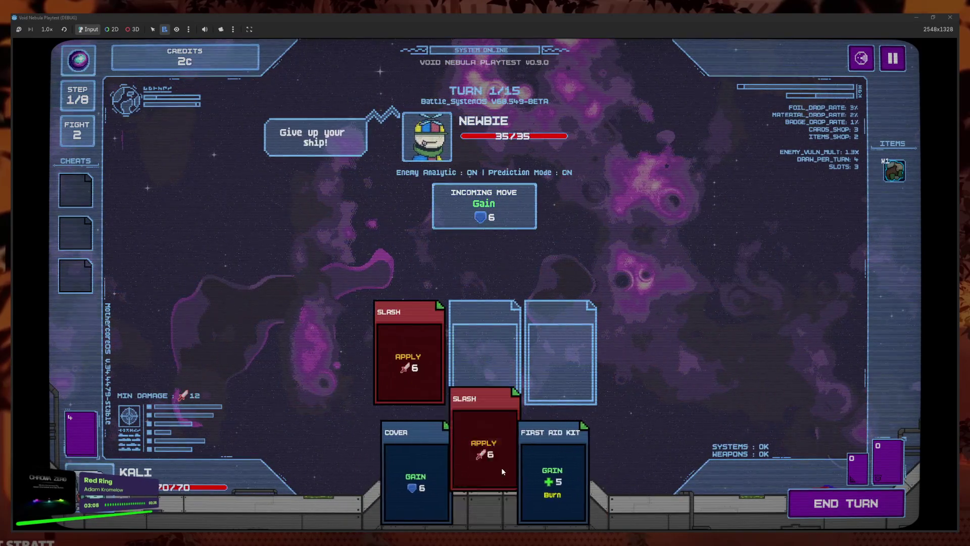
click(483, 473)
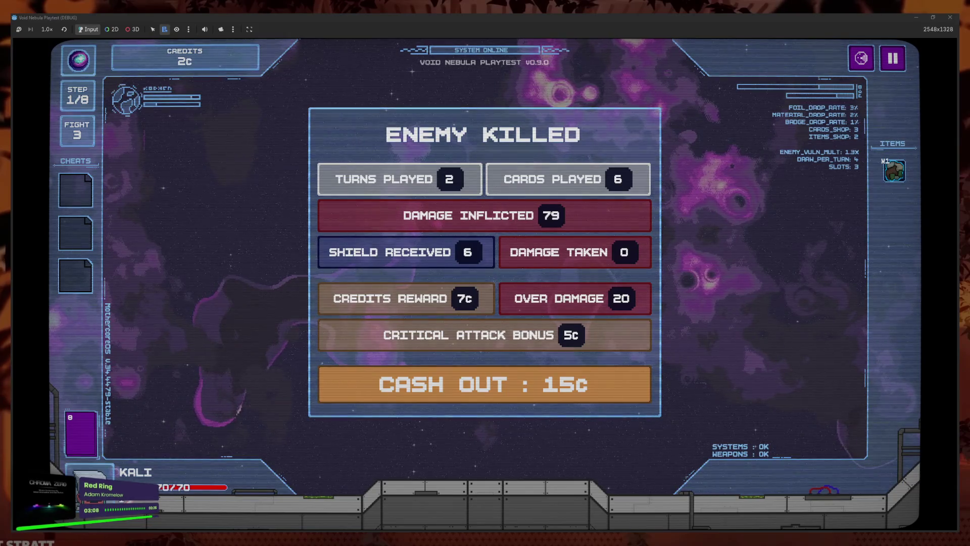
- Switch between the editor and game, check the enemy overview, then stop the game with F8
mouse_move(200, 543)
click(180, 511)
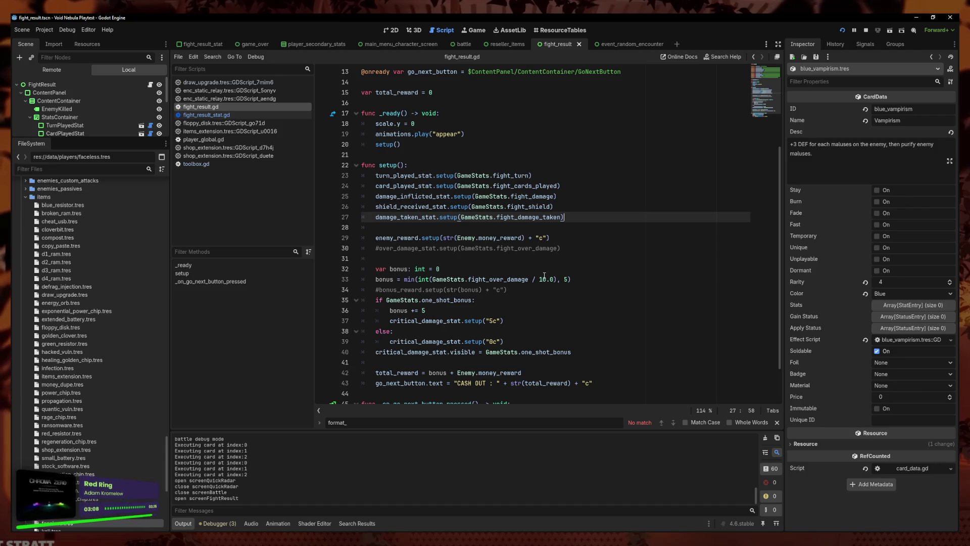
mouse_move(232, 543)
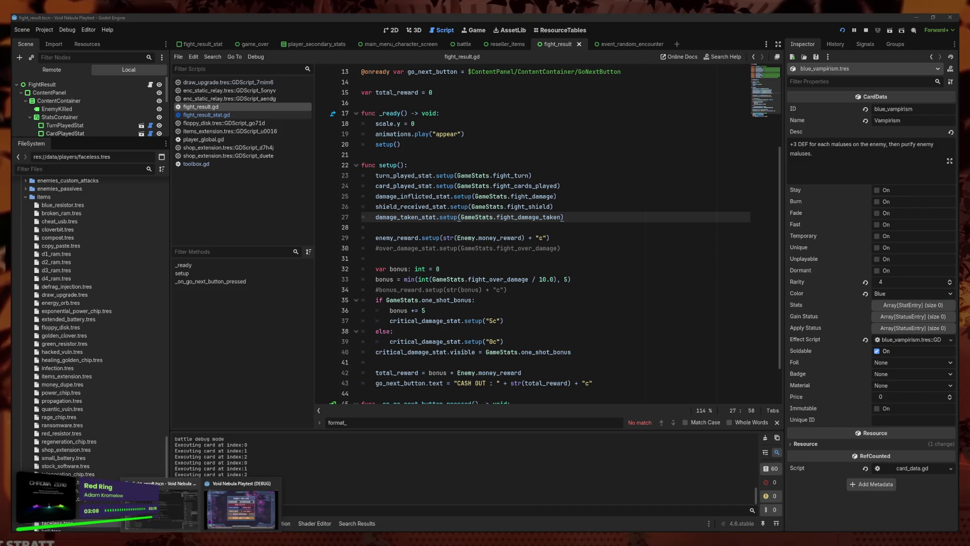
click(243, 507)
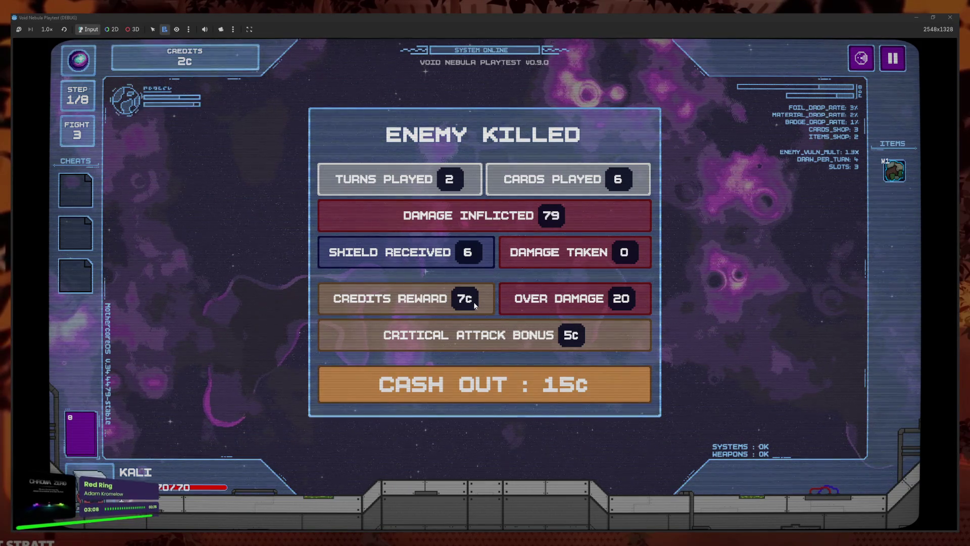
key(Tab)
click(527, 401)
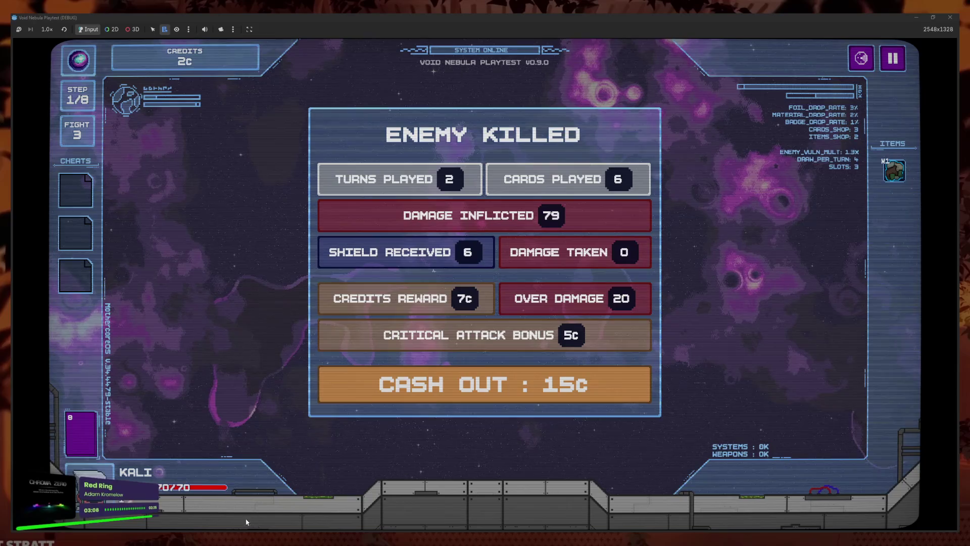
key(F8)
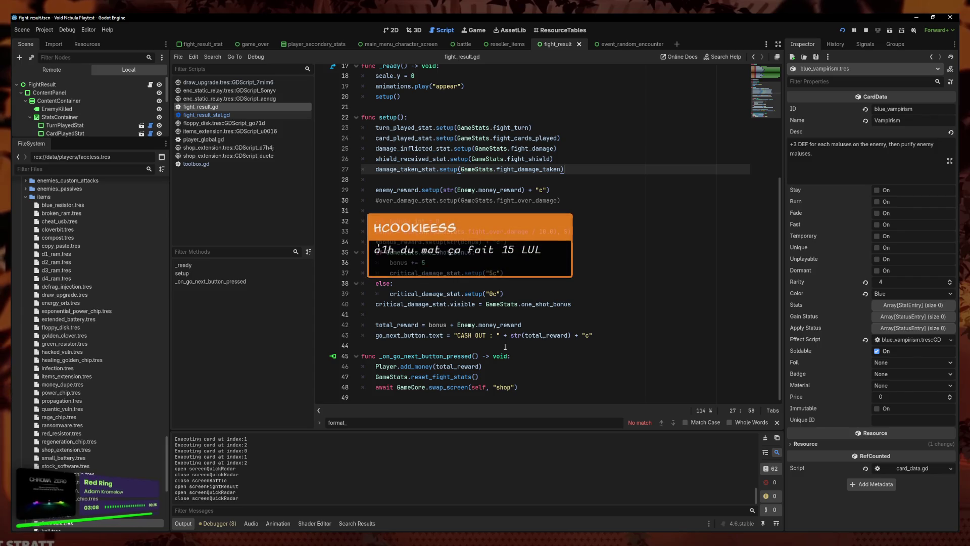
- Add a closing ')' at the end of line 33 in fight_result.gd and rerun the game
click(590, 231)
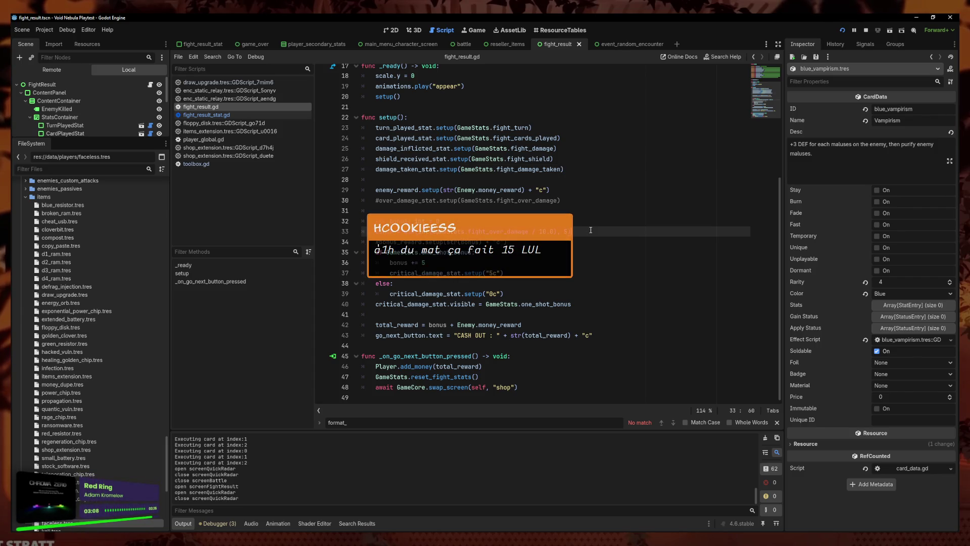
text())
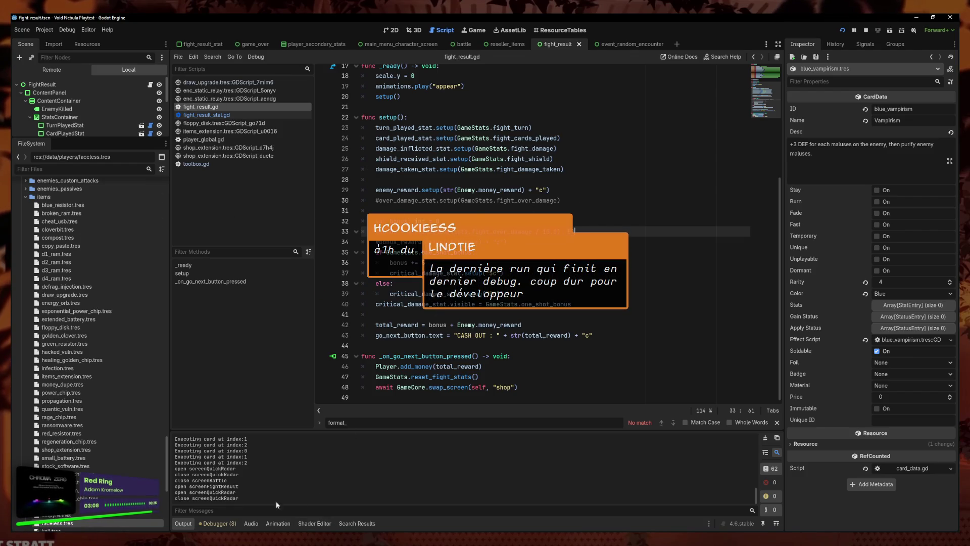
key(Down)
key(F6)
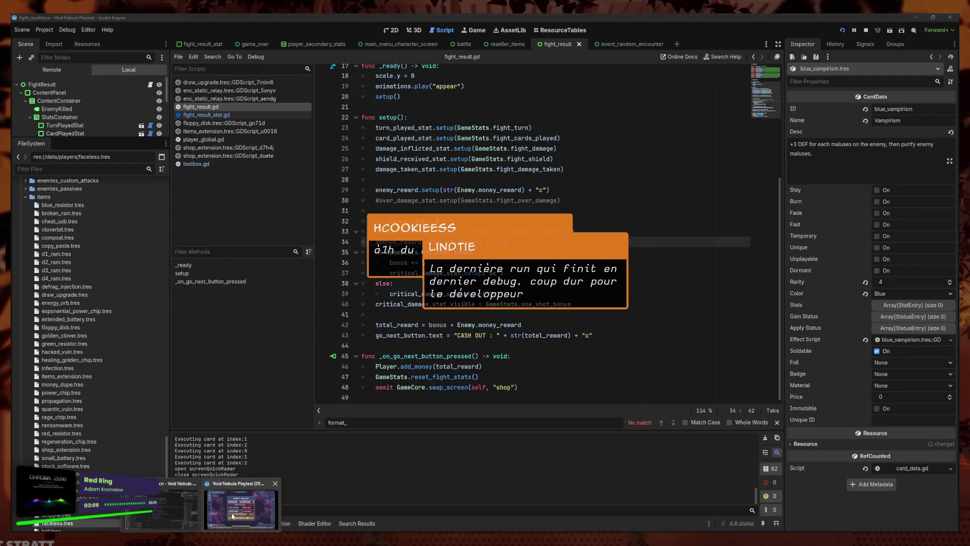
- Start a new run from the main menu and accept the Static Relay event
click(892, 60)
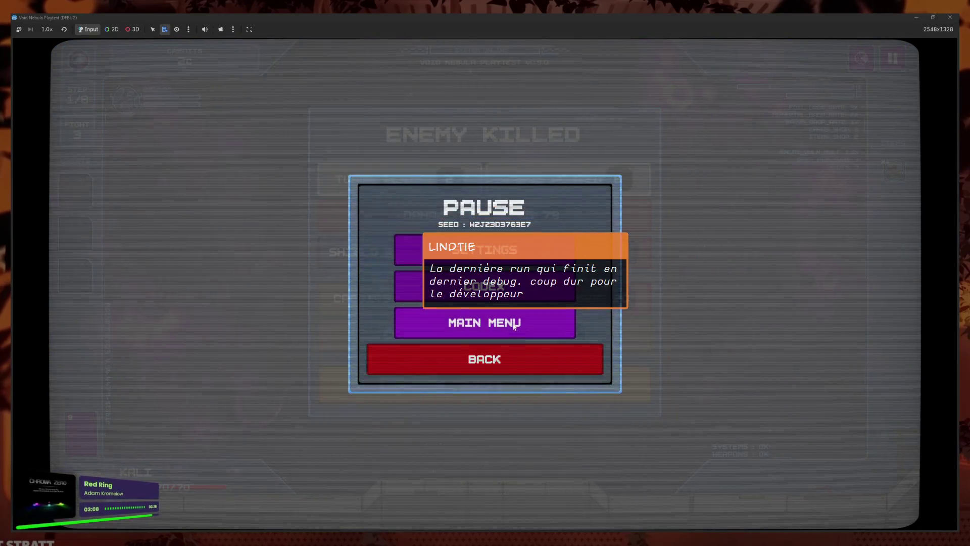
click(484, 319)
click(270, 328)
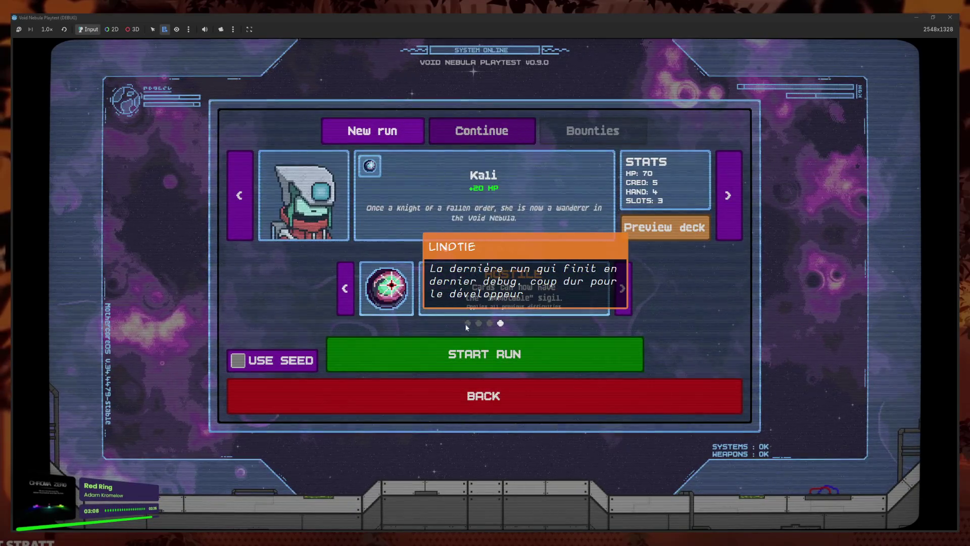
click(472, 354)
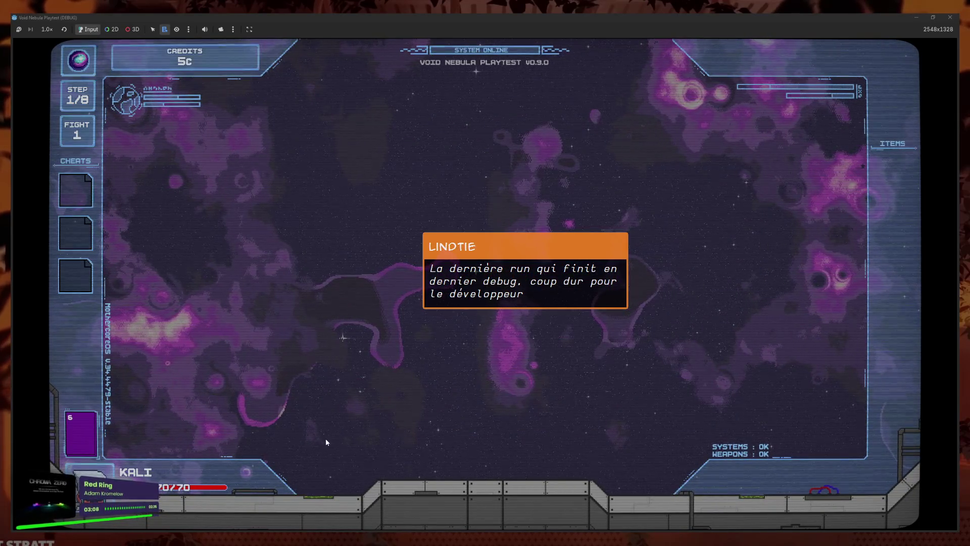
click(312, 444)
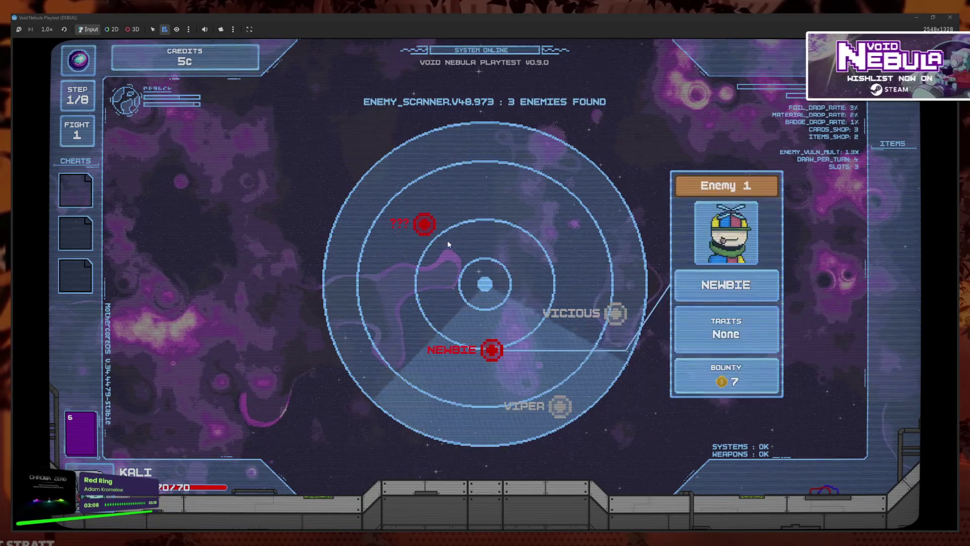
click(424, 224)
click(487, 386)
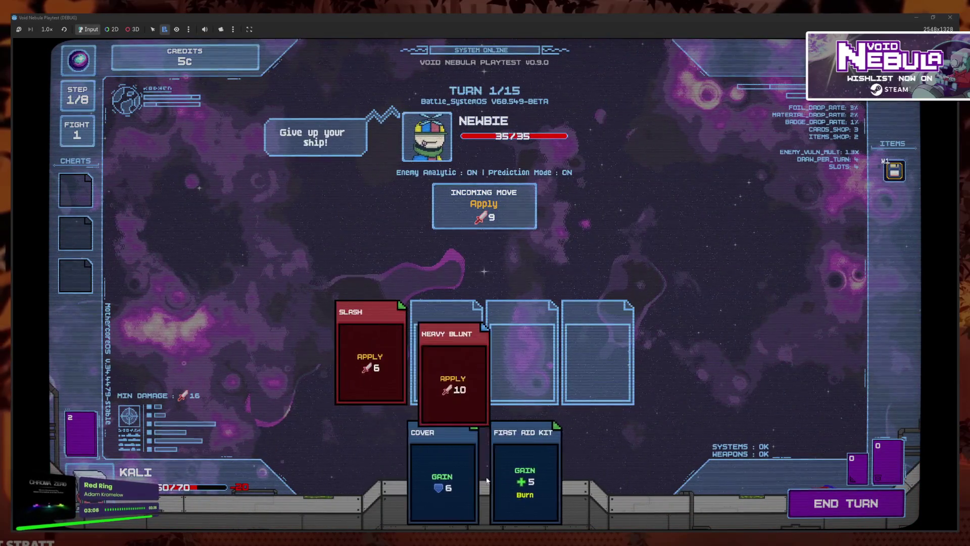
- Defeat Newbie with Slash, Heavy Blunt, Slash and Cover, then cash out to the shop with 12c
click(842, 491)
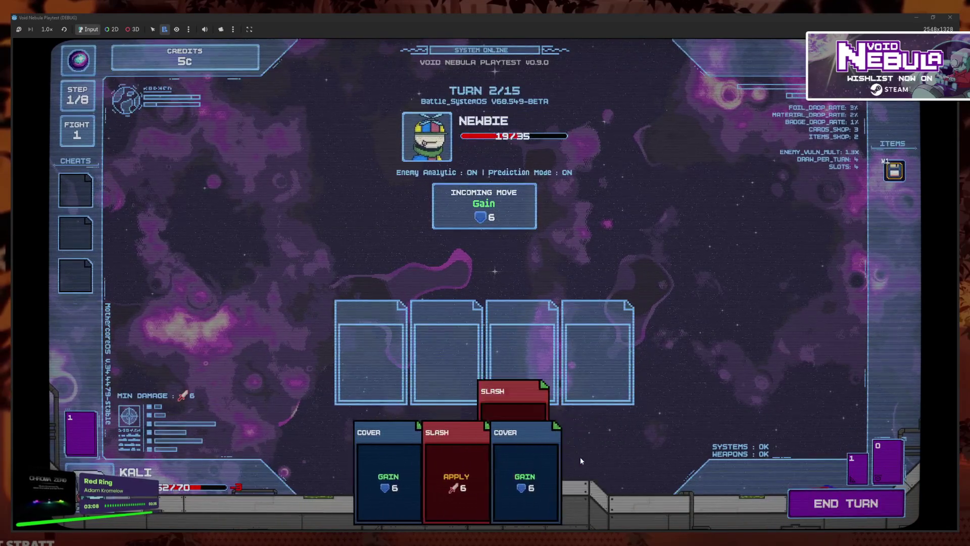
click(818, 504)
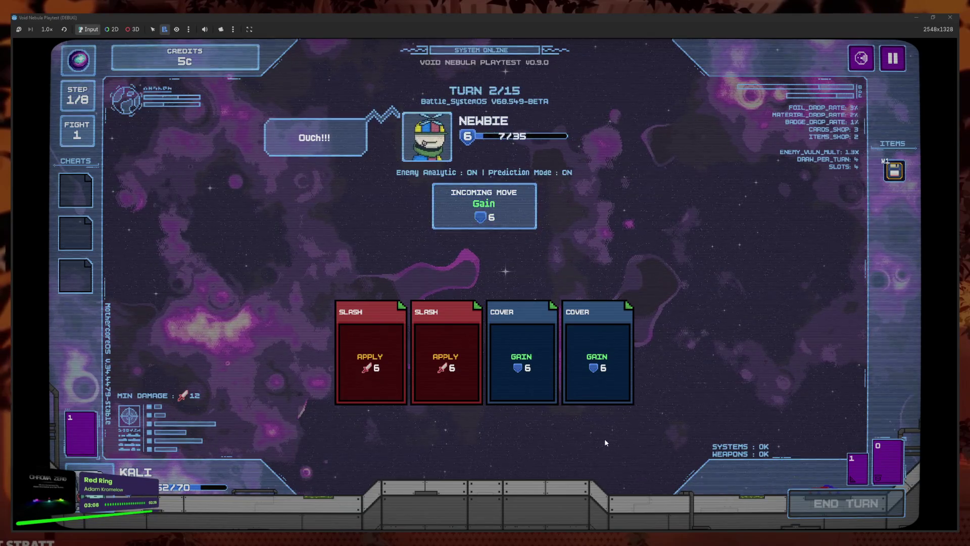
click(404, 464)
click(403, 461)
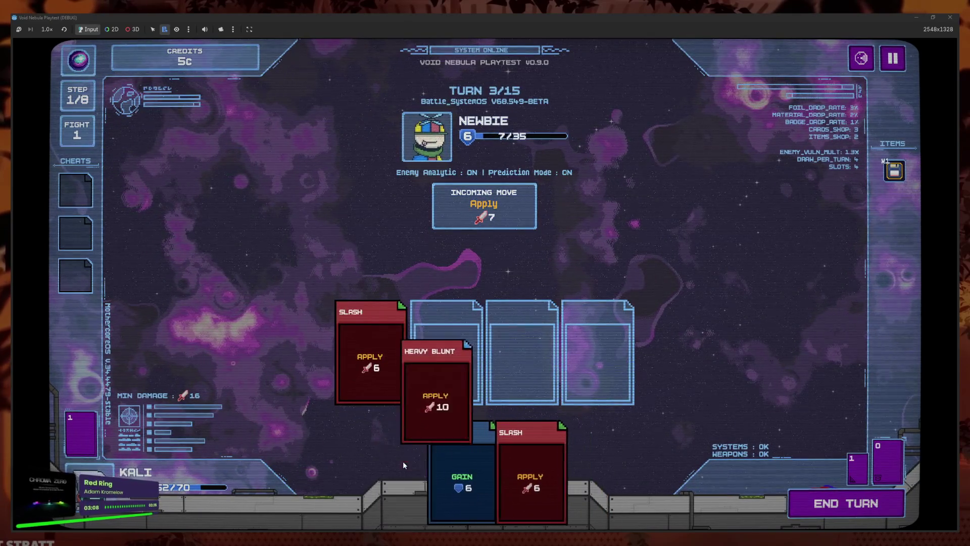
click(503, 463)
click(496, 468)
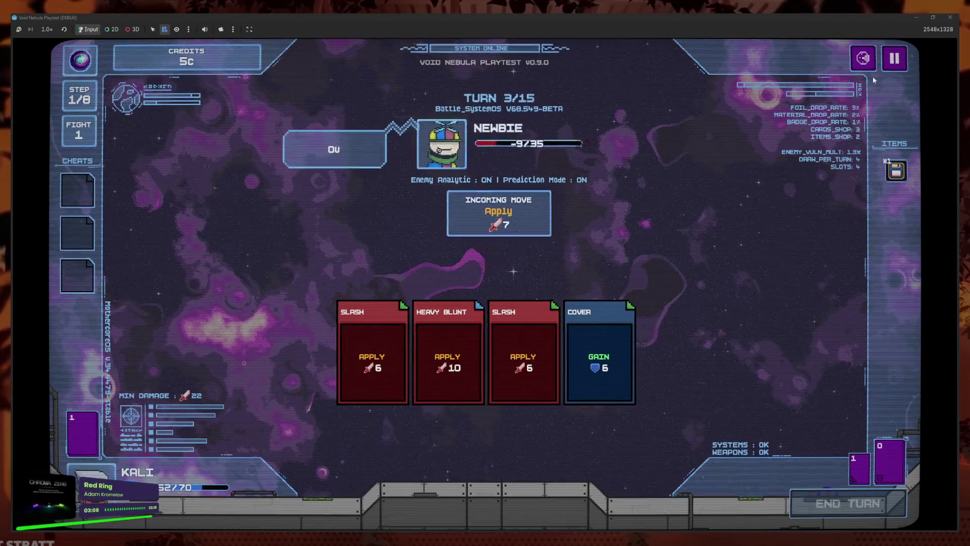
click(427, 136)
click(528, 402)
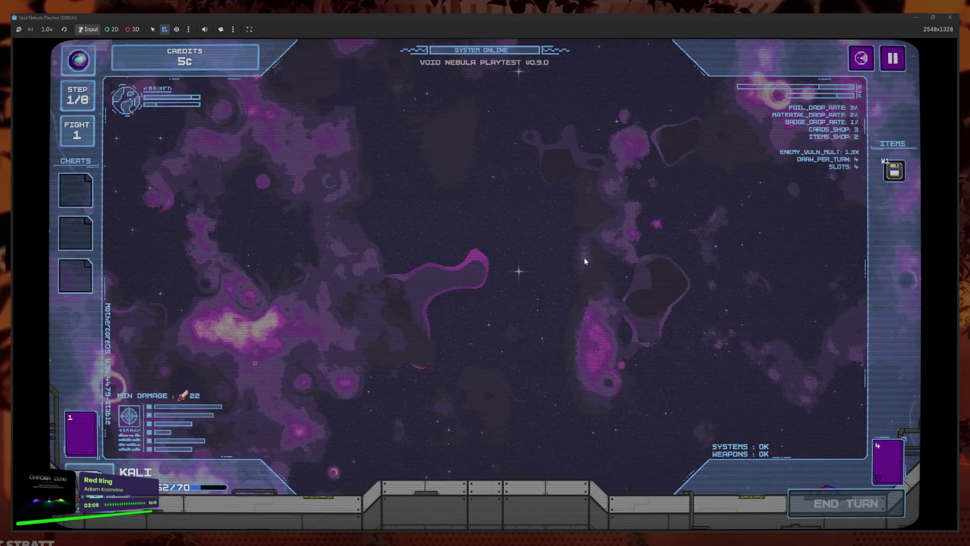
click(553, 321)
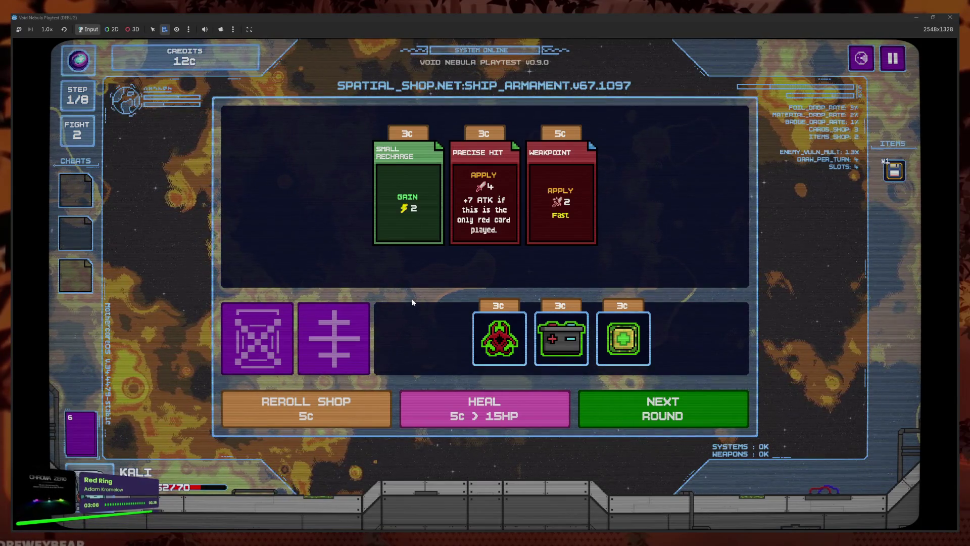
- Start the Viper fight and play two Slashes, Heavy Blunt and First Aid Kit for the first turn
click(659, 412)
click(558, 407)
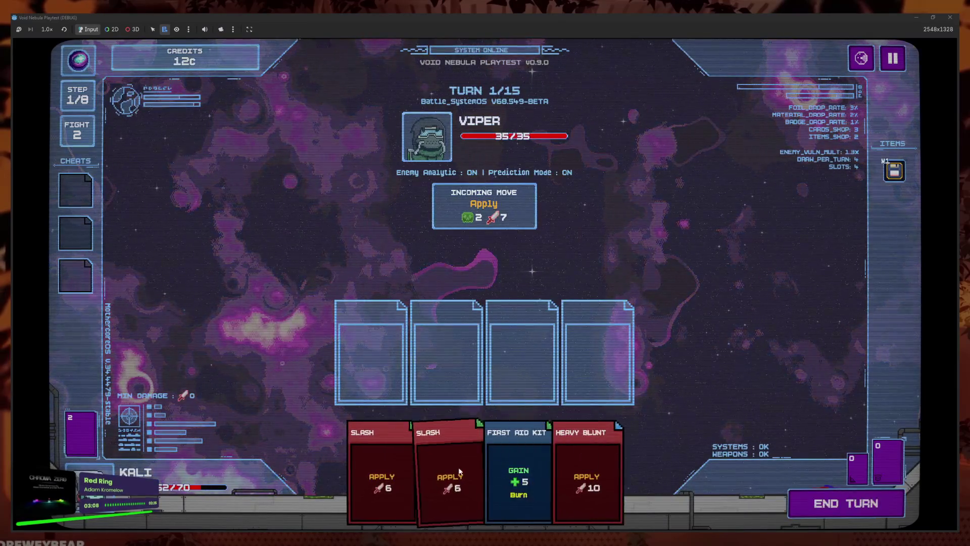
click(429, 465)
click(429, 465)
click(518, 469)
click(494, 469)
click(828, 503)
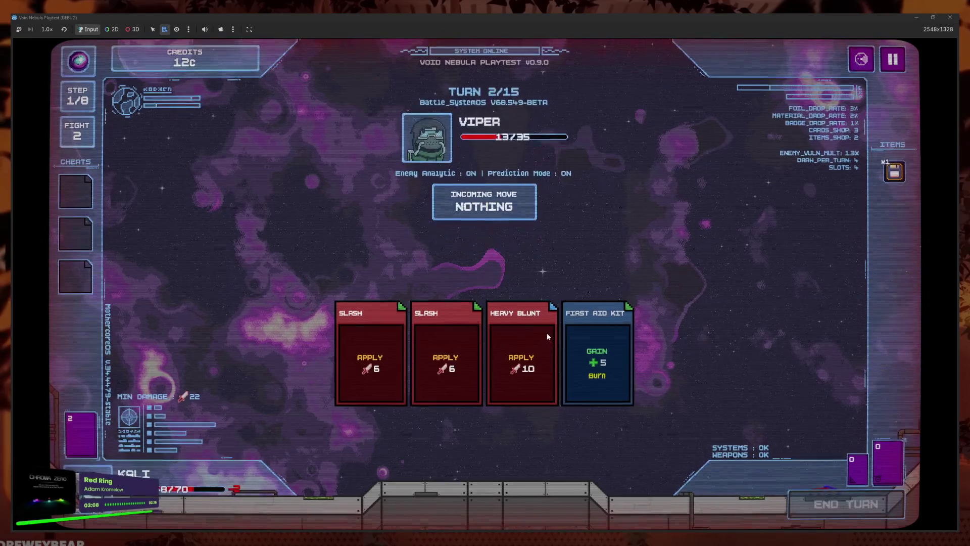
- Finish Viper with two Slashes and two Covers, then cash out to the shop
click(516, 475)
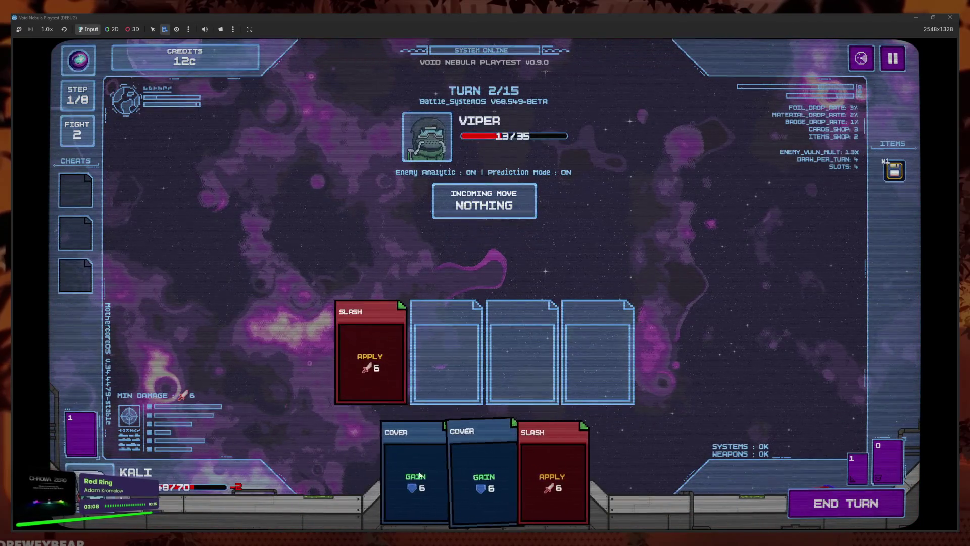
click(553, 475)
click(509, 480)
click(454, 480)
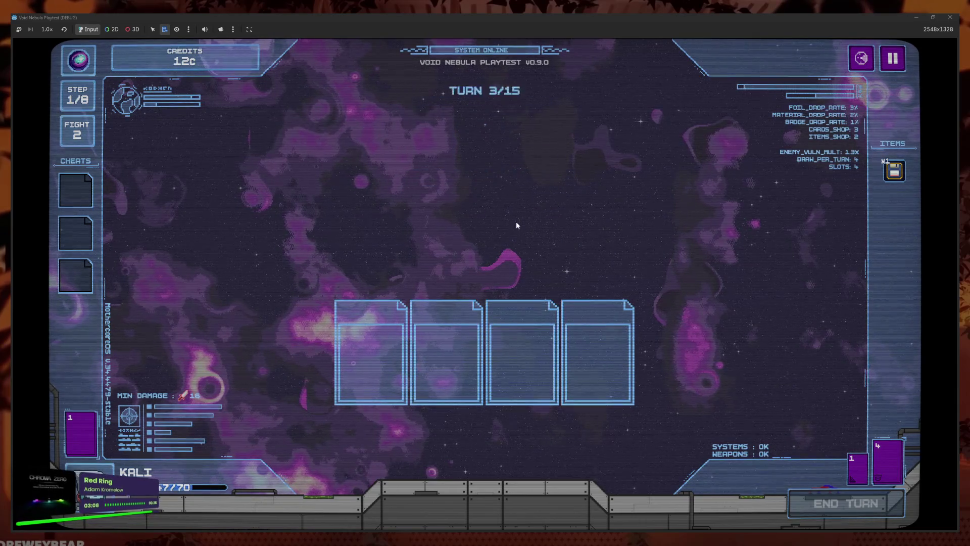
click(566, 377)
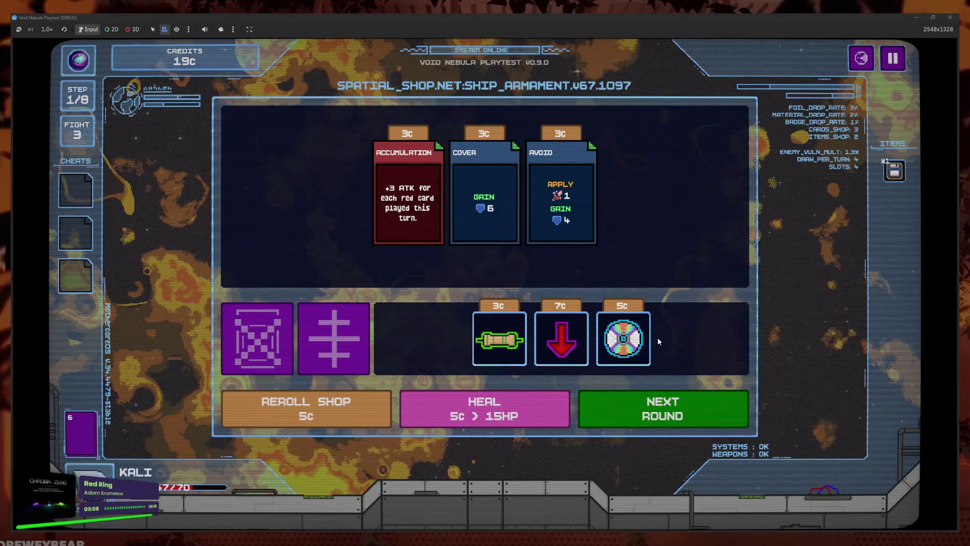
- Buy the disc item, the Frag Grenade card and the Red Resistor item, leaving 4c
click(623, 338)
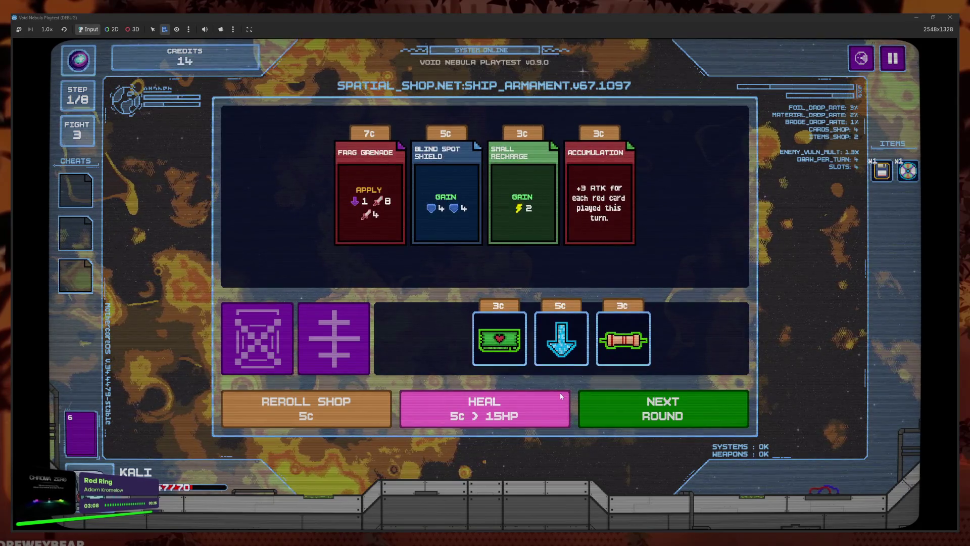
click(374, 238)
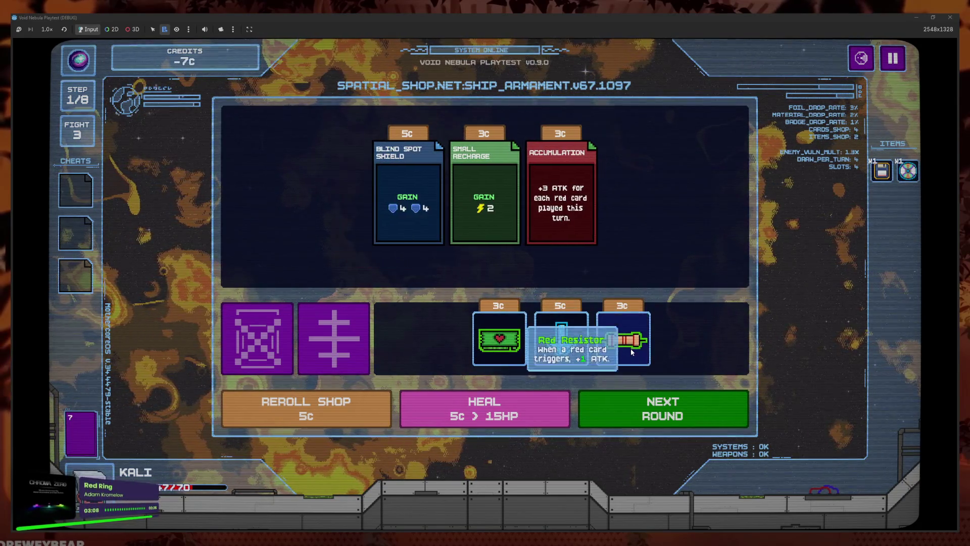
click(631, 347)
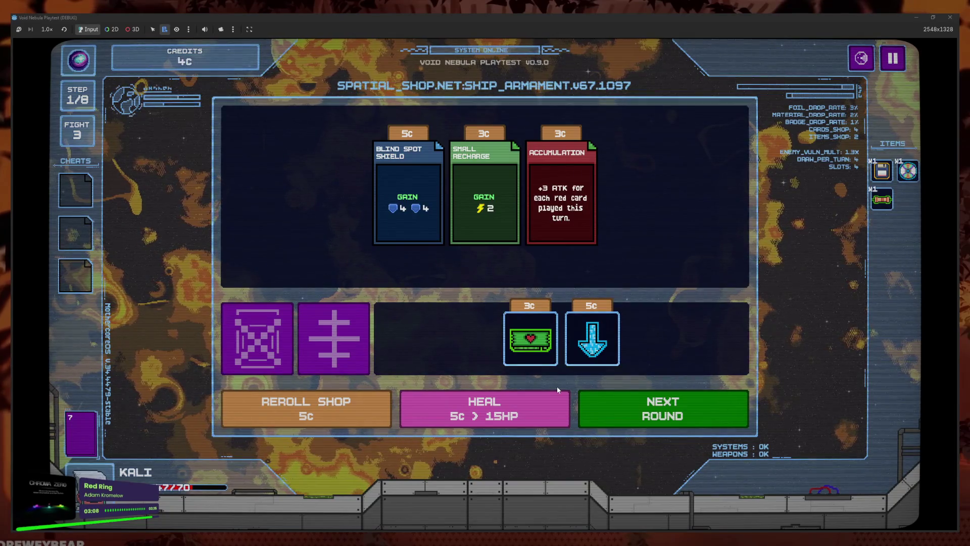
- Start the Vicious fight, queue Slash, Heavy Blunt, Slash and Cover, and end the turn
click(583, 399)
click(445, 475)
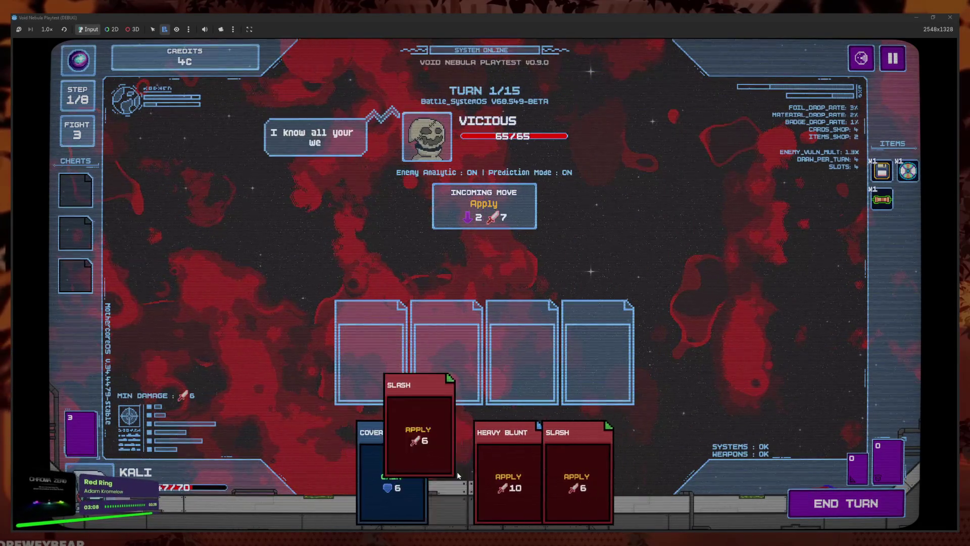
click(504, 483)
click(507, 481)
click(556, 485)
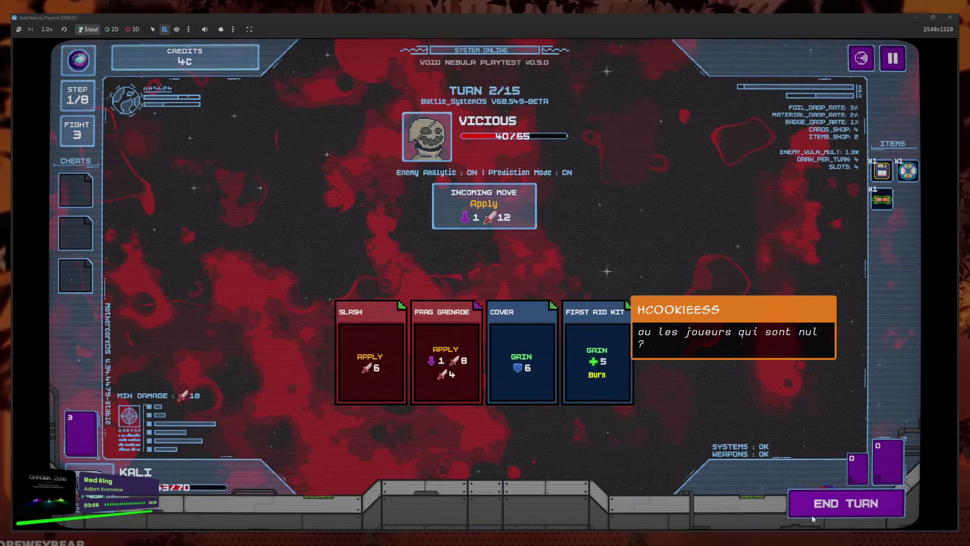
click(813, 516)
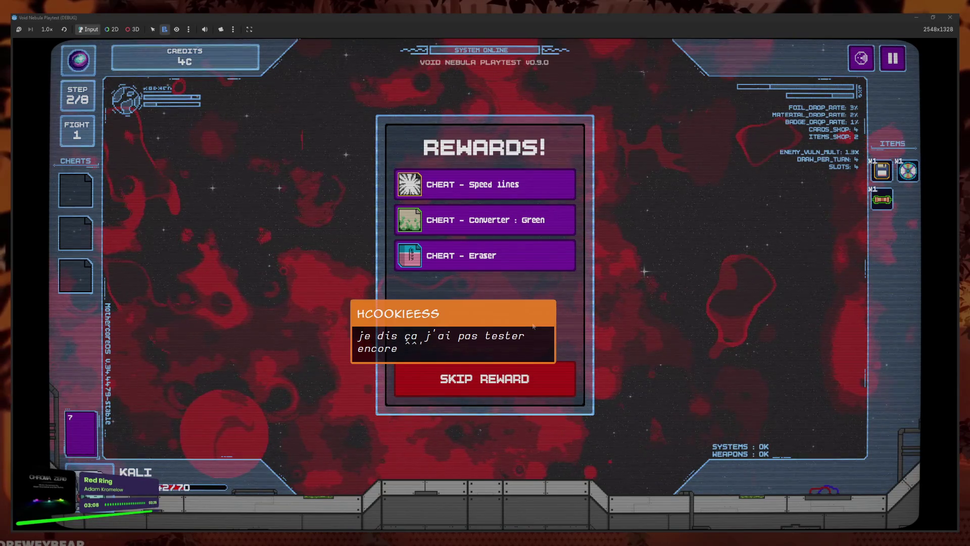
- Take the Speed lines, Converter: Green and Eraser cheats, then cash out 10c into the shop
click(484, 173)
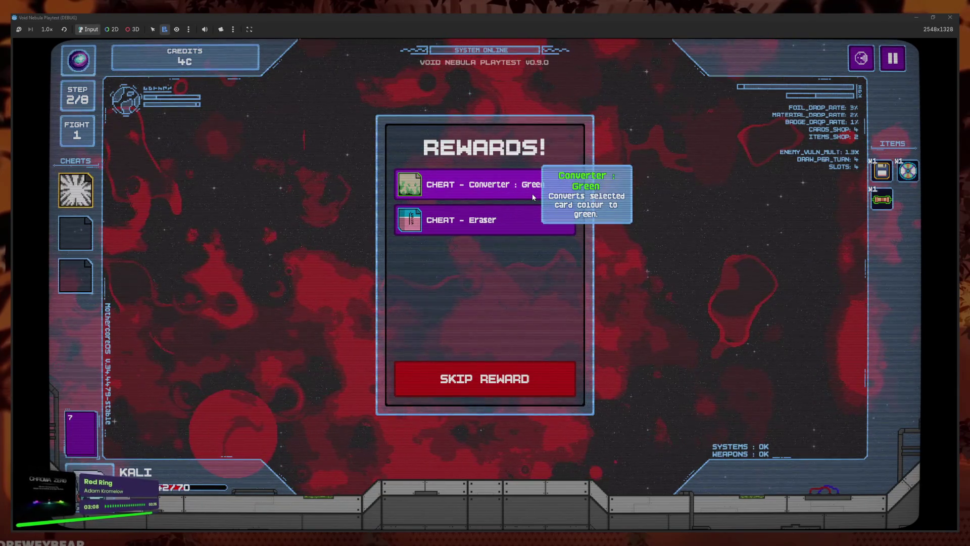
click(533, 196)
click(534, 192)
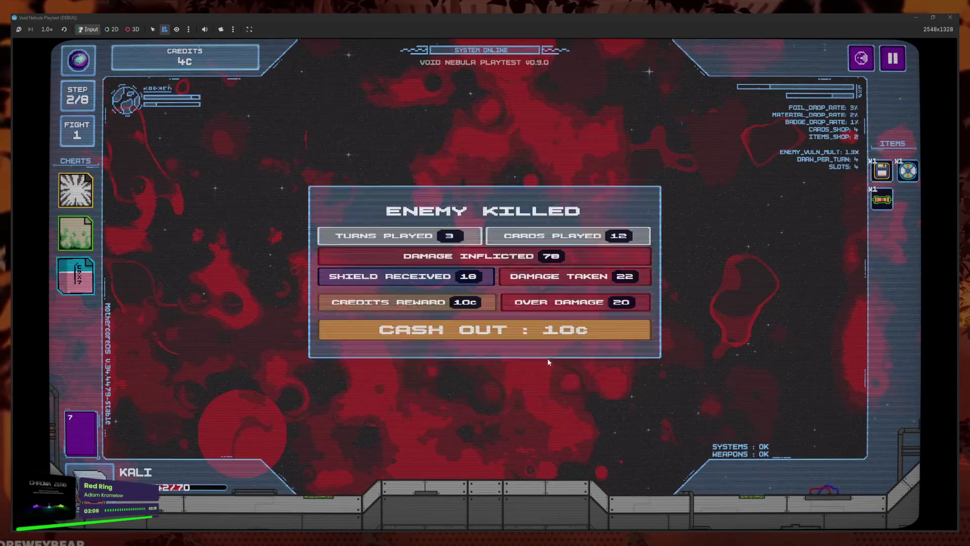
click(432, 324)
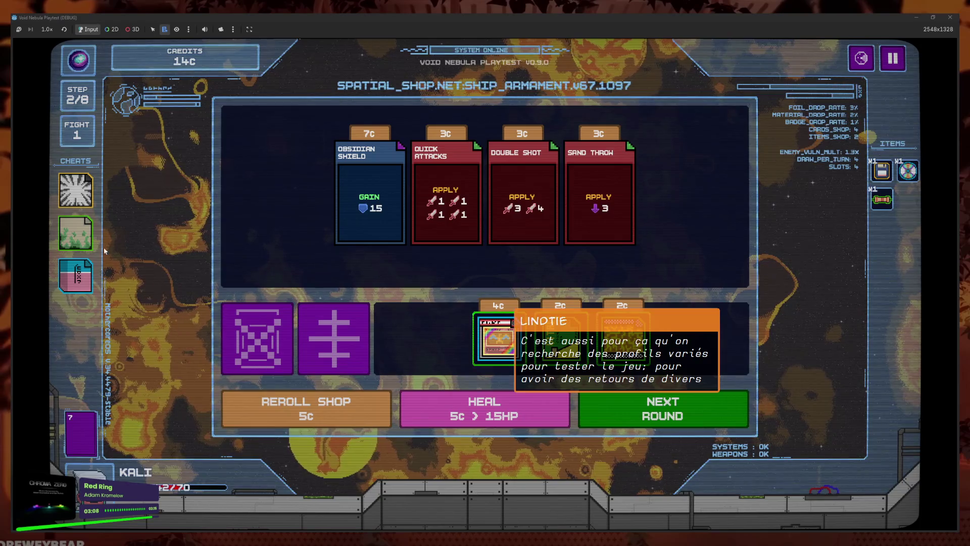
- Sell the Converter cheat, then buy the 4c cheat, Obsidian Shield and Quick Attacks
click(76, 232)
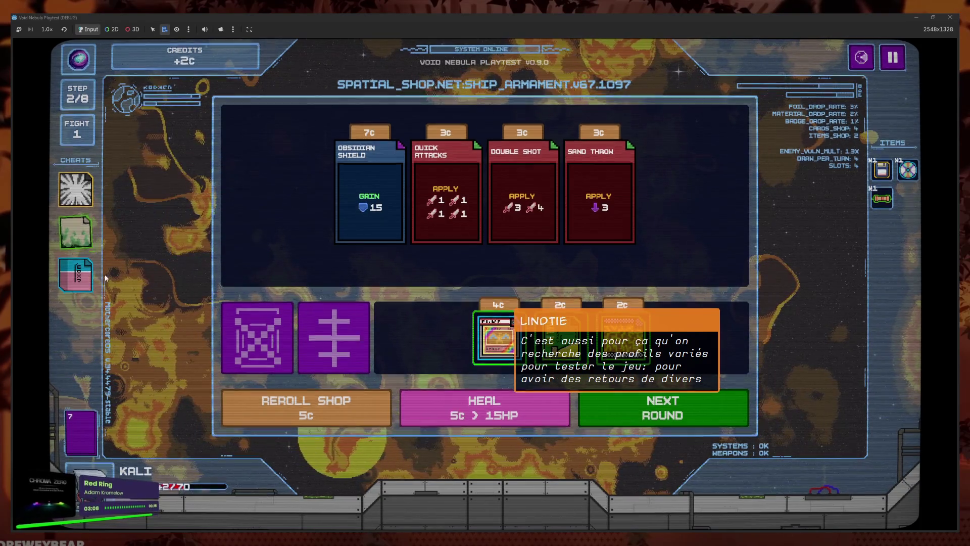
click(493, 336)
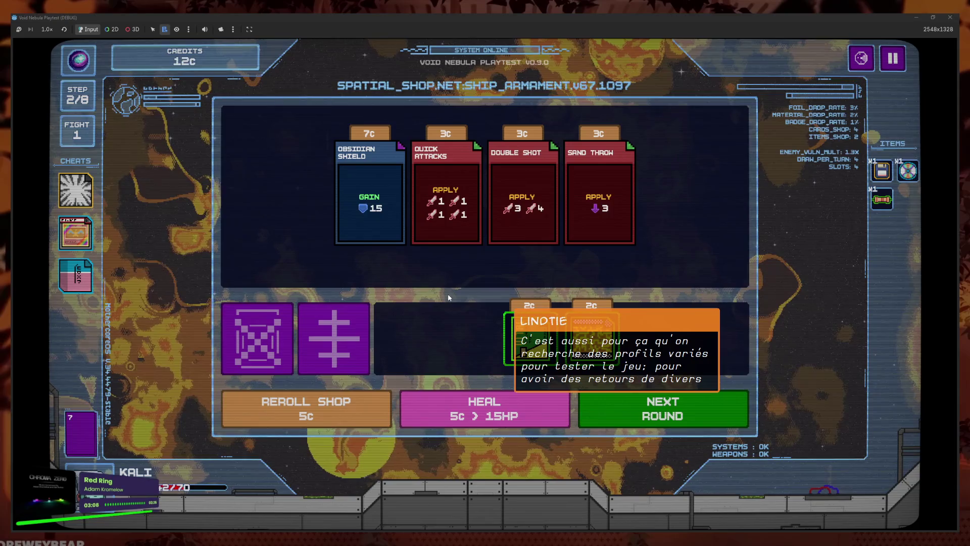
click(368, 255)
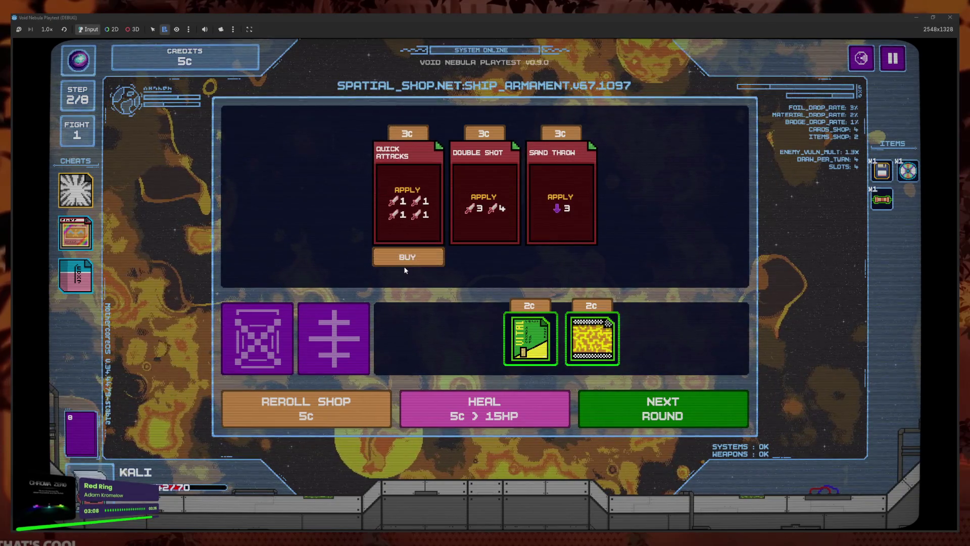
click(403, 256)
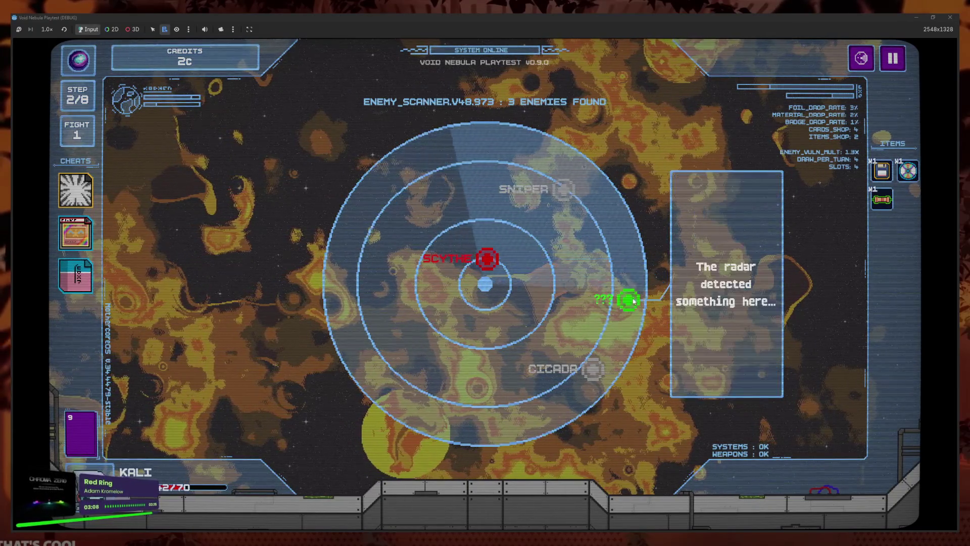
- Investigate the unknown radar contact, take Money Dupe and Ransomware, and play Slash and Heavy Blunt against Scythe
click(480, 255)
click(447, 354)
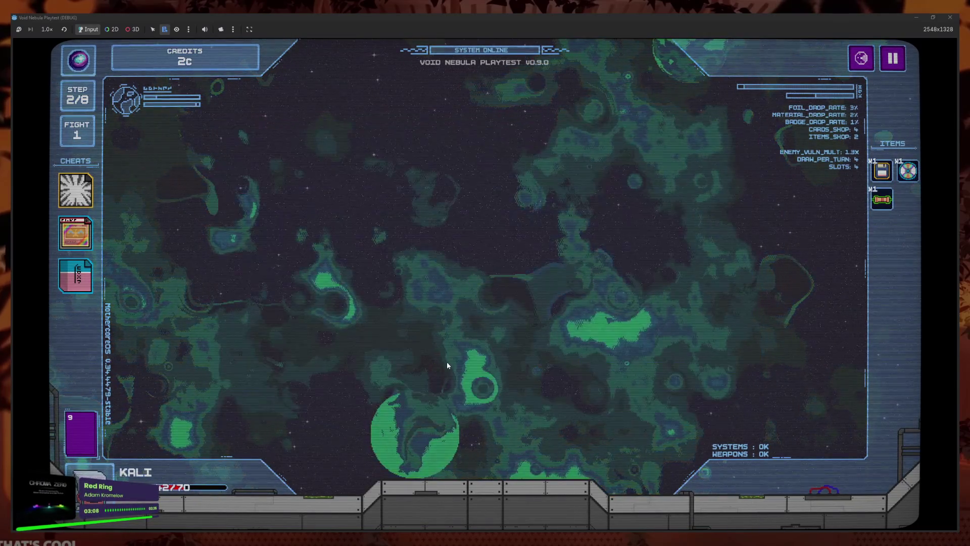
click(480, 184)
click(479, 188)
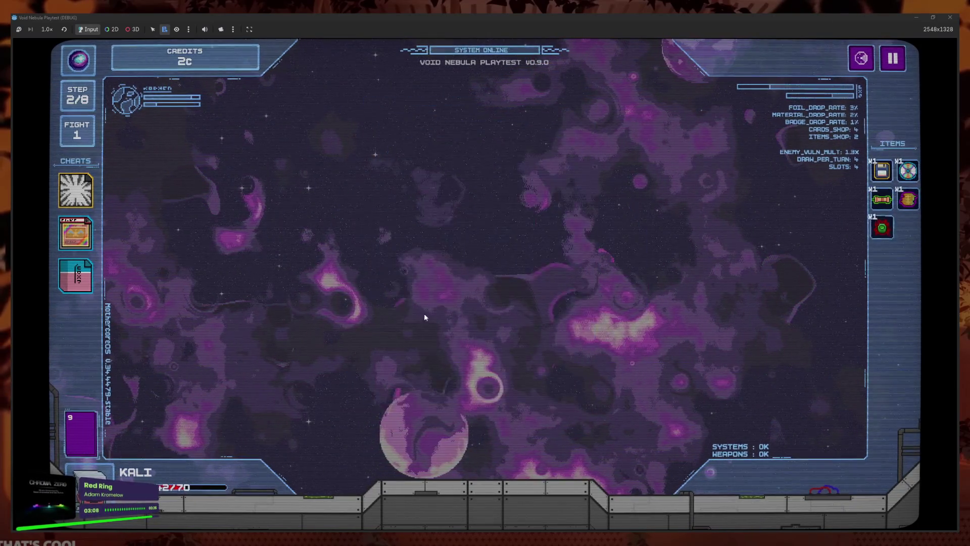
click(379, 475)
click(571, 480)
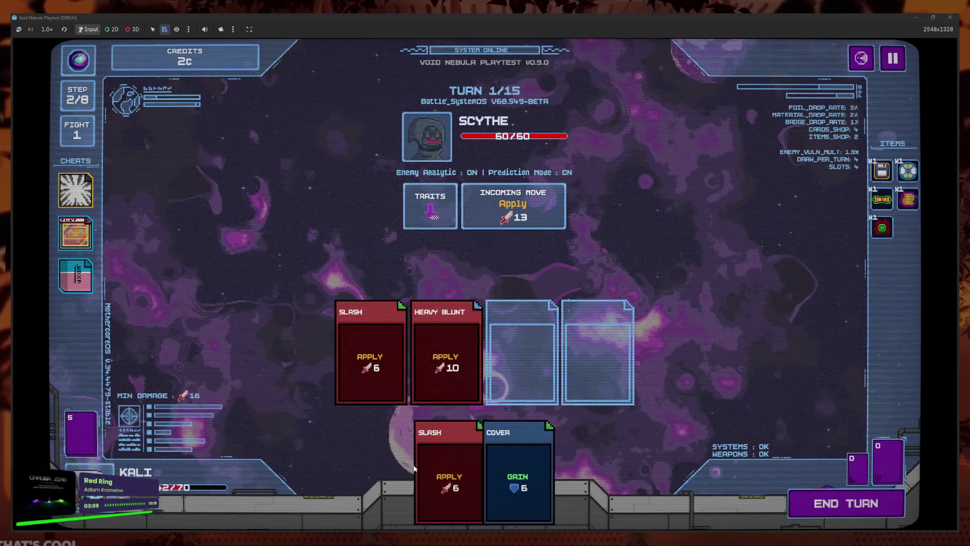
- Queue the second Slash and Cover, then end the first turn against Scythe
click(442, 466)
click(500, 480)
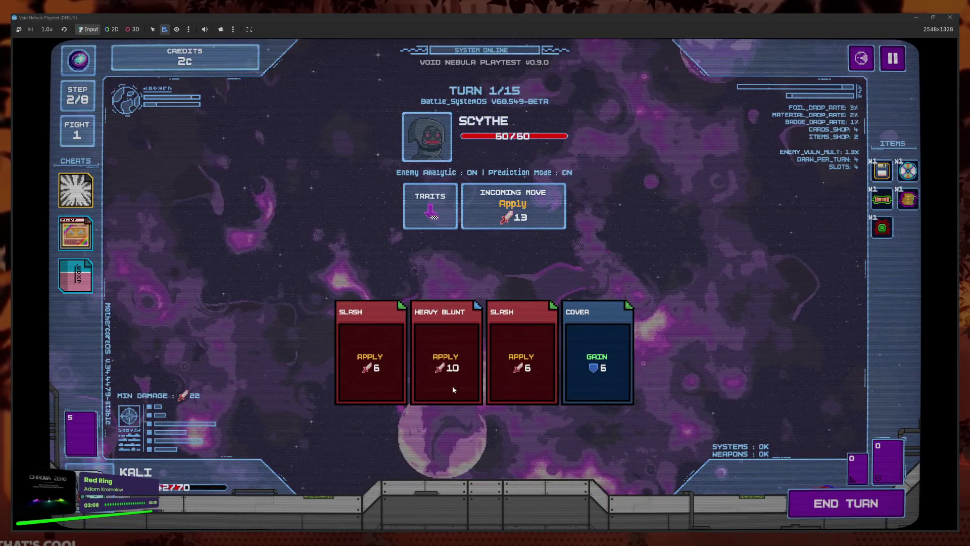
click(837, 492)
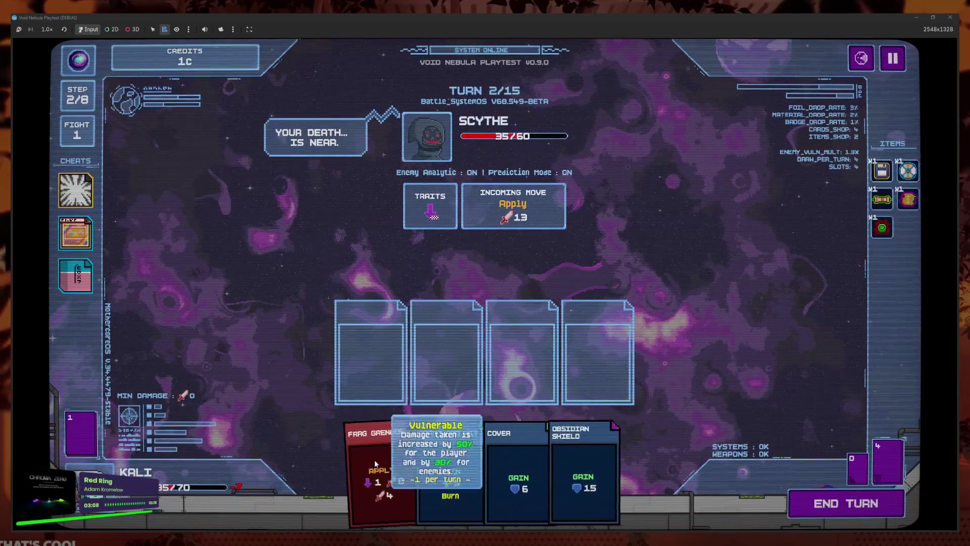
- Apply the new cheat to Frag Grenade and queue it with Obsidian Shield, Cover and First Aid Kit
click(375, 463)
click(76, 232)
click(129, 222)
click(406, 462)
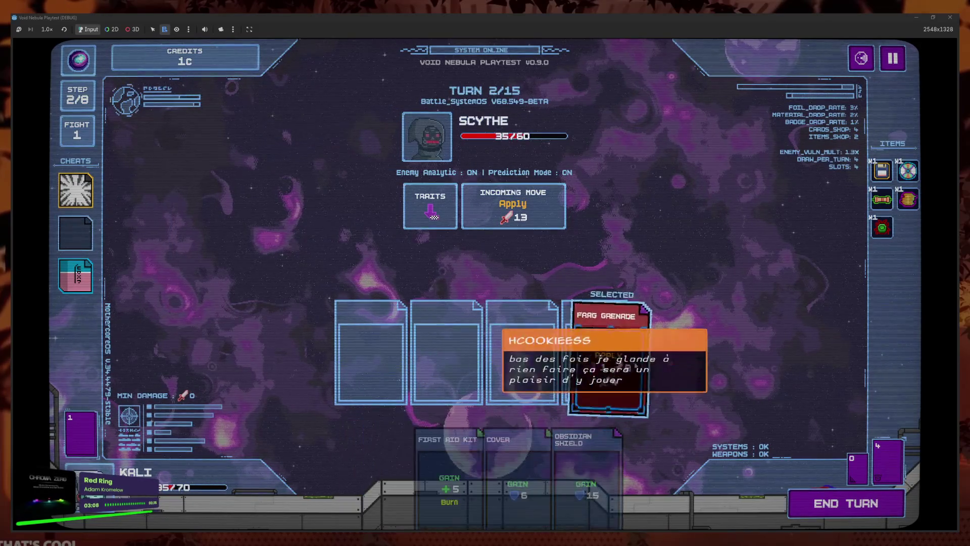
click(586, 465)
click(538, 484)
click(487, 480)
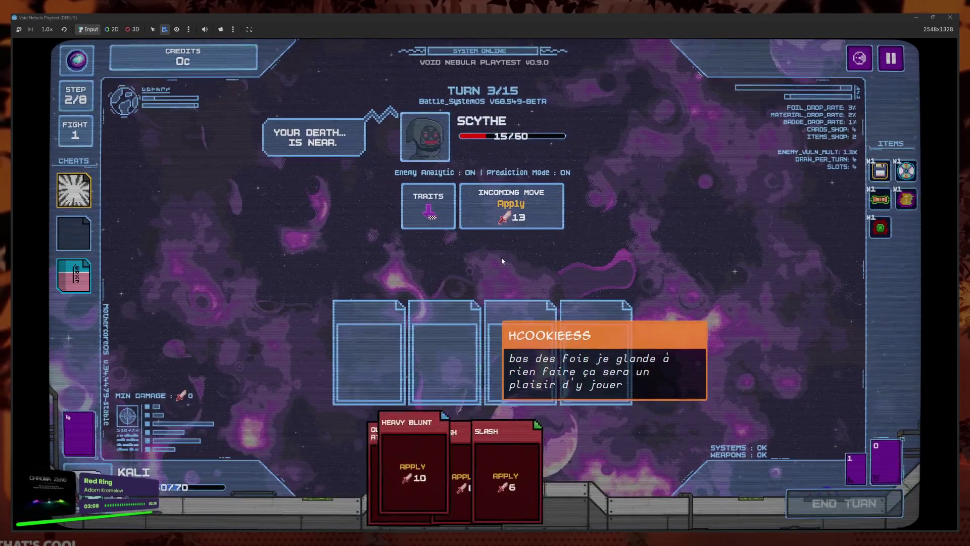
- Finish Scythe with Heavy Blunt, Quick Attacks and two Slashes, then cash out into the shop
click(581, 470)
click(429, 475)
click(453, 483)
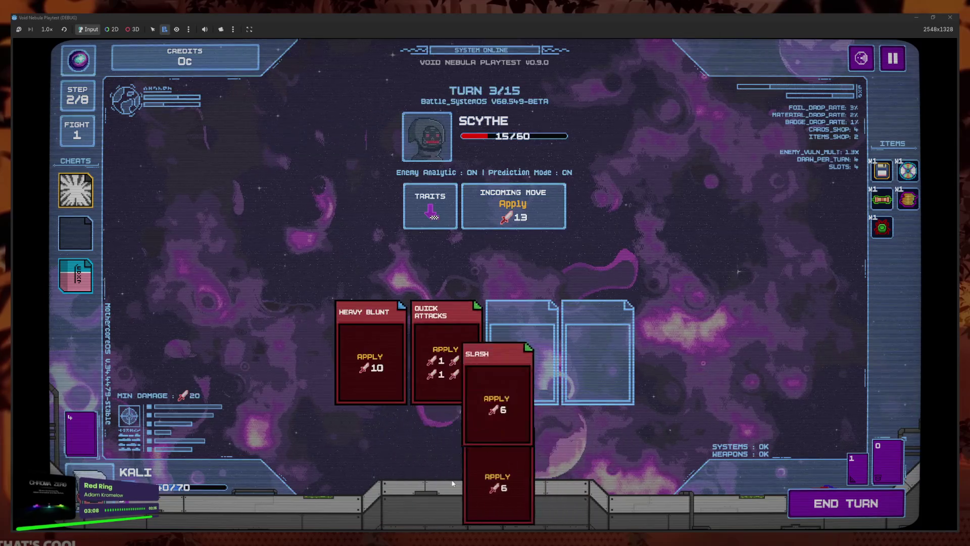
click(497, 483)
key(space)
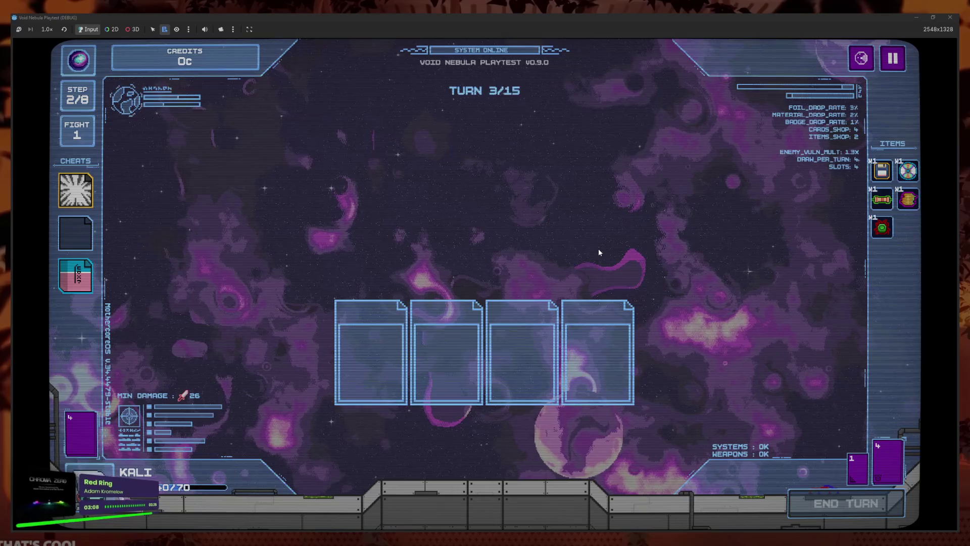
click(505, 353)
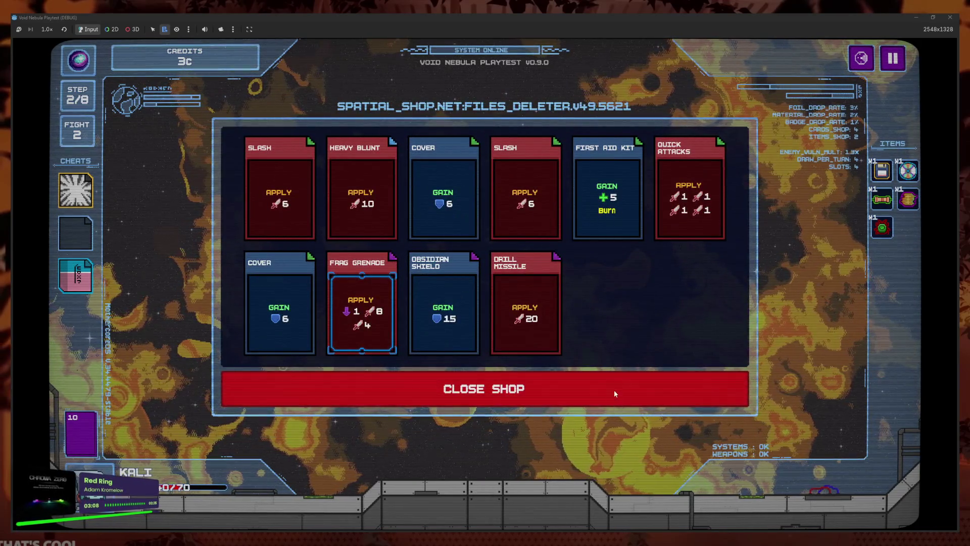
- Leave the Files Deleter without deleting the selected Slash card
click(536, 233)
click(386, 366)
click(467, 385)
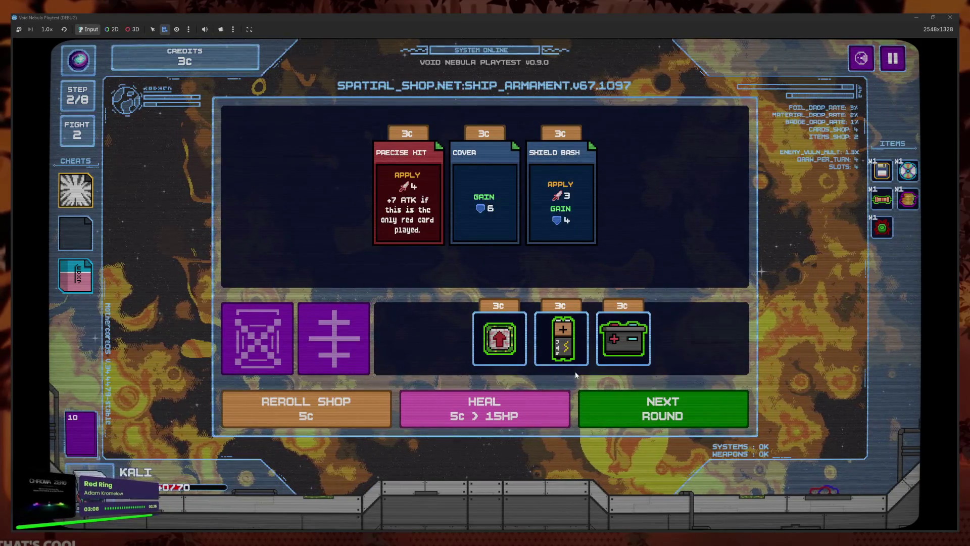
- Craft a Red Resistor for 3c in the Items Recycler, then start the next battle
click(334, 339)
click(482, 255)
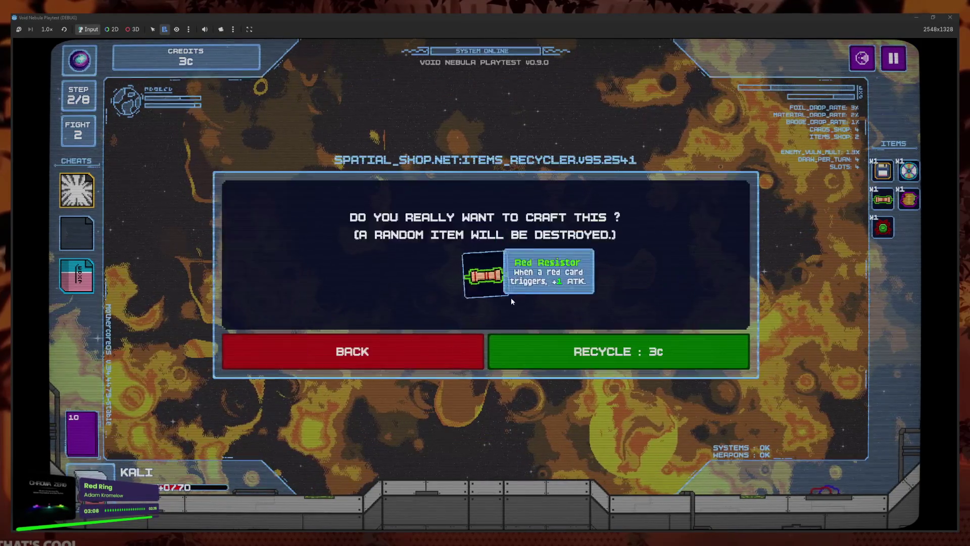
click(657, 353)
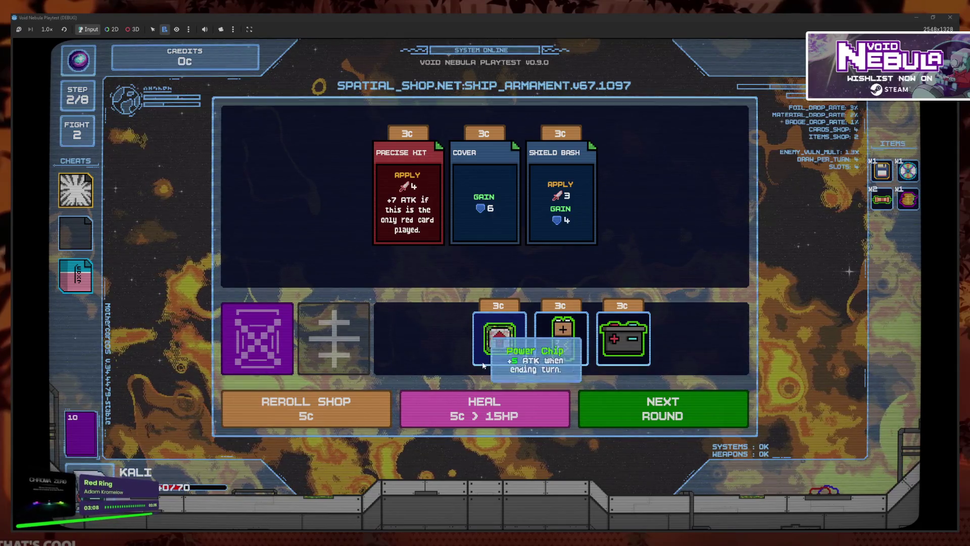
click(596, 403)
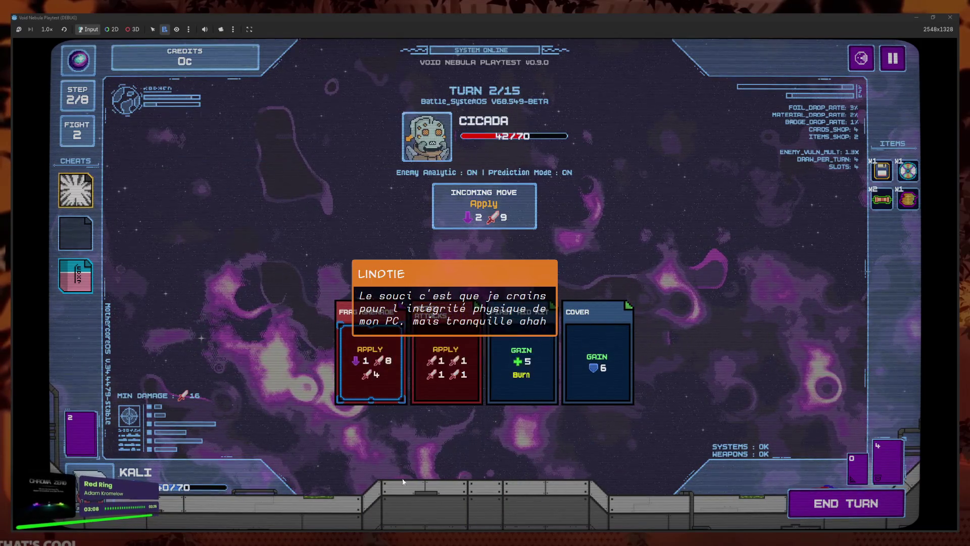
- Pull First Aid Kit, Frag Grenade and Cover back to hand and apply Speed lines to First Aid Kit
click(550, 388)
click(397, 362)
click(597, 359)
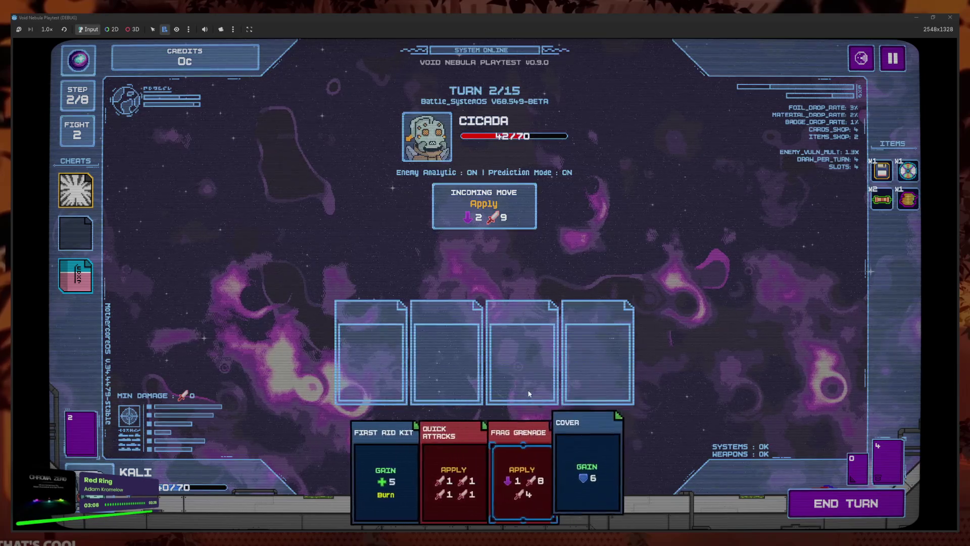
click(382, 470)
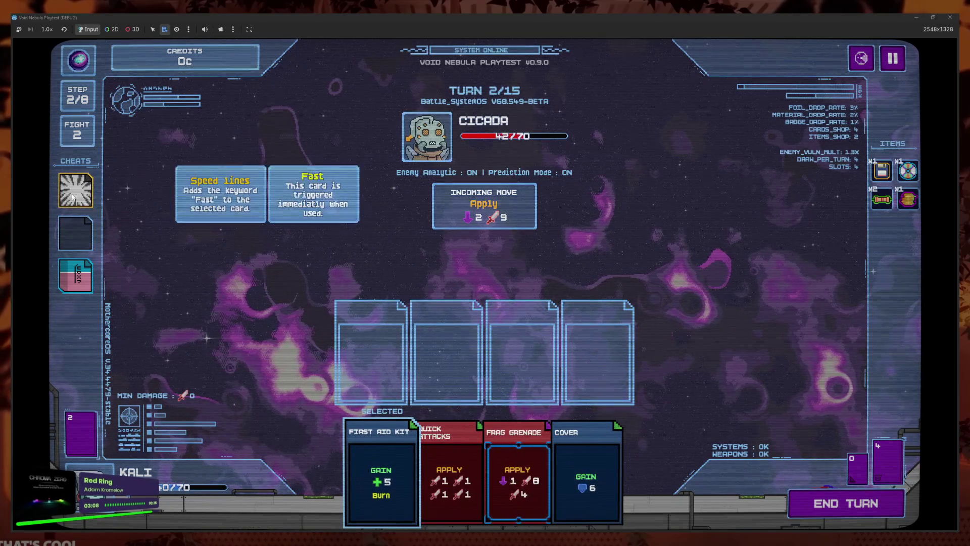
- Queue Quick Attacks, Frag Grenade, Cover, First Aid Kit and Obsidian Shield in the slots
click(429, 479)
click(495, 479)
click(444, 479)
click(536, 488)
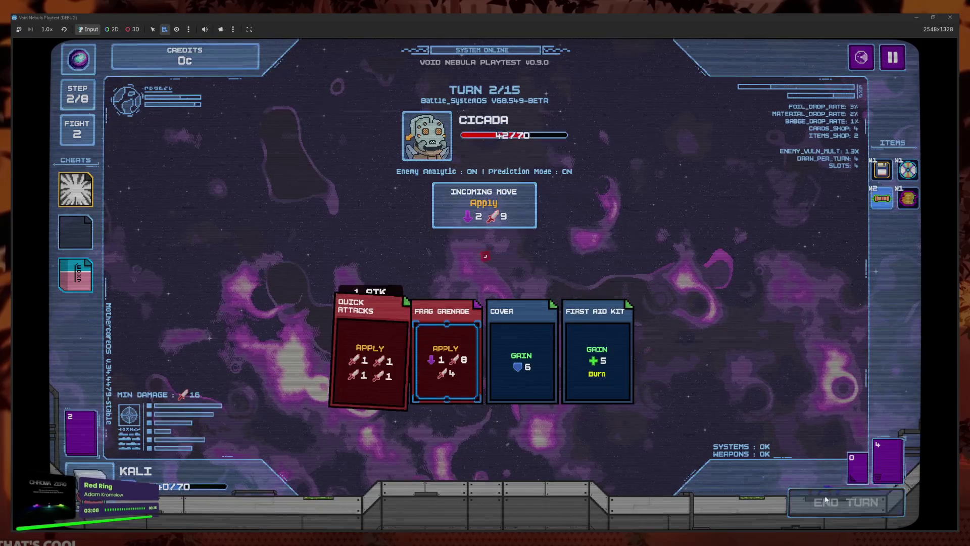
mouse_move(82, 191)
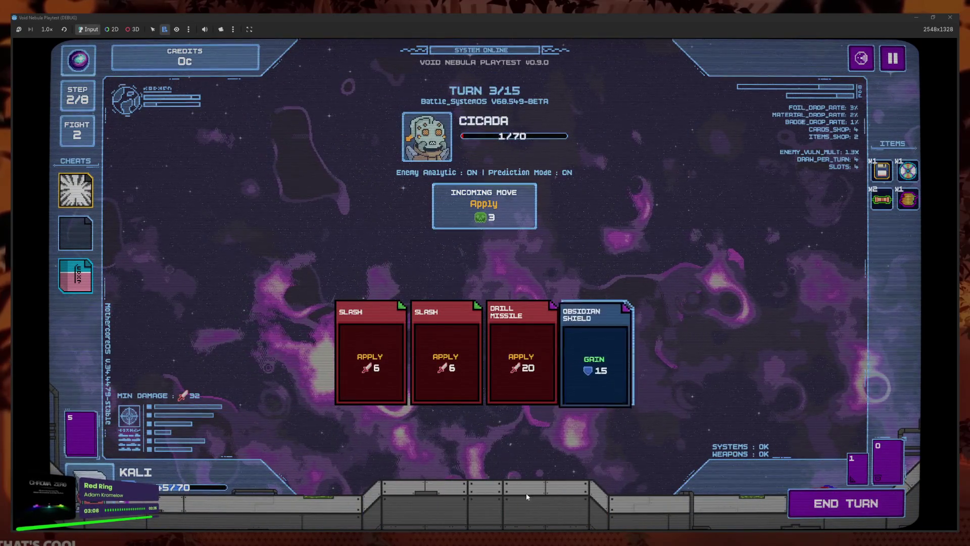
click(807, 504)
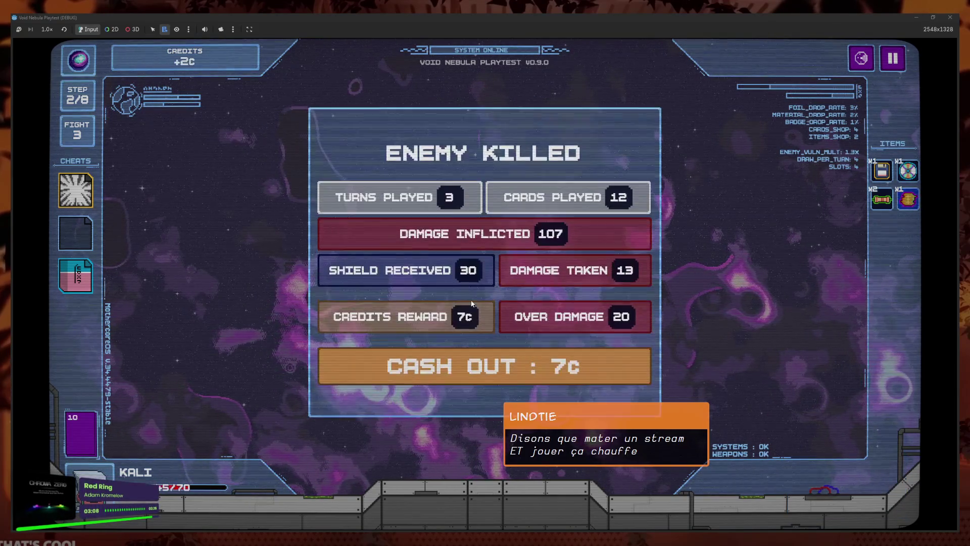
- Cash out the 7c reward and delete a Slash card for 4c in the card deleter
click(499, 375)
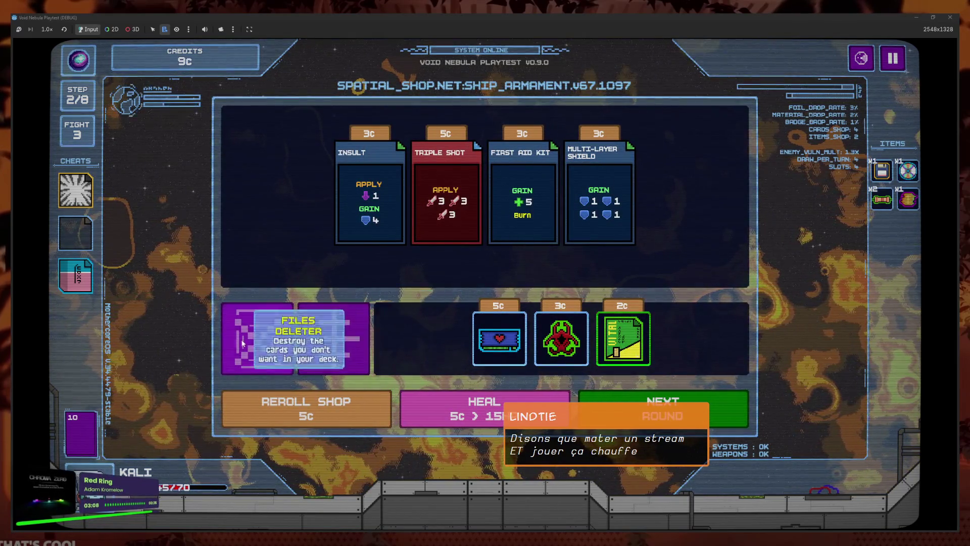
click(258, 339)
click(279, 308)
click(554, 377)
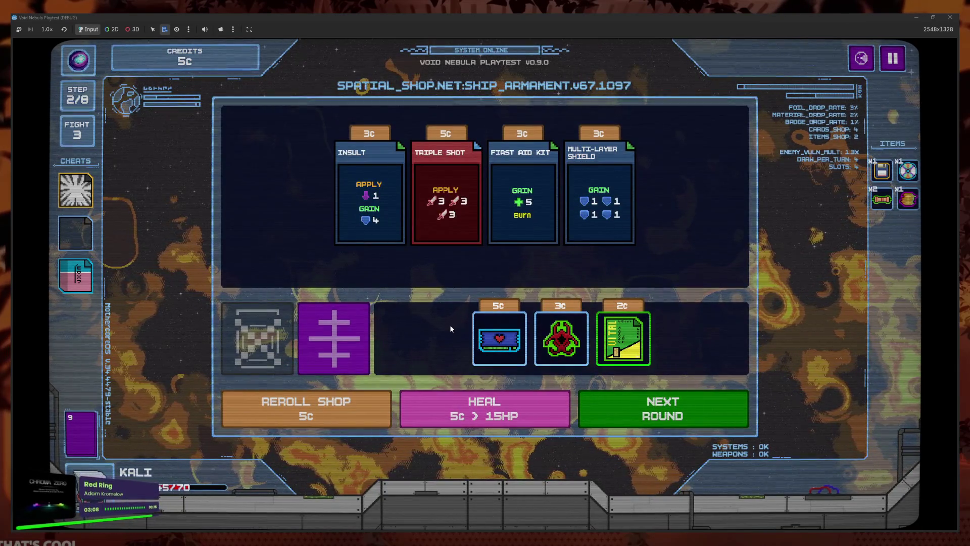
- Review the deck list twice and glance at the items recycler
click(71, 435)
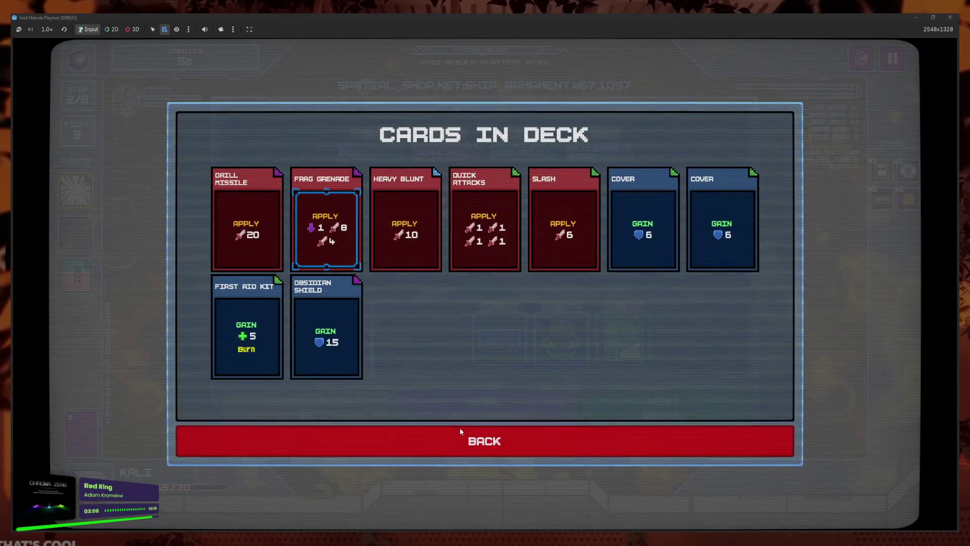
click(459, 444)
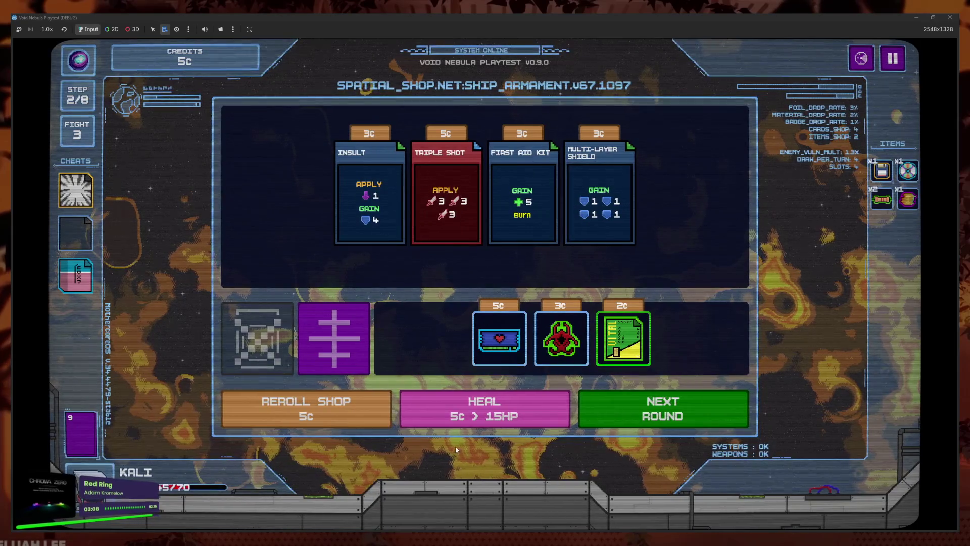
click(74, 431)
click(414, 428)
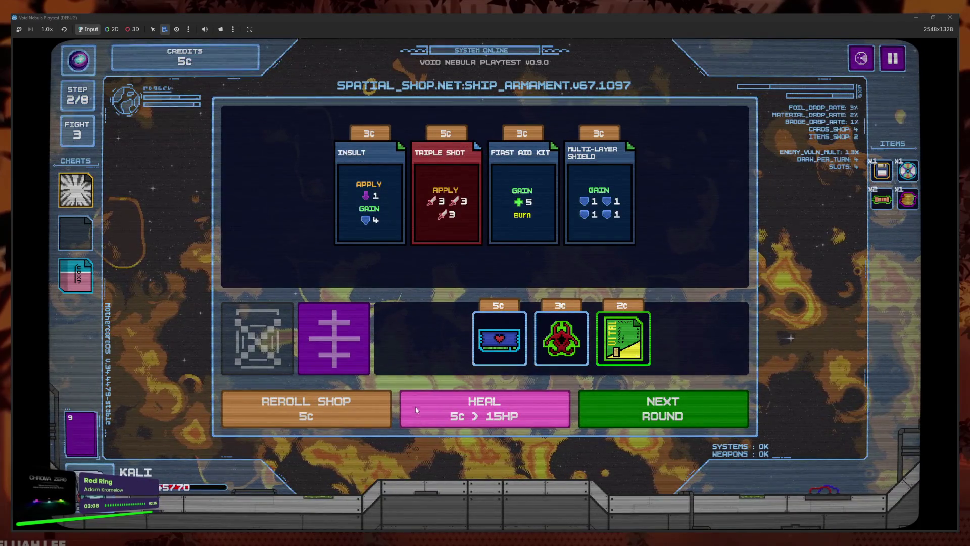
click(417, 410)
click(463, 351)
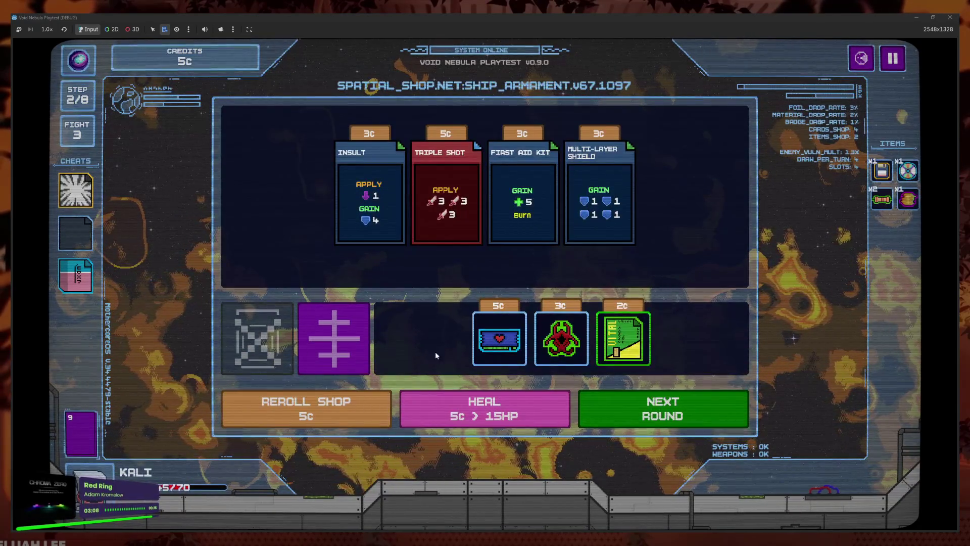
- Buy Triple Shot for 5c and start the Sniper fight
mouse_move(917, 200)
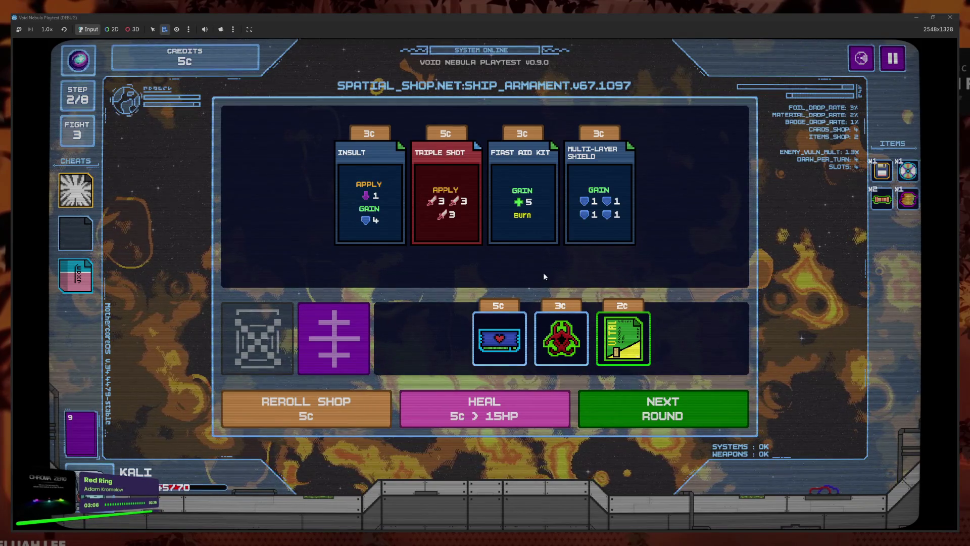
click(458, 257)
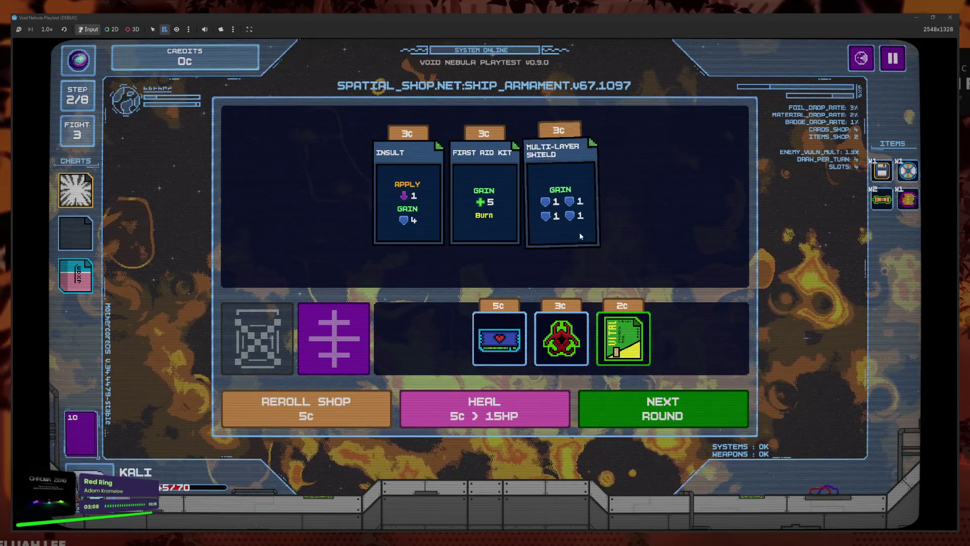
click(677, 417)
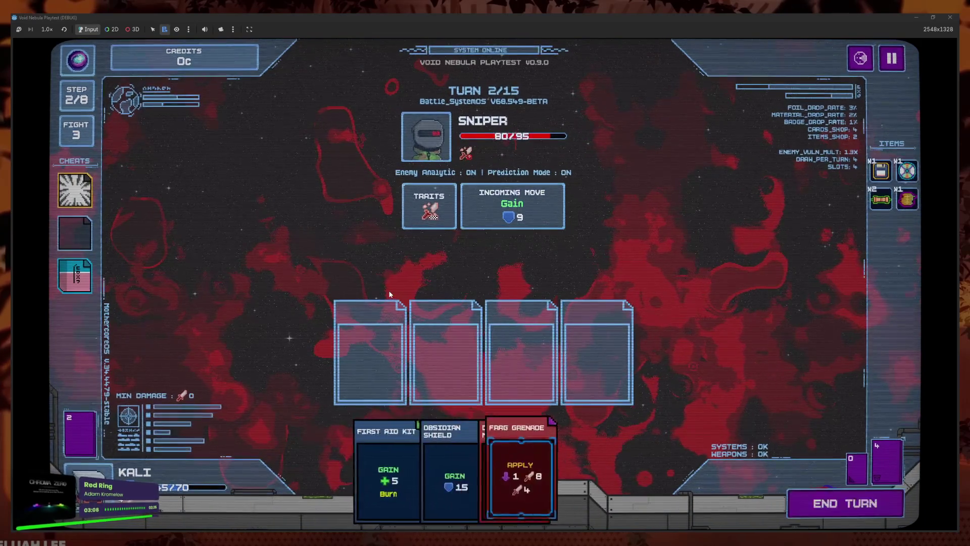
- Play First Aid Kit, Obsidian Shield, Drill Missile and Frag Grenade, ending two turns
click(384, 470)
click(444, 469)
click(470, 480)
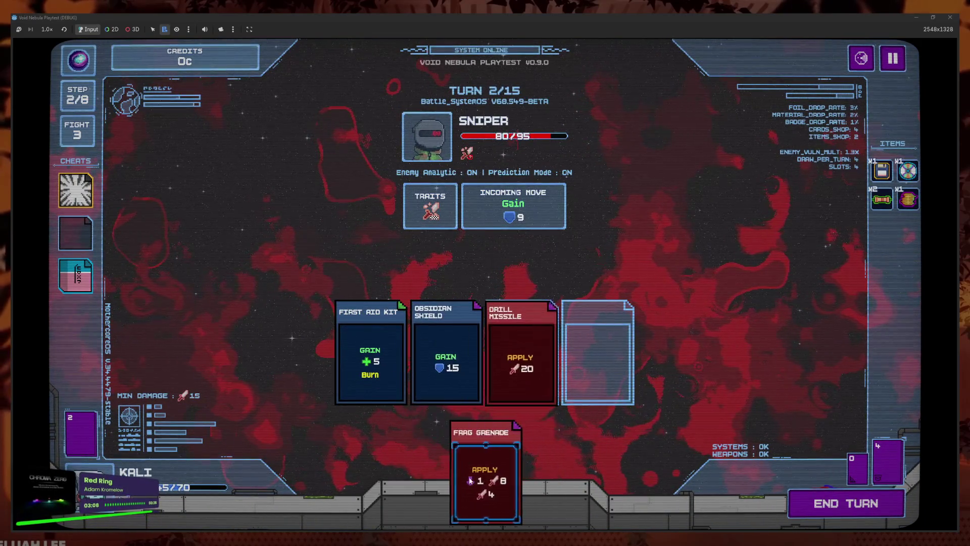
click(470, 480)
click(836, 511)
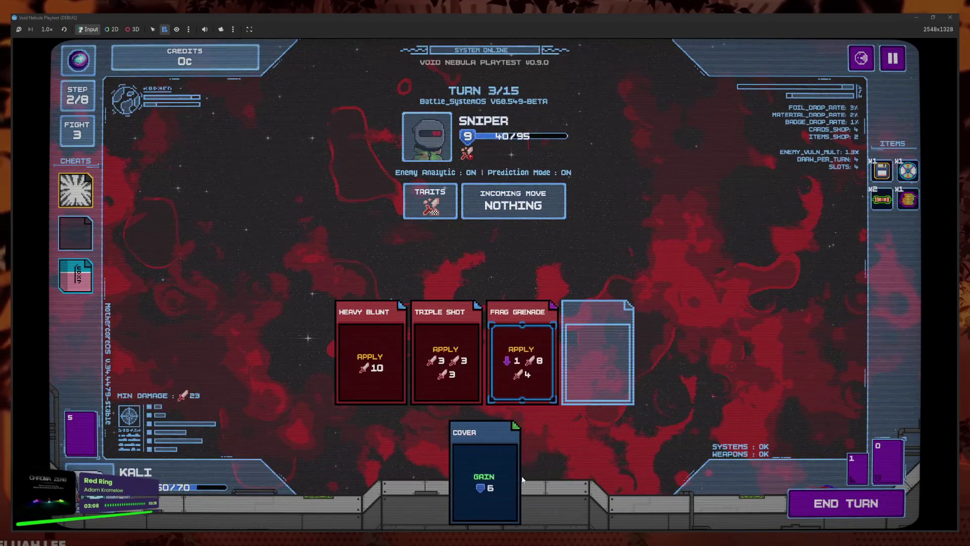
click(836, 506)
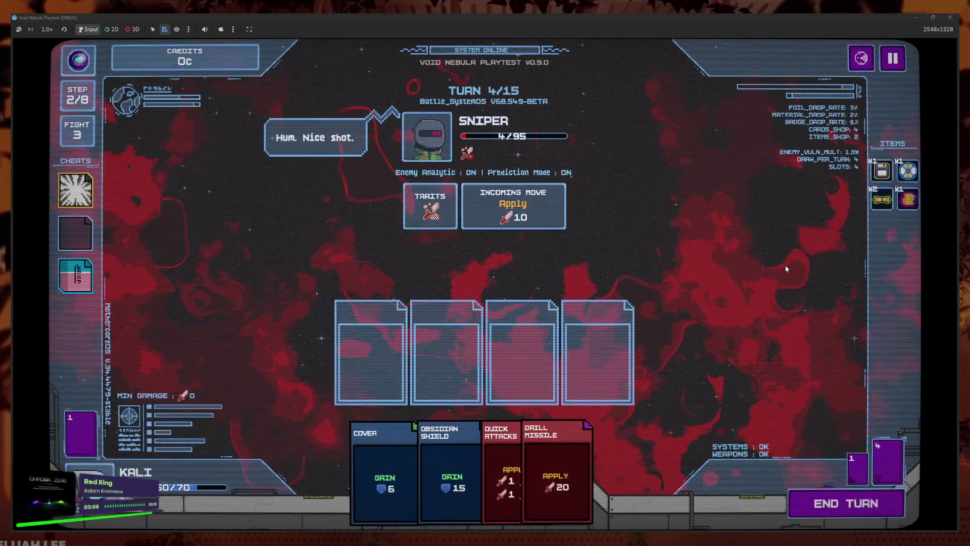
- Queue Obsidian Shield, Cover, Quick Attacks and Drill Missile against the Sniper at 4/95 HP
click(429, 480)
click(402, 484)
click(435, 472)
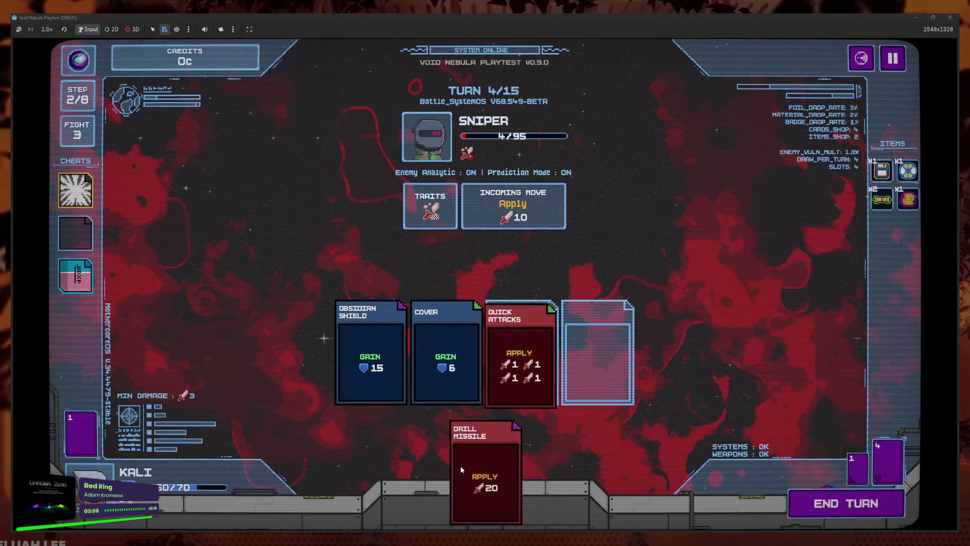
click(459, 466)
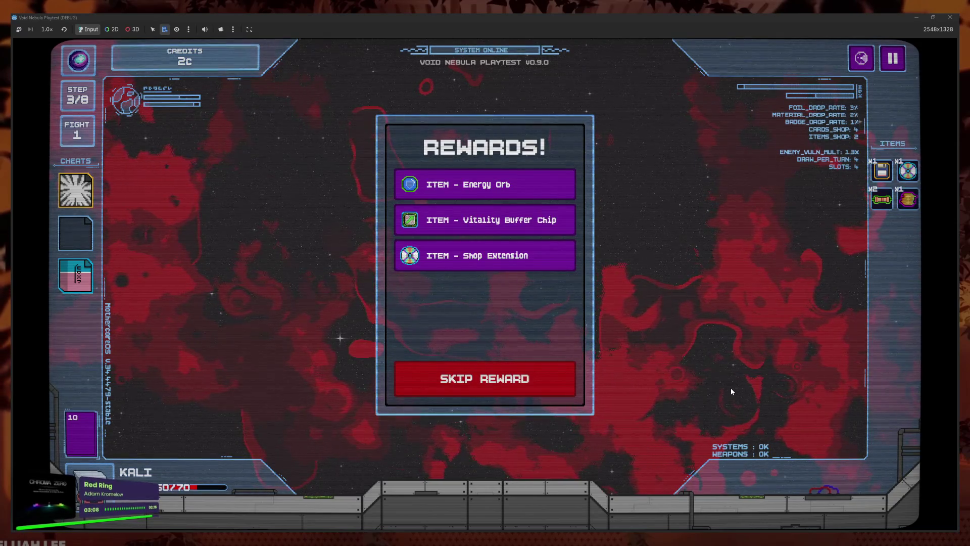
- Claim the Energy Orb, Vitality Buffer Chip and Shop Extension rewards and enter the shop
click(490, 184)
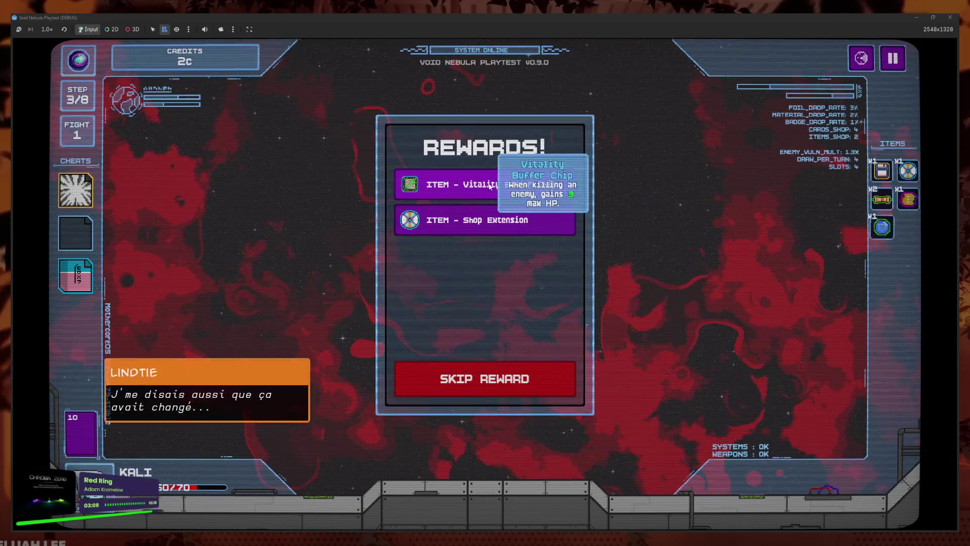
click(490, 184)
click(490, 184)
click(560, 368)
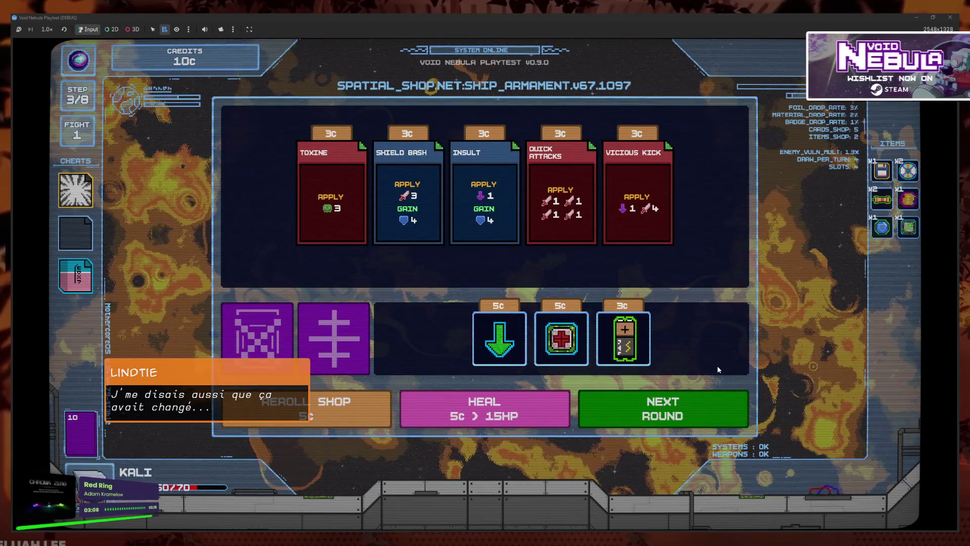
- Recycle the blue shield item for 3c, leaving 7c, and continue to the enemy scanner
click(334, 338)
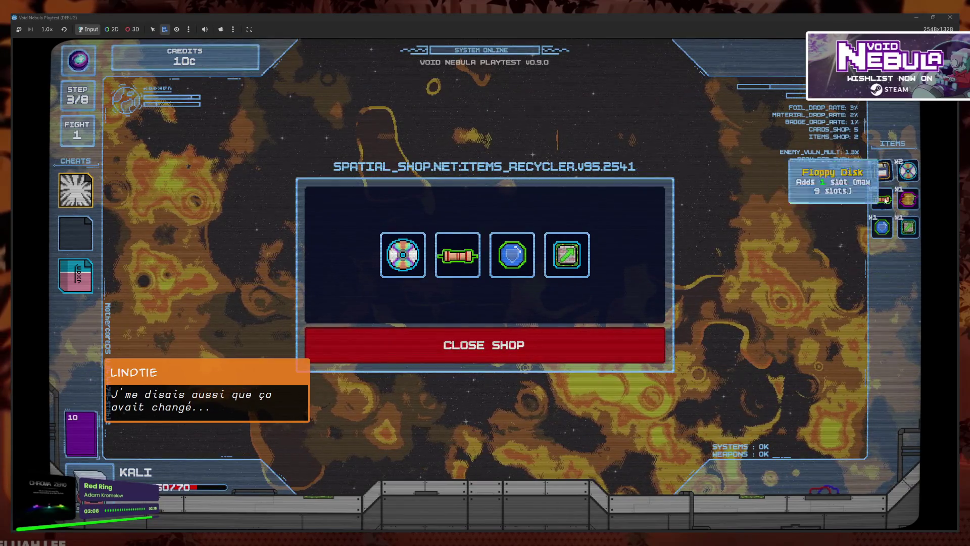
click(332, 356)
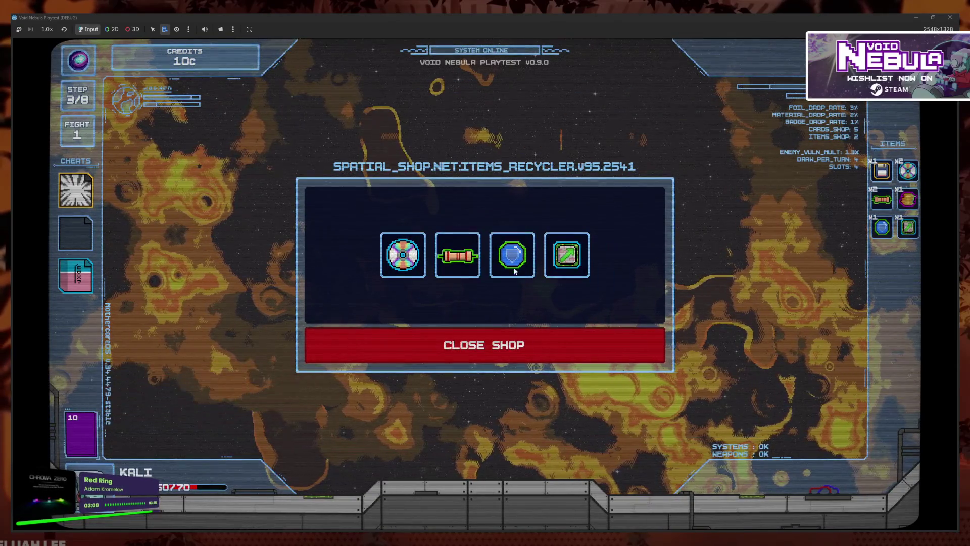
click(512, 255)
click(552, 347)
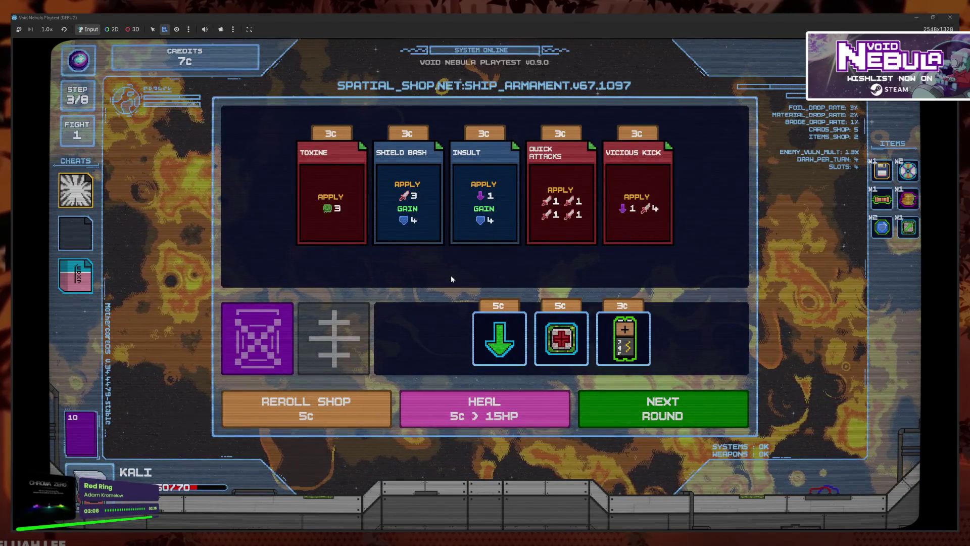
mouse_move(494, 337)
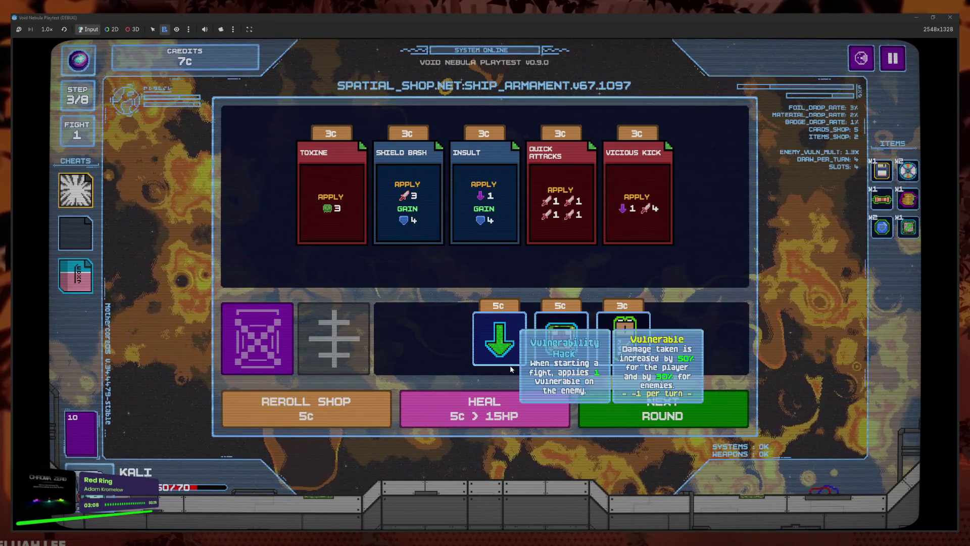
click(662, 408)
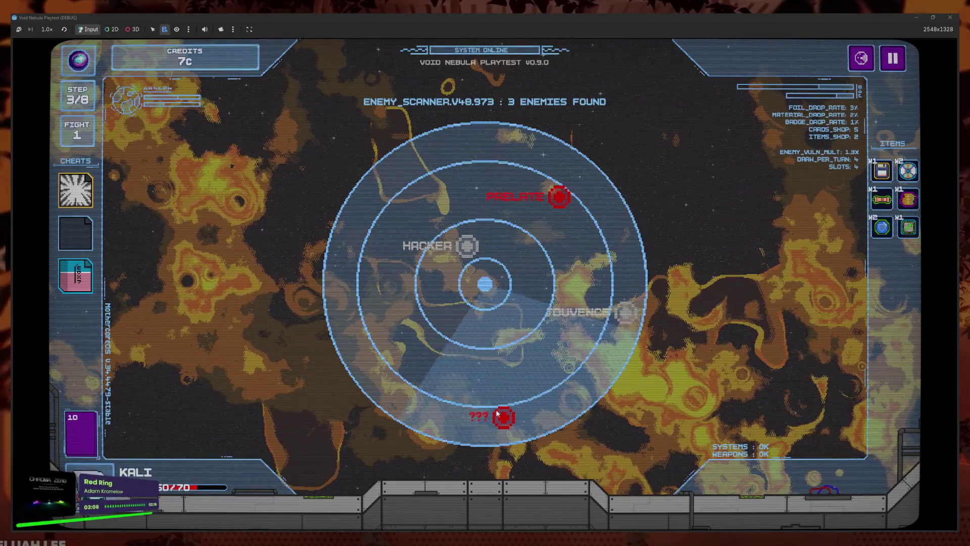
- Resolve the sudden event and queue First Aid Kit, Obsidian Shield, Cover and Slash
click(520, 364)
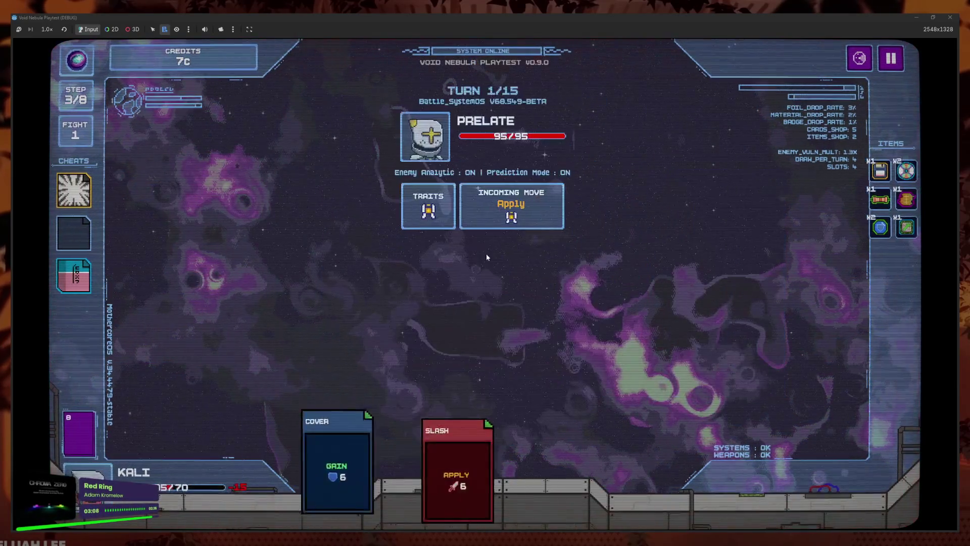
click(555, 460)
click(551, 458)
click(515, 469)
click(488, 457)
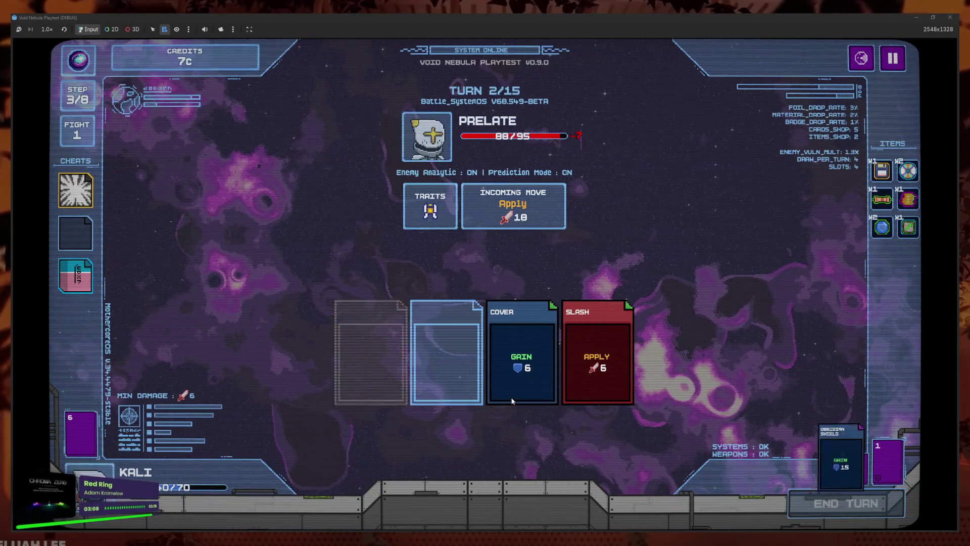
- Play Frag Grenade, Triple Shot and Heavy Blunt, then end the turn
click(382, 480)
click(450, 480)
click(574, 480)
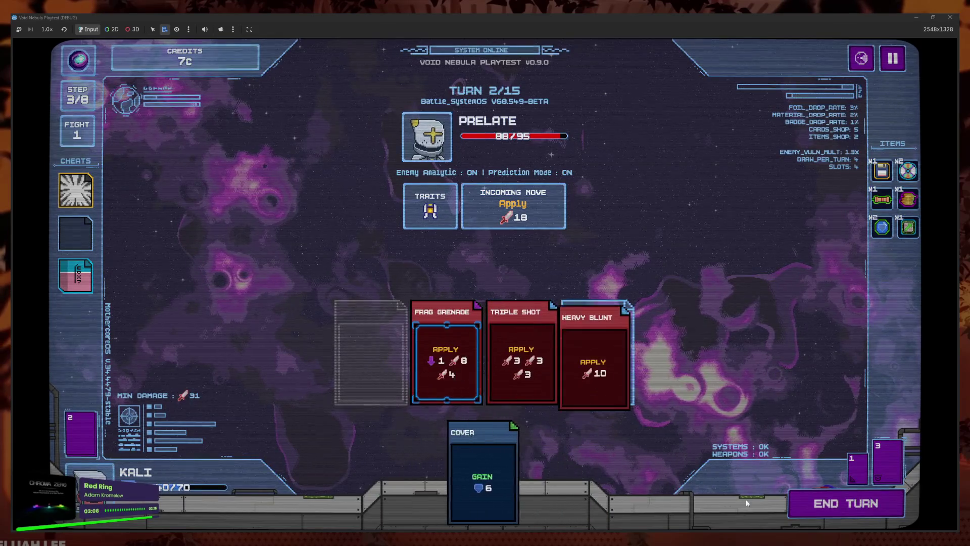
click(819, 503)
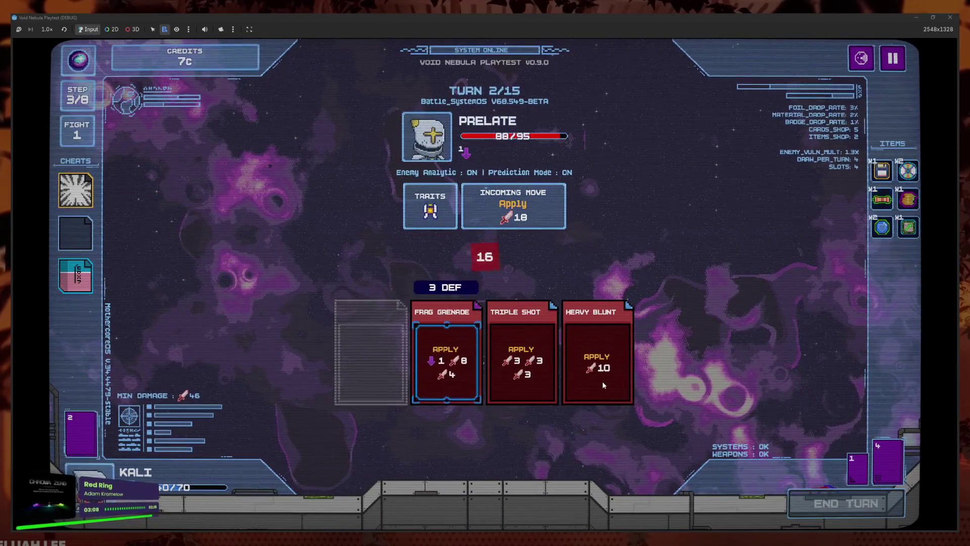
mouse_move(876, 239)
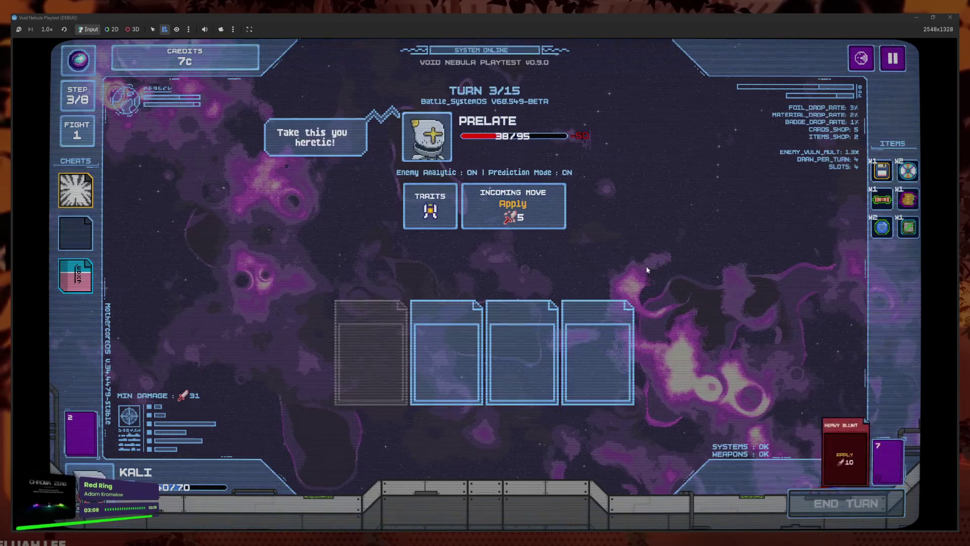
- Finish the Prelate with Frag Grenade, Triple Shot and Drill Missile, overkilling it to -25/95 HP
click(574, 469)
click(518, 470)
click(521, 473)
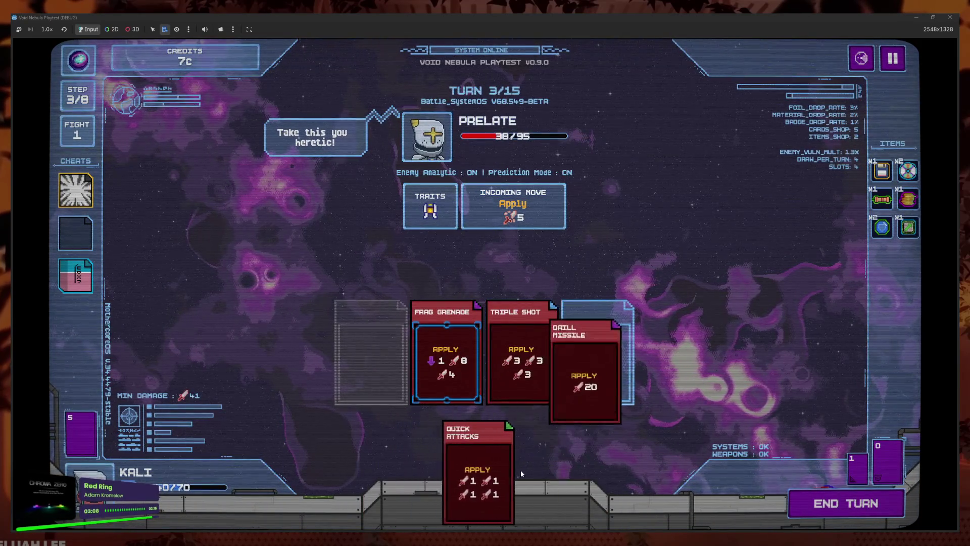
click(804, 489)
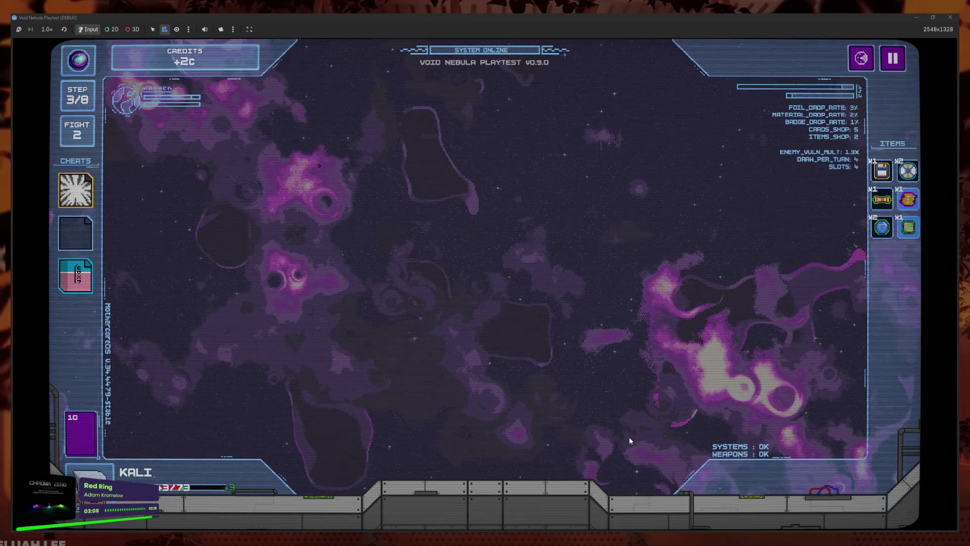
- Enter the shop from the kill summary and review the cards in the deck
click(576, 368)
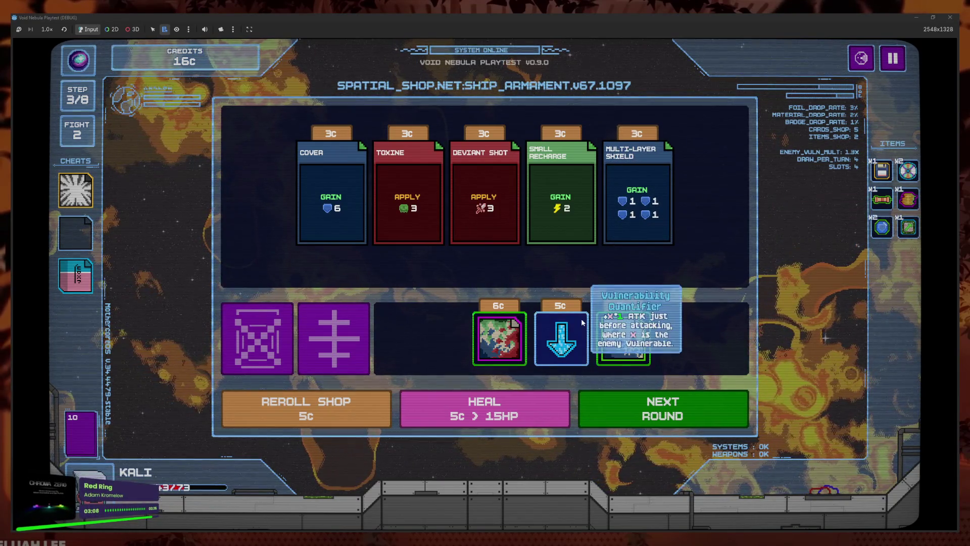
mouse_move(503, 331)
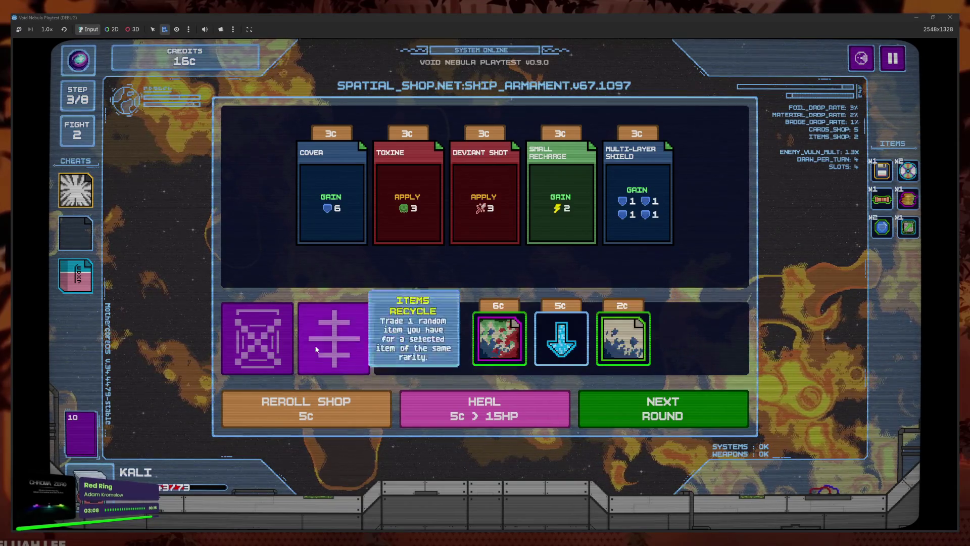
click(93, 442)
click(498, 446)
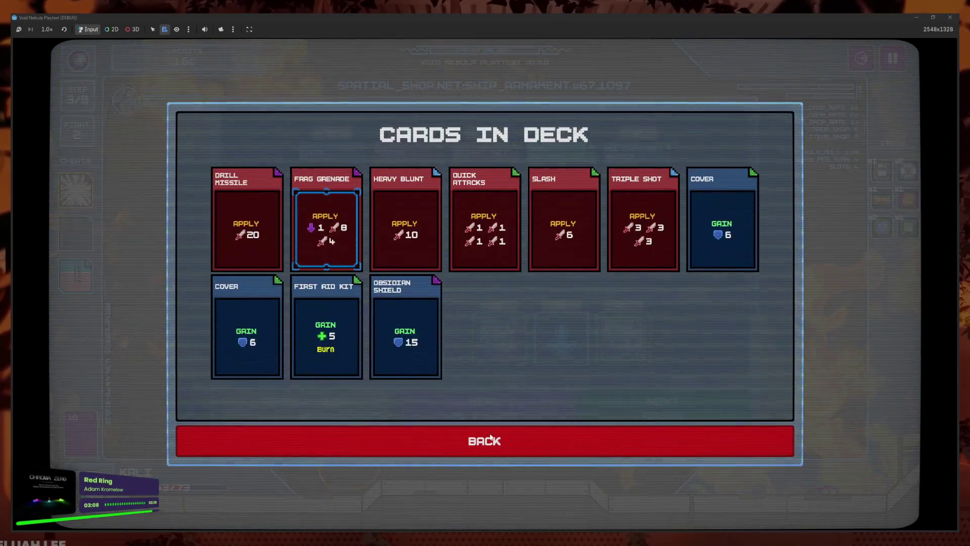
click(492, 377)
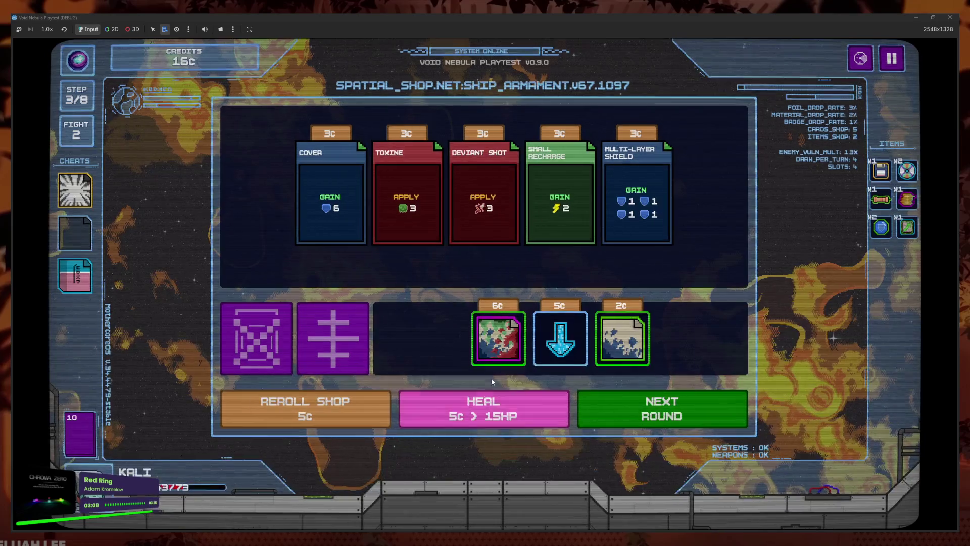
- Buy the 6c item and Deviant Shot for 3c, then start the Hacker fight
click(510, 342)
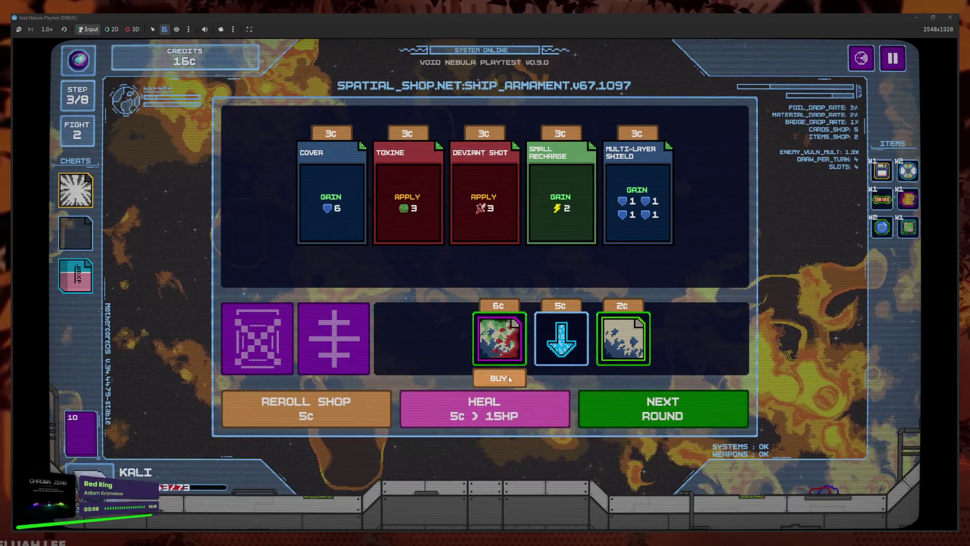
click(70, 420)
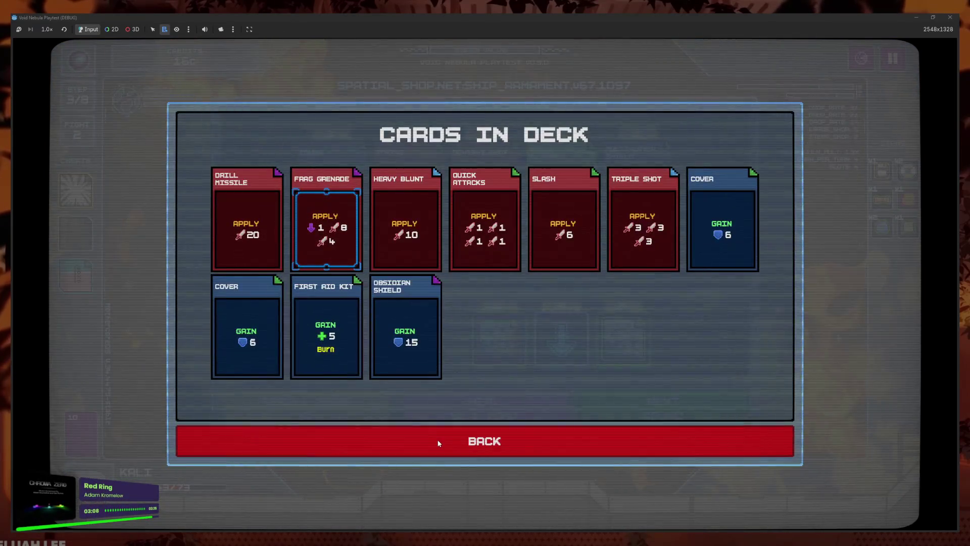
click(437, 455)
click(502, 343)
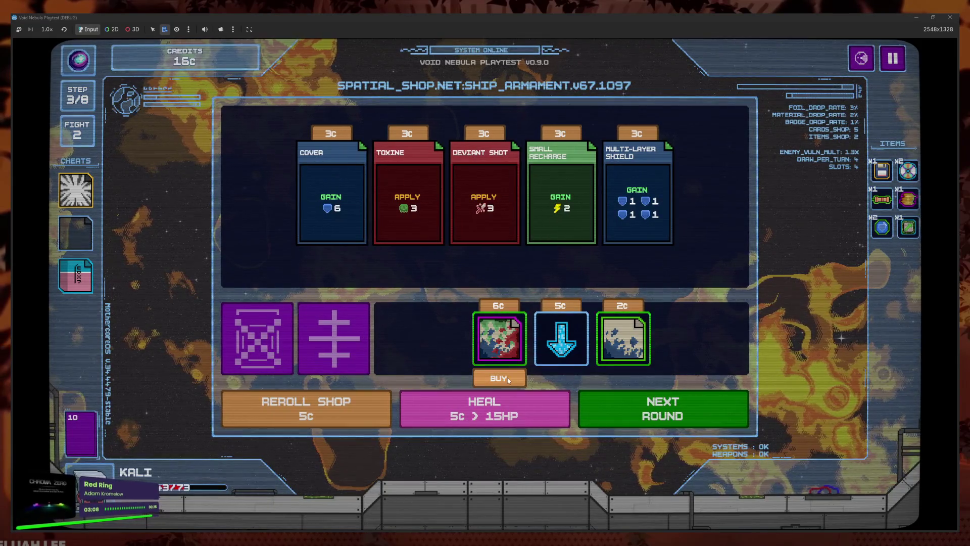
click(508, 378)
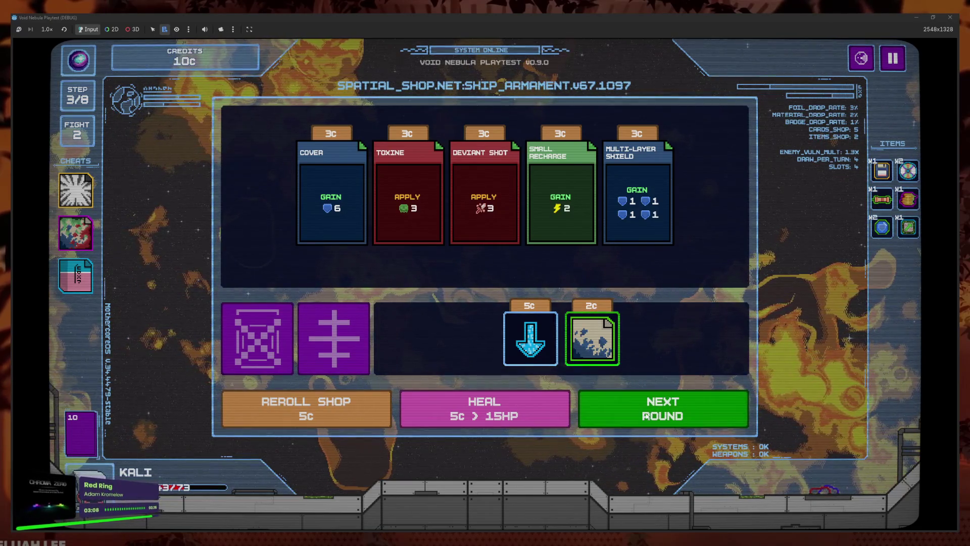
click(484, 237)
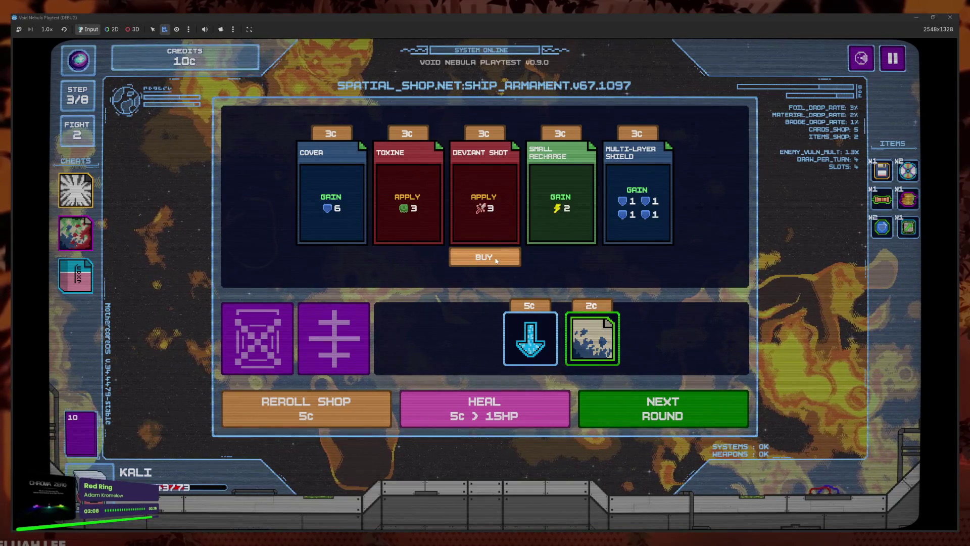
click(496, 258)
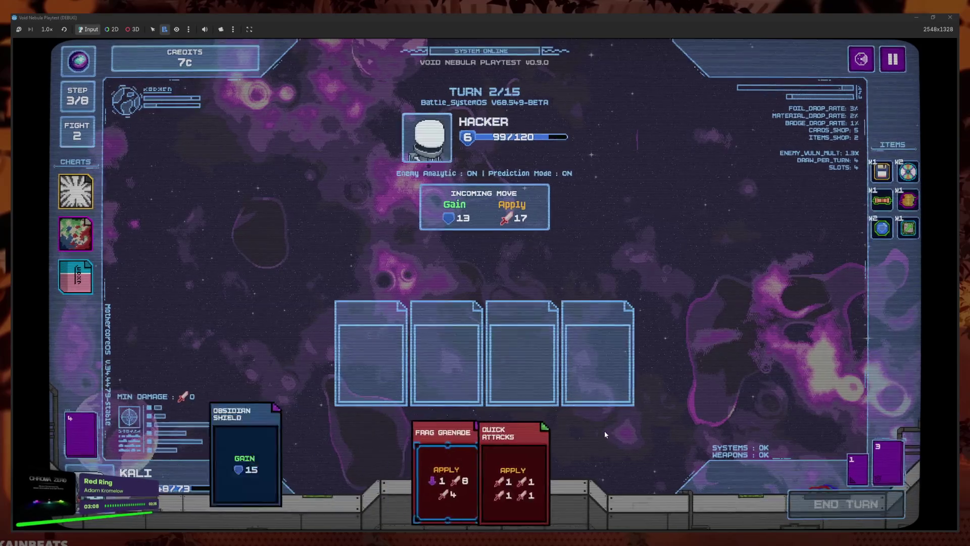
- Queue Triple Shot, Quick Attacks and Obsidian Shield, and upgrade Frag Grenade with the cheat
click(596, 426)
click(468, 477)
click(515, 480)
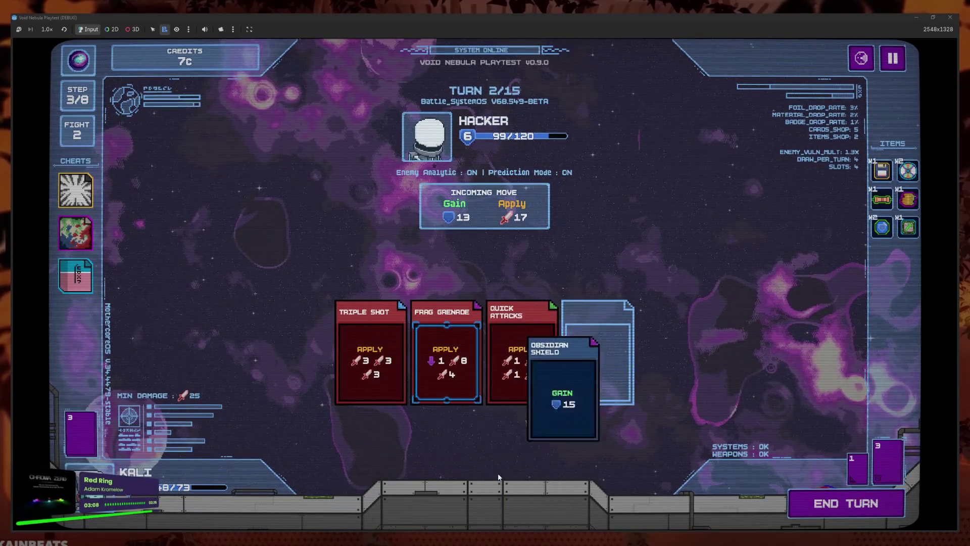
click(455, 370)
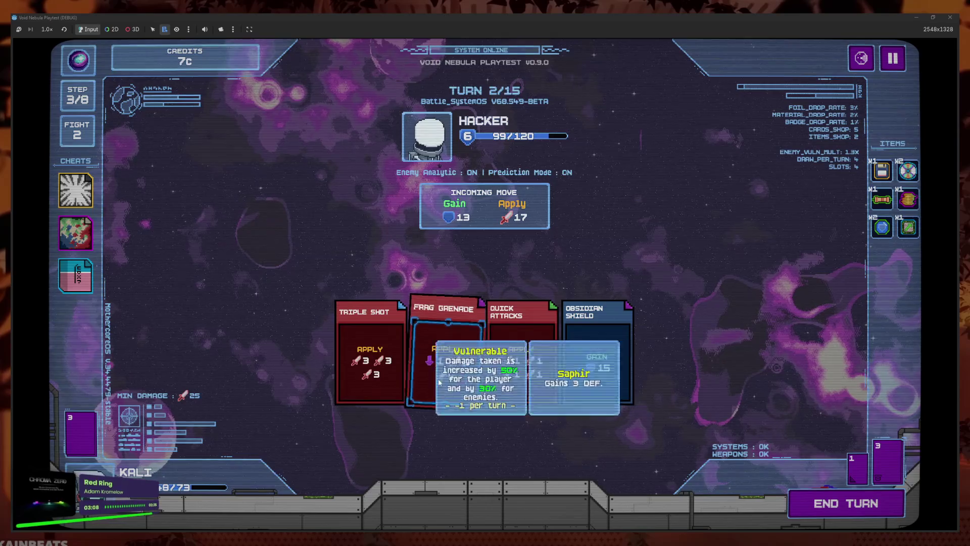
click(76, 232)
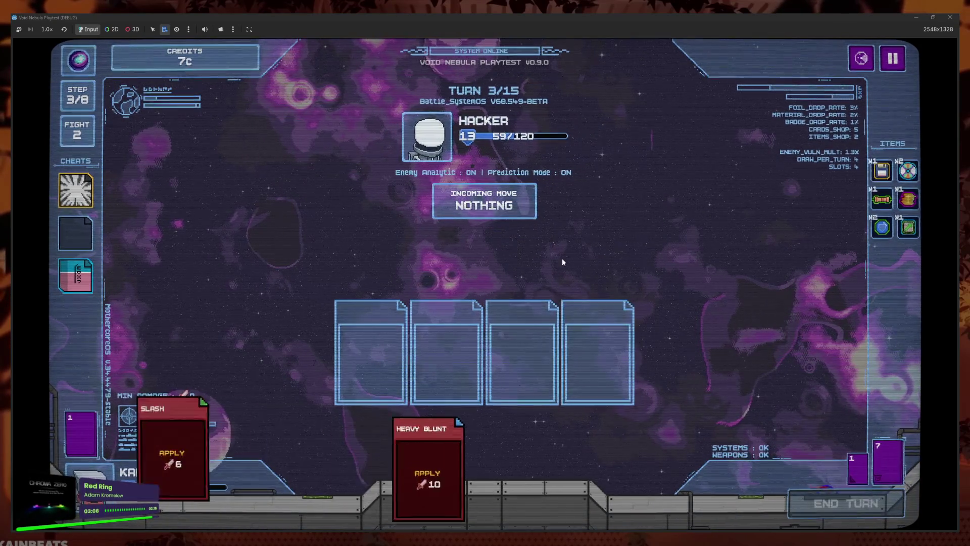
- Play Heavy Blunt, Slash, Frag Grenade and Deviant Shot
click(407, 460)
click(513, 467)
click(480, 475)
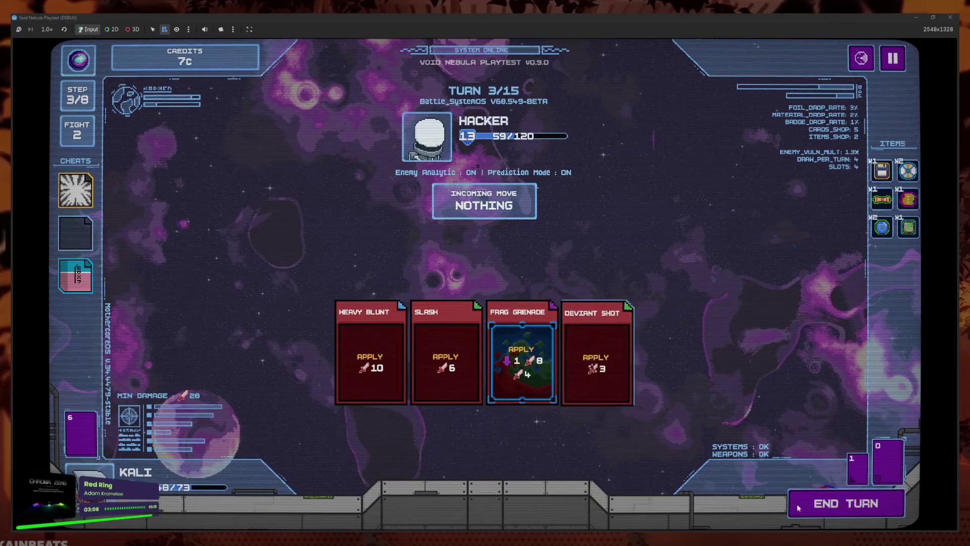
click(804, 504)
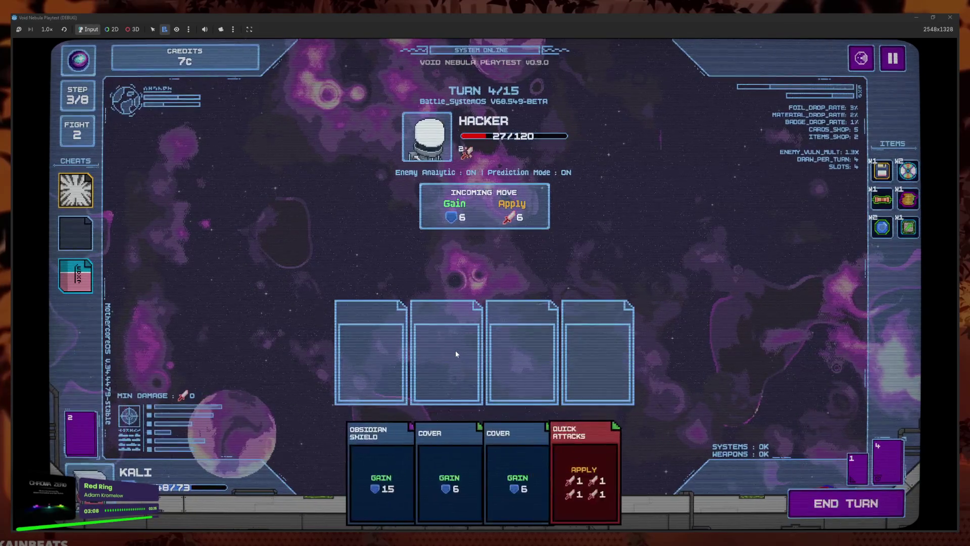
- Play Obsidian Shield, two Covers and Quick Attacks, then end the turn
click(384, 468)
click(408, 469)
click(464, 475)
click(464, 475)
click(817, 521)
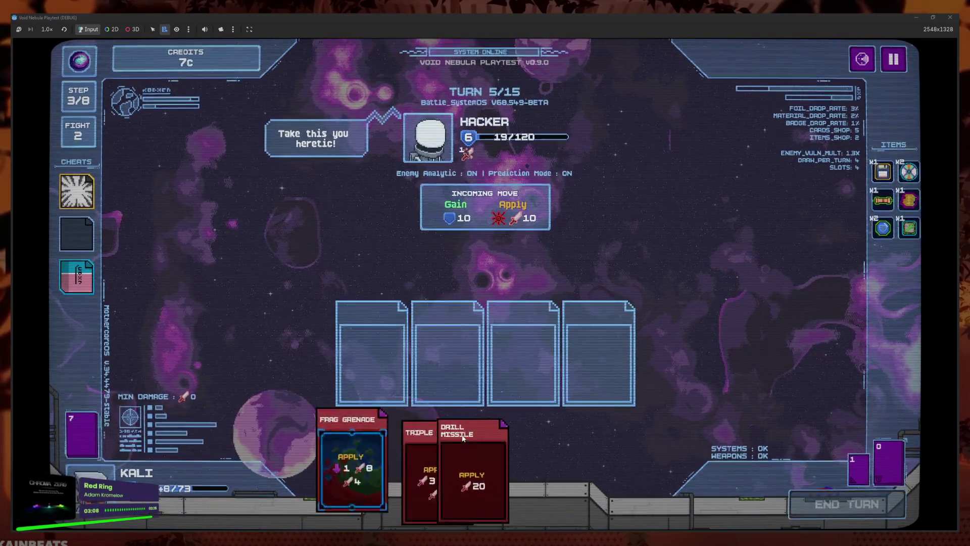
- Finish the Hacker with Triple Shot, Drill Missile, Frag Grenade and Deviant Shot for 185 damage
click(400, 455)
click(401, 456)
click(456, 460)
click(456, 460)
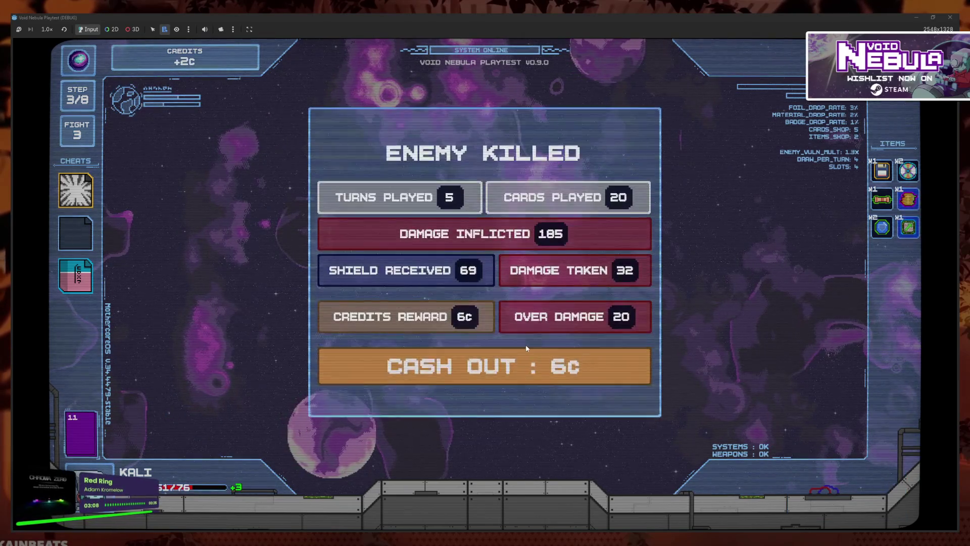
- Cash out, then buy Forged in Flames for 6c and a 7c item
click(522, 359)
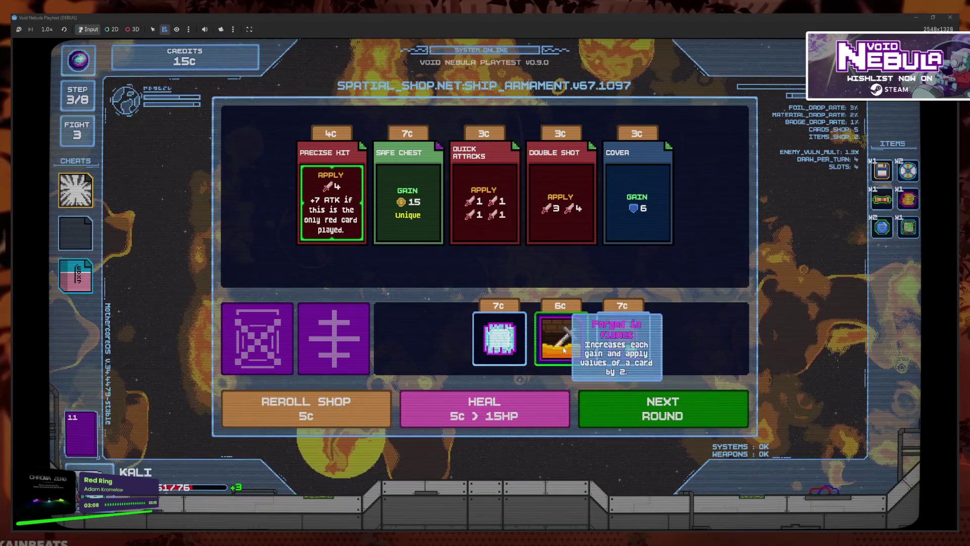
click(568, 354)
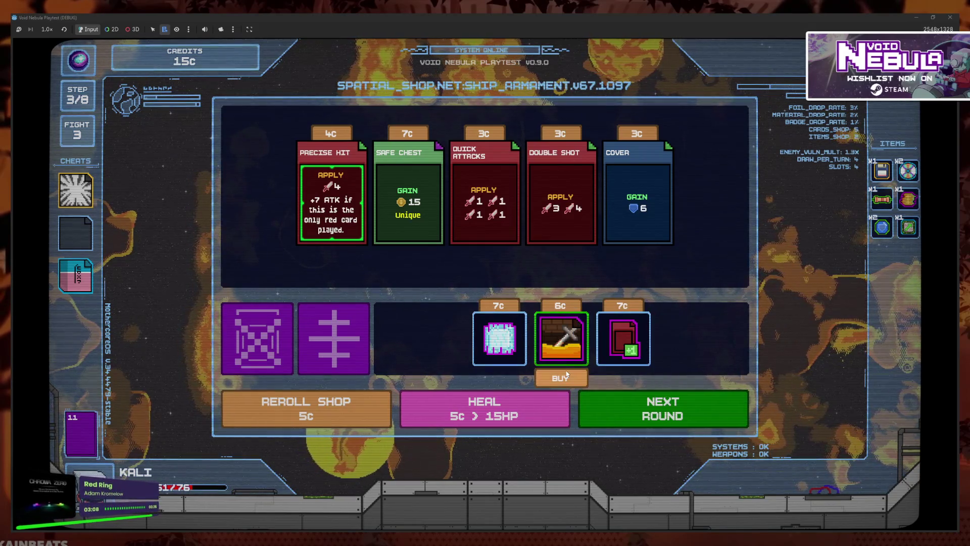
click(566, 372)
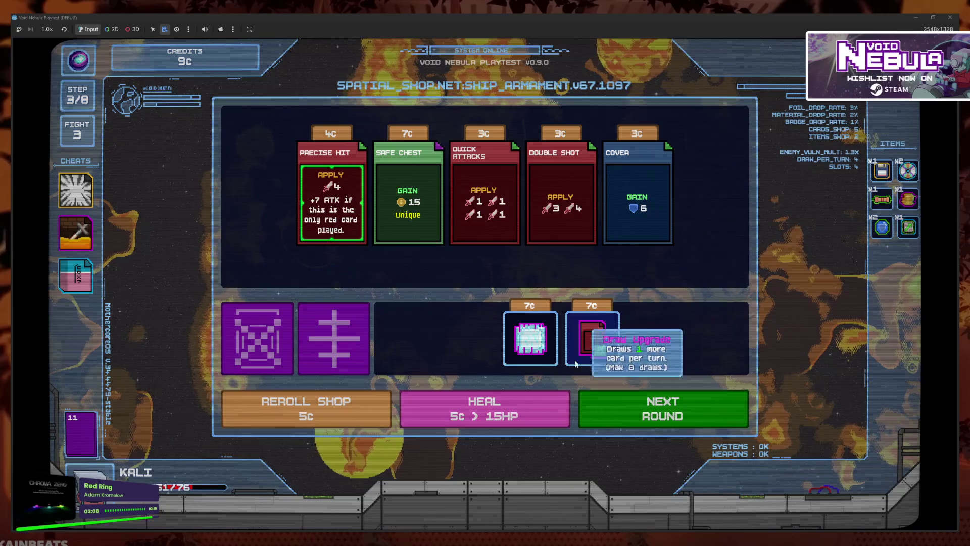
click(533, 351)
click(547, 376)
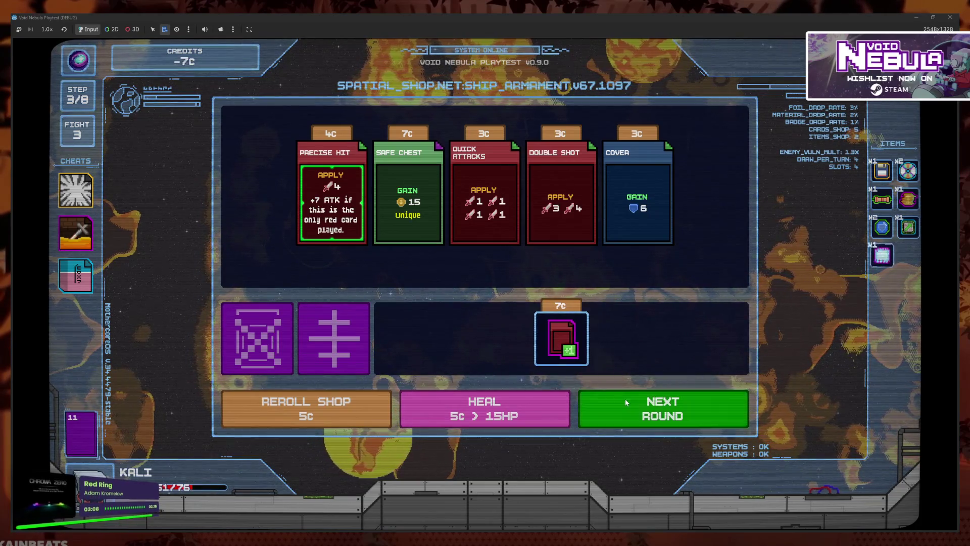
- Start the Jouvence fight and apply Forged in Flames to Frag Grenade
click(626, 399)
click(392, 500)
click(75, 232)
- Play Frag Grenade, Drill Missile, Deviant Shot and First Aid Kit, then end the turn
click(137, 220)
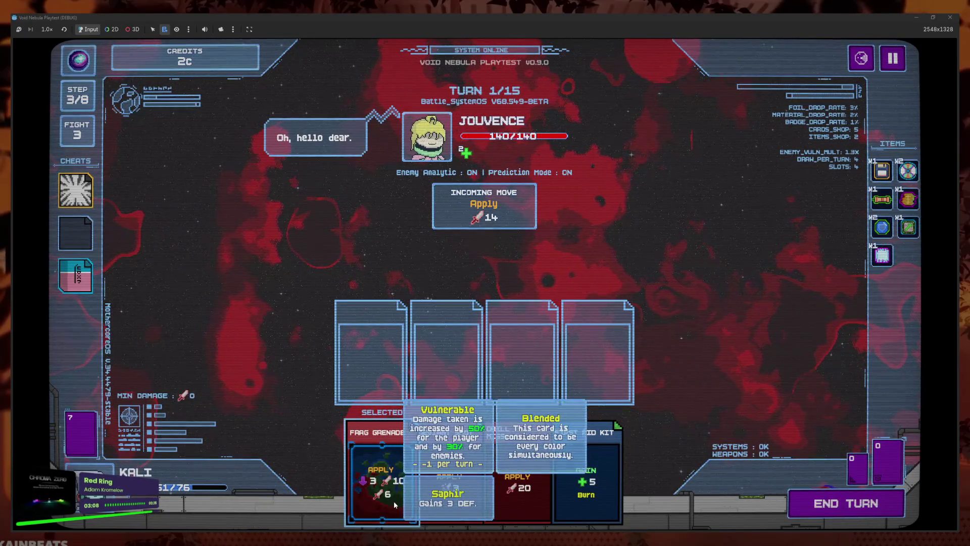
mouse_move(398, 501)
mouse_down()
mouse_move(449, 359)
mouse_move(416, 491)
mouse_up()
click(417, 491)
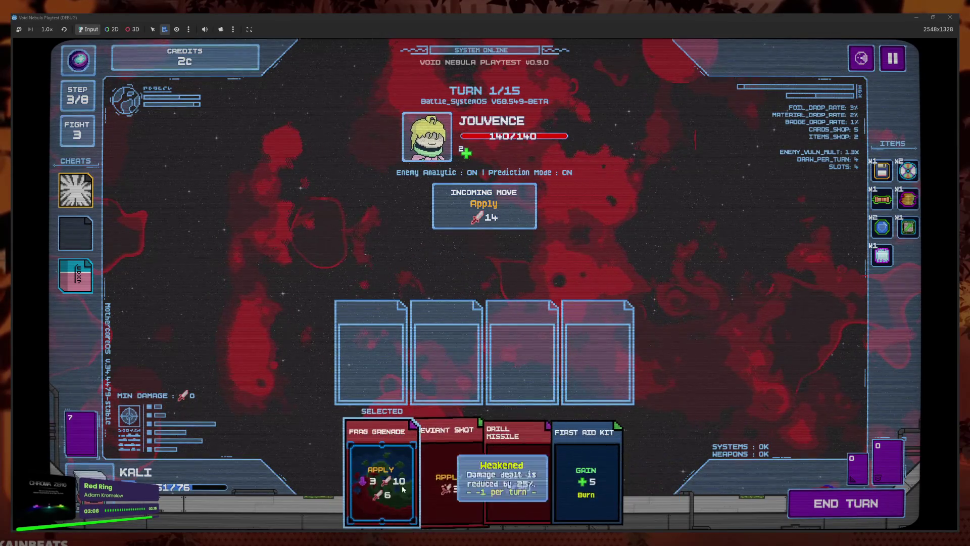
click(480, 487)
click(480, 488)
click(481, 487)
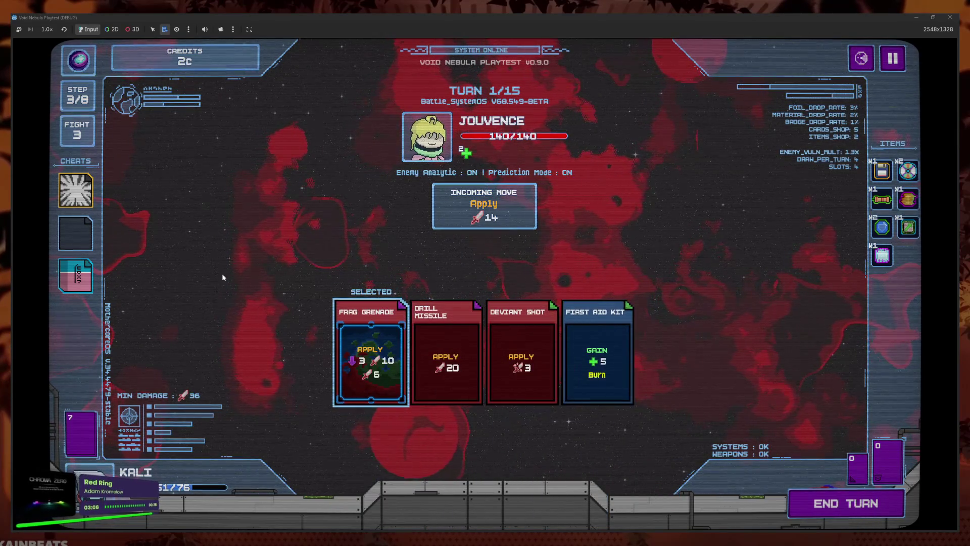
click(839, 506)
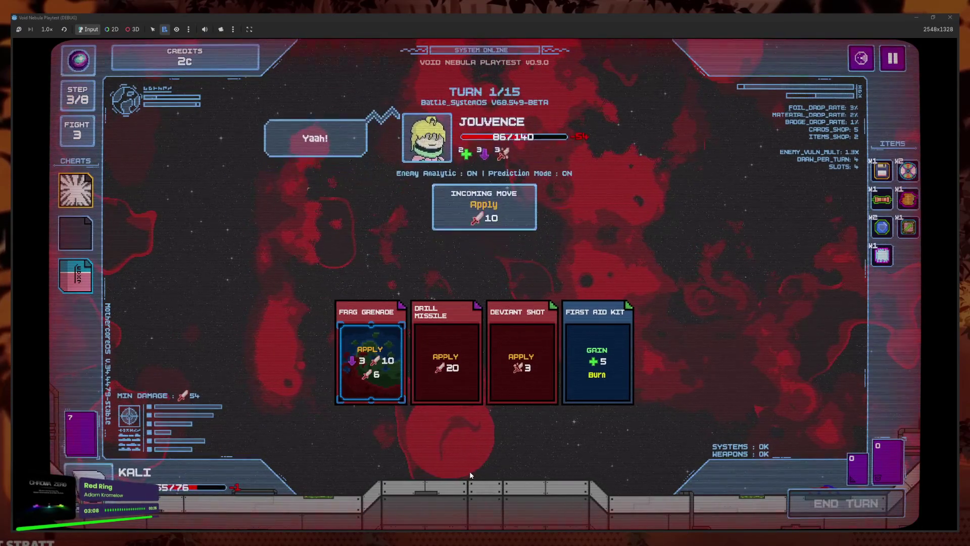
- Finish Jouvence at -20/140 HP with Triple Shot, Heavy Blunt, Obsidian Shield and Cover
click(496, 456)
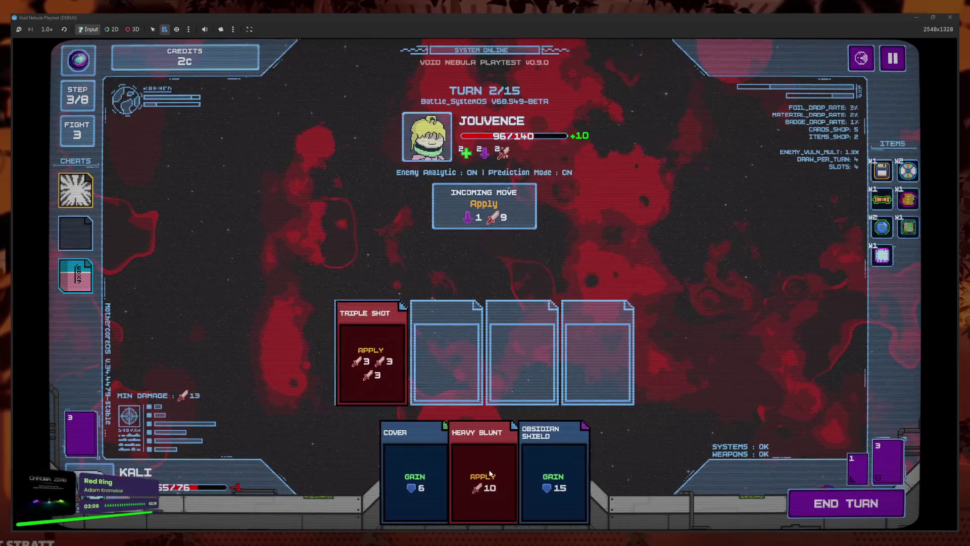
click(489, 473)
click(521, 463)
click(477, 467)
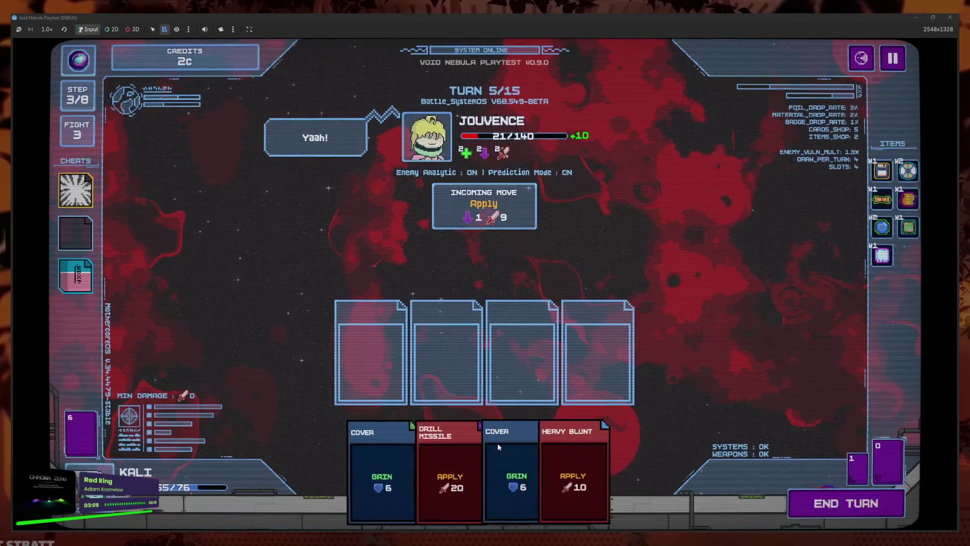
click(805, 492)
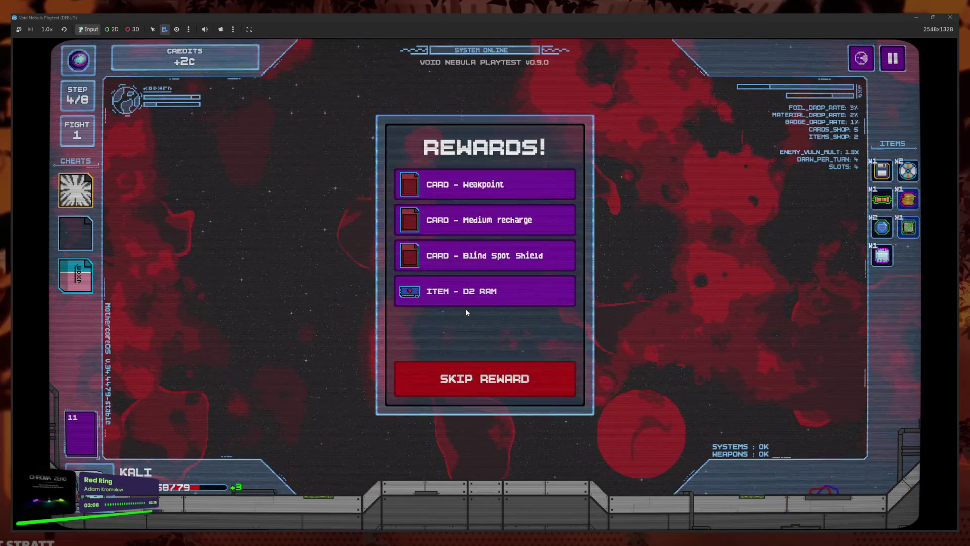
- Take Weakpoint, Blind Spot Shield and D2 RAM, skip Medium recharge, and cash out
click(504, 193)
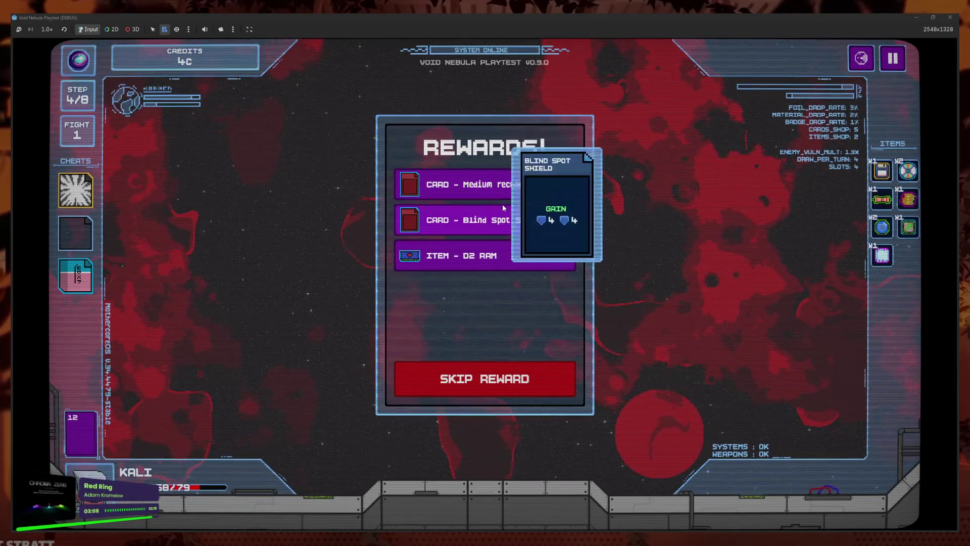
click(502, 220)
click(502, 223)
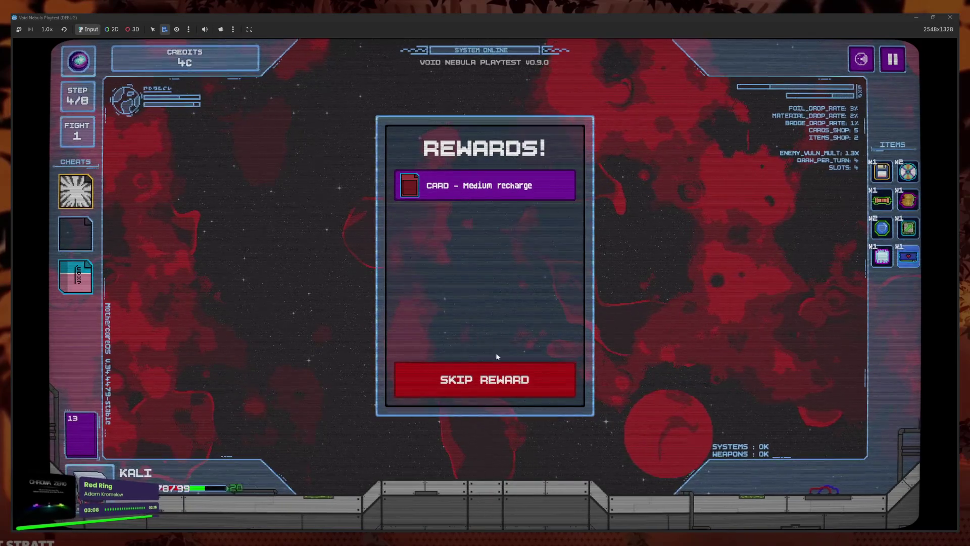
click(495, 374)
click(389, 365)
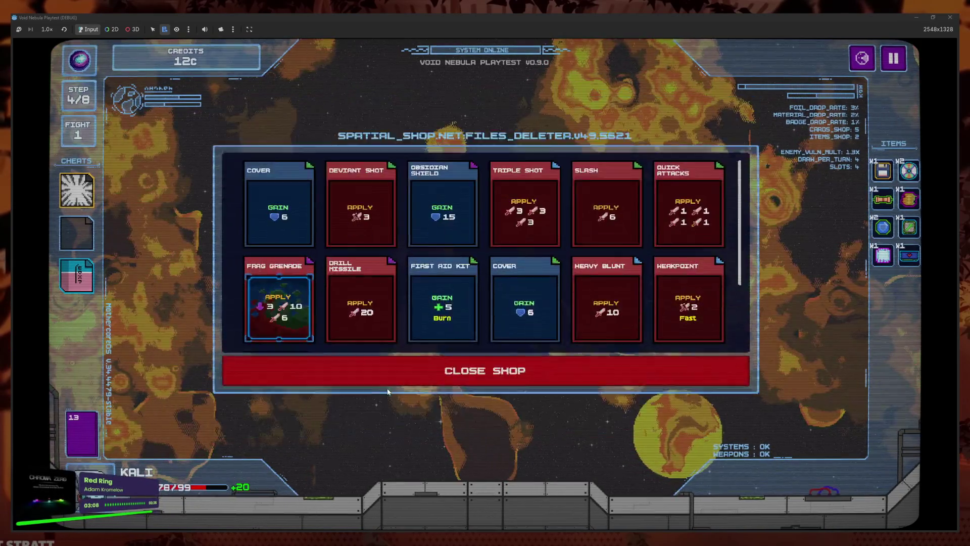
- Delete a Slash card from the deck for 4c
scroll(456, 313, down, 3)
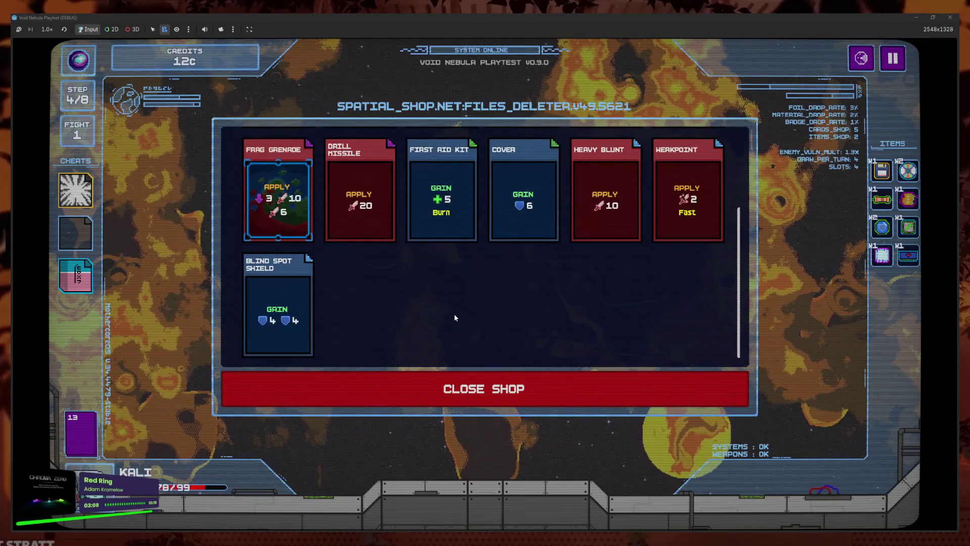
scroll(455, 317, up, 3)
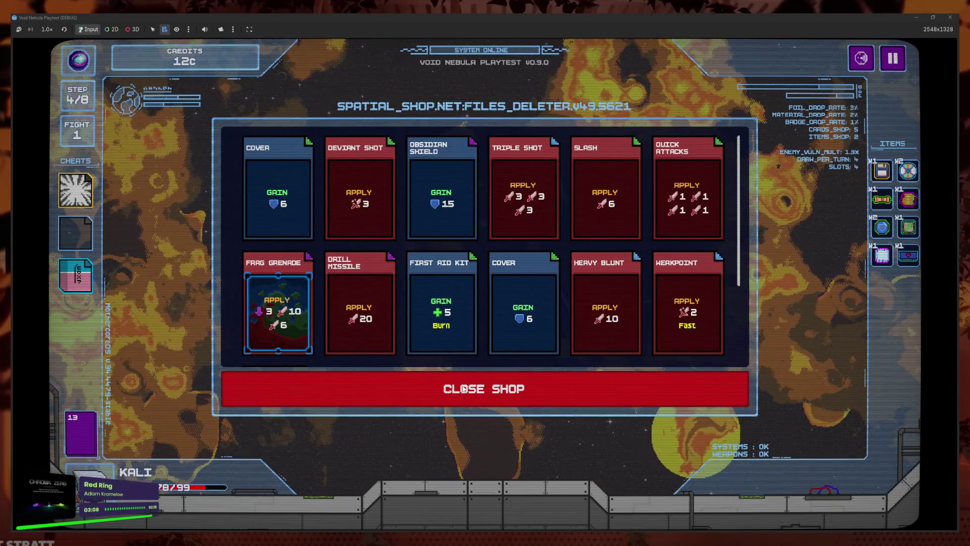
click(600, 242)
click(607, 378)
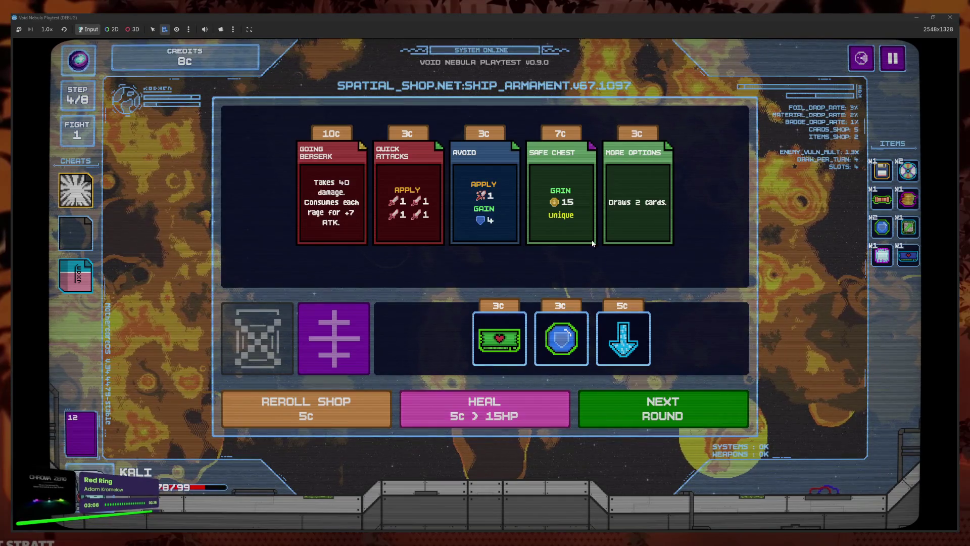
- Buy More Options for 3c and the 3c shield item, leaving 2c, and go to the next round
click(638, 212)
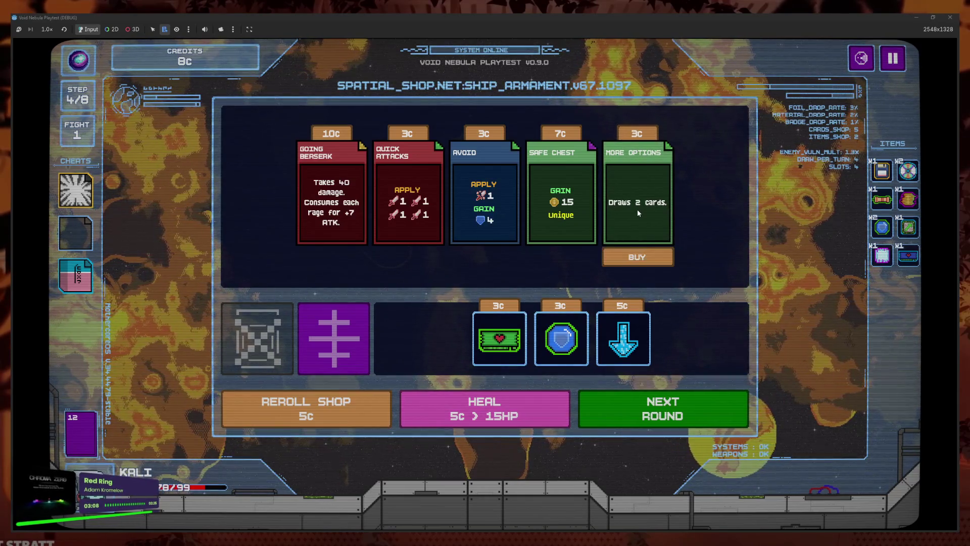
click(642, 256)
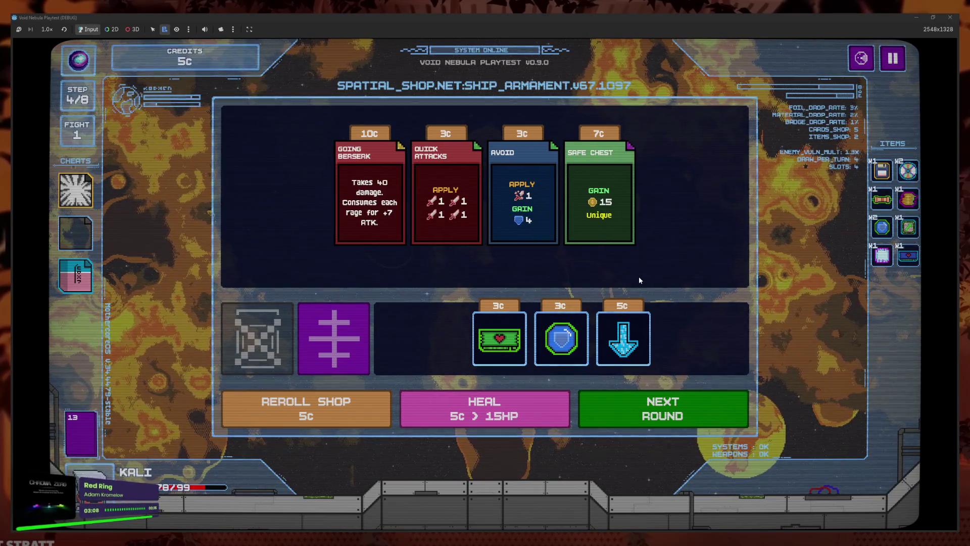
click(561, 338)
click(559, 374)
click(628, 398)
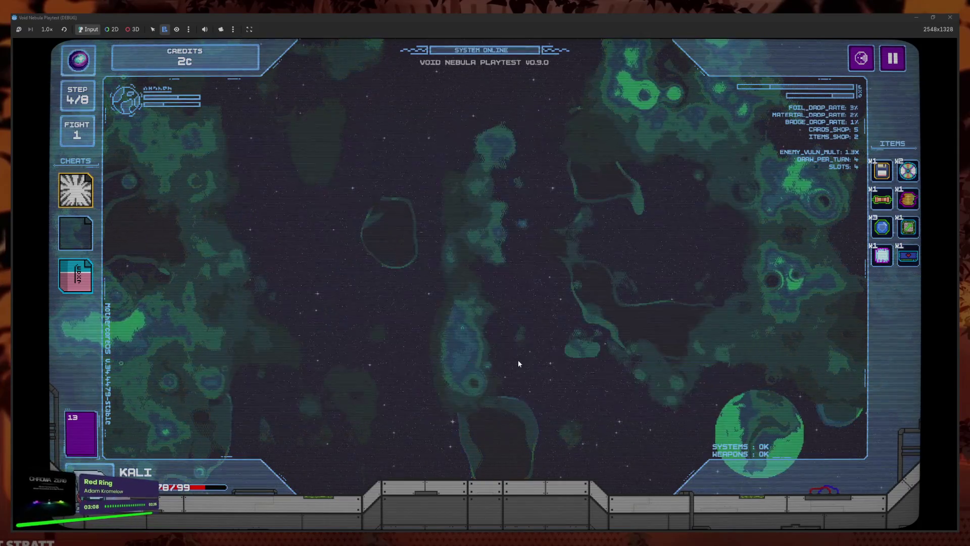
- Claim the reward, then play Triple Shot, Cover, Deviant Shot and Obsidian Shield and end the turn
click(485, 183)
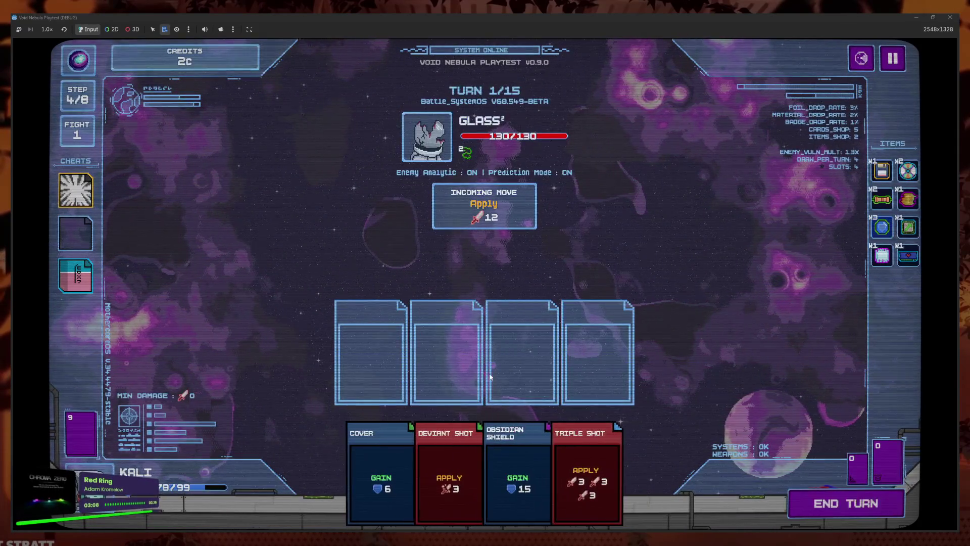
click(586, 455)
click(429, 457)
click(442, 456)
click(499, 461)
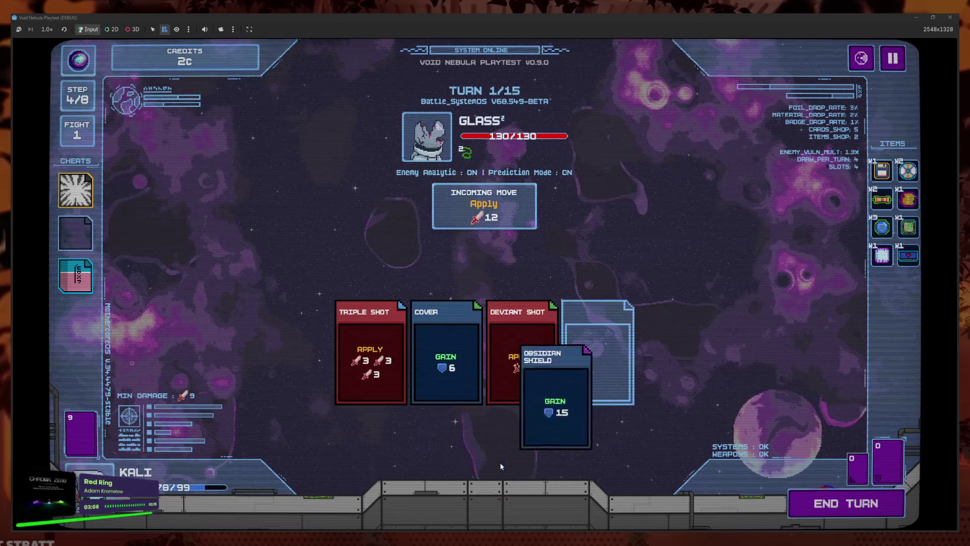
click(862, 511)
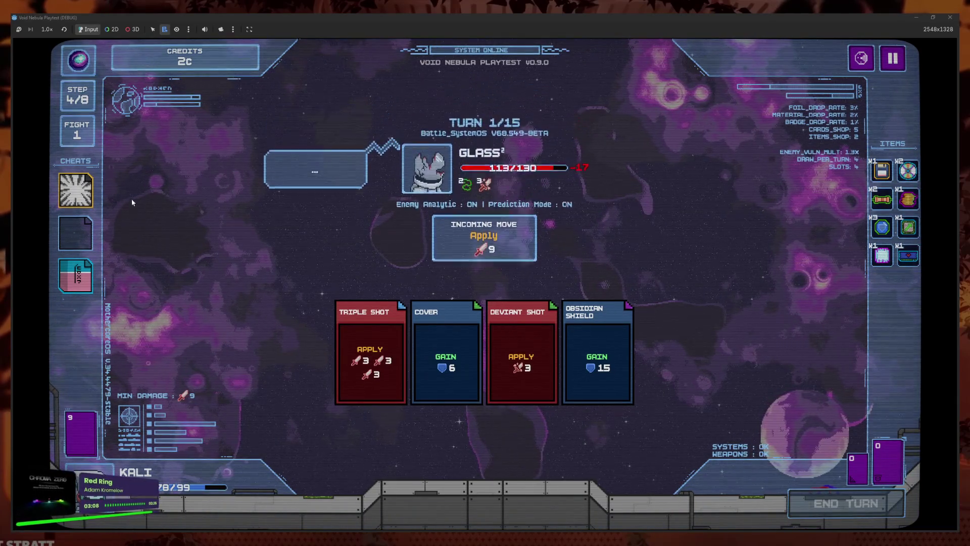
- Play the First Aid Kit, review the remaining deck, and end the turn
mouse_move(83, 190)
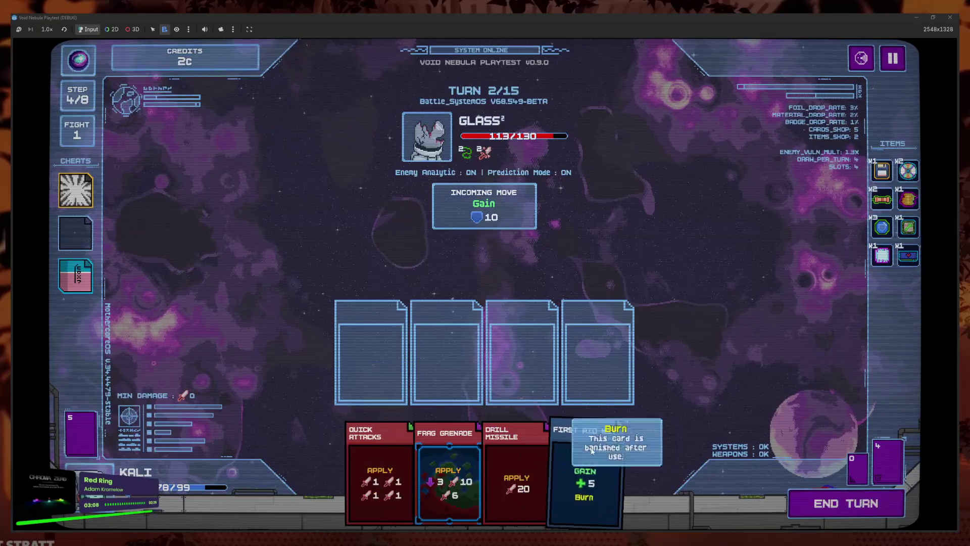
click(563, 475)
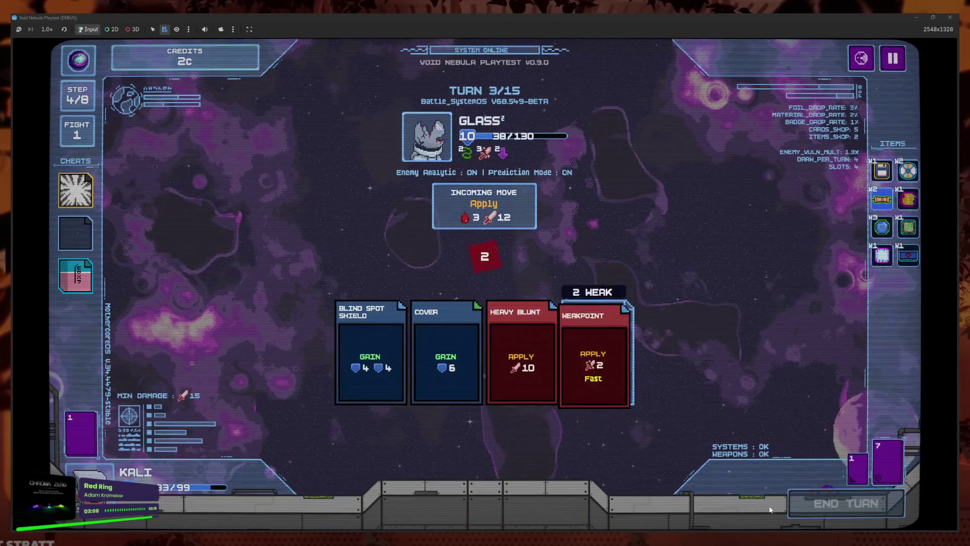
click(76, 431)
click(533, 436)
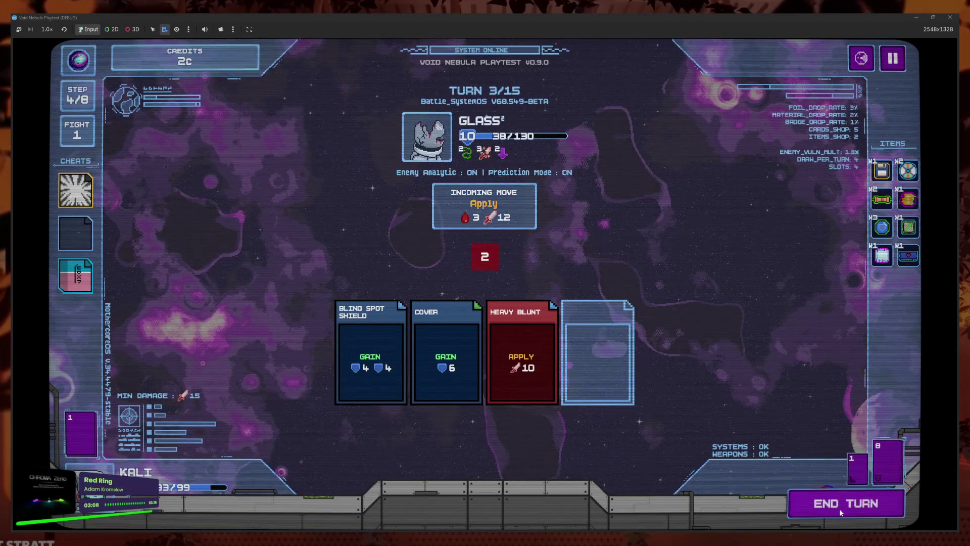
key(space)
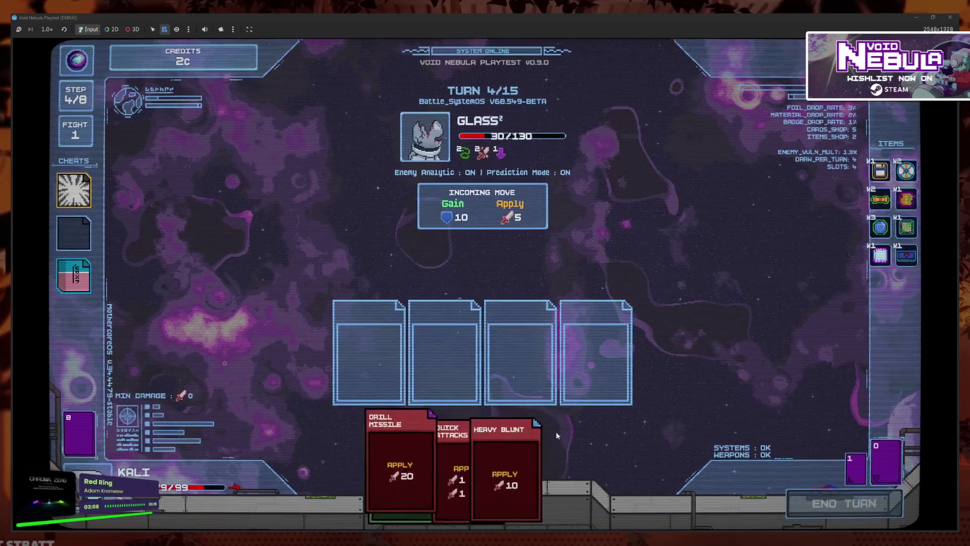
- Use the cheat on More Options, then play Frag Grenade, Weakpoint, Quick Attacks, Heavy Blunt and Drill Missile, and end the turn
click(76, 190)
click(136, 176)
click(352, 388)
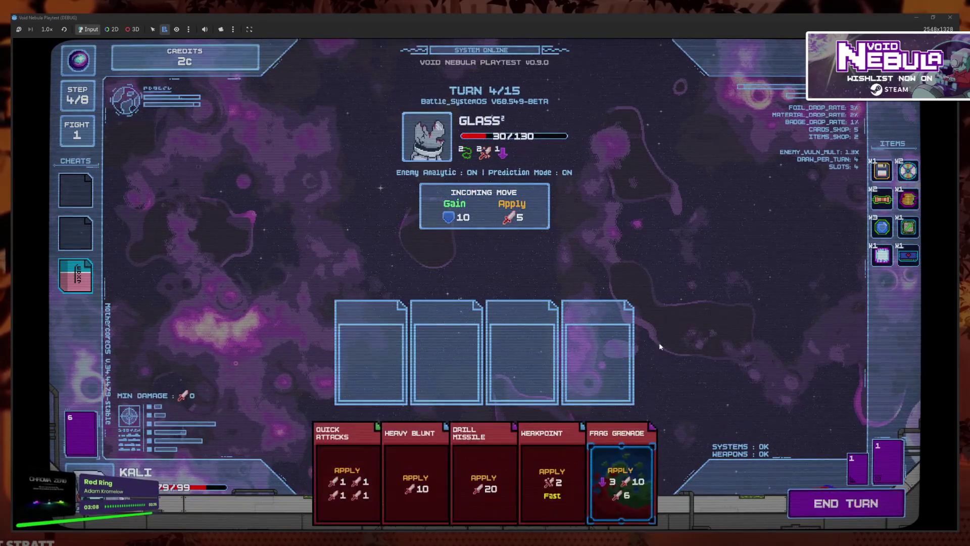
click(634, 447)
click(625, 459)
click(417, 459)
click(455, 460)
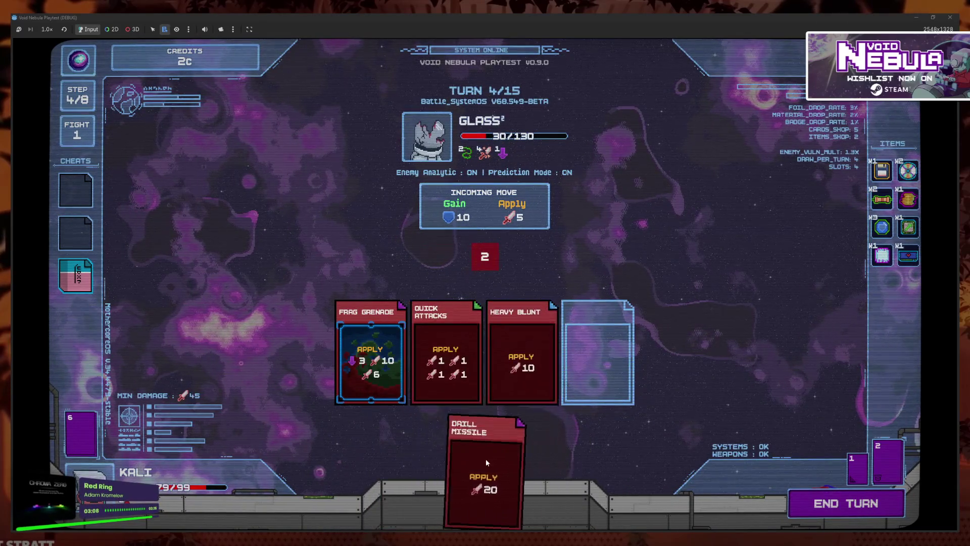
click(486, 458)
click(800, 493)
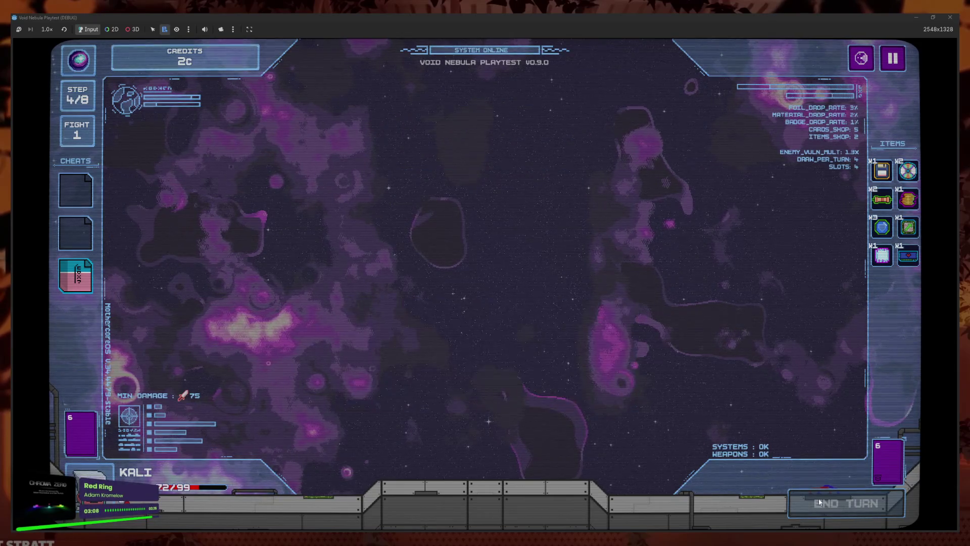
- Cash out the reward for killing Glass
click(557, 363)
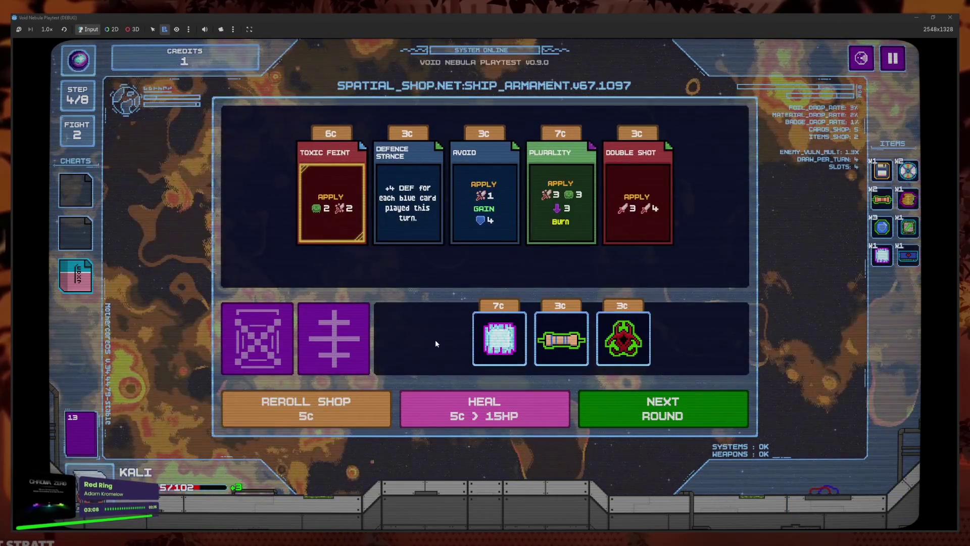
mouse_move(313, 209)
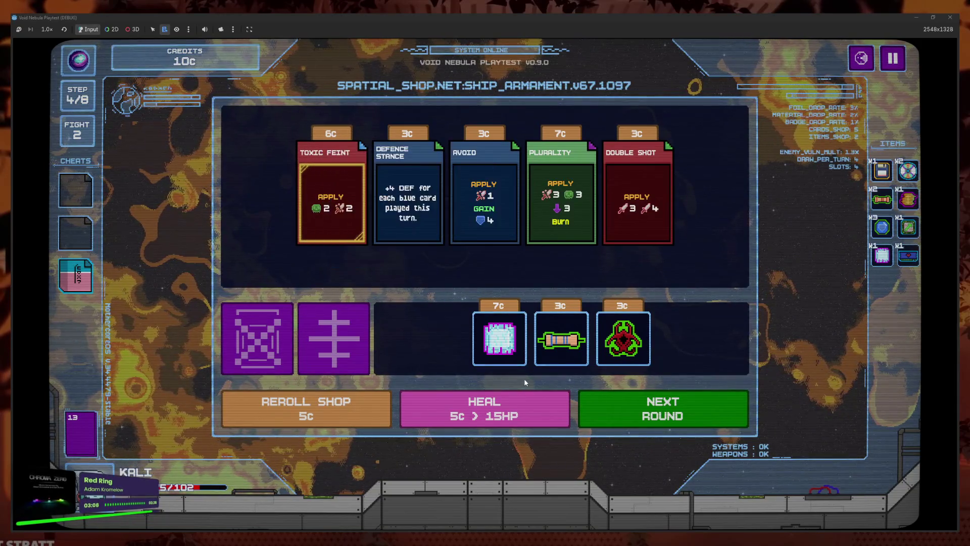
mouse_move(561, 338)
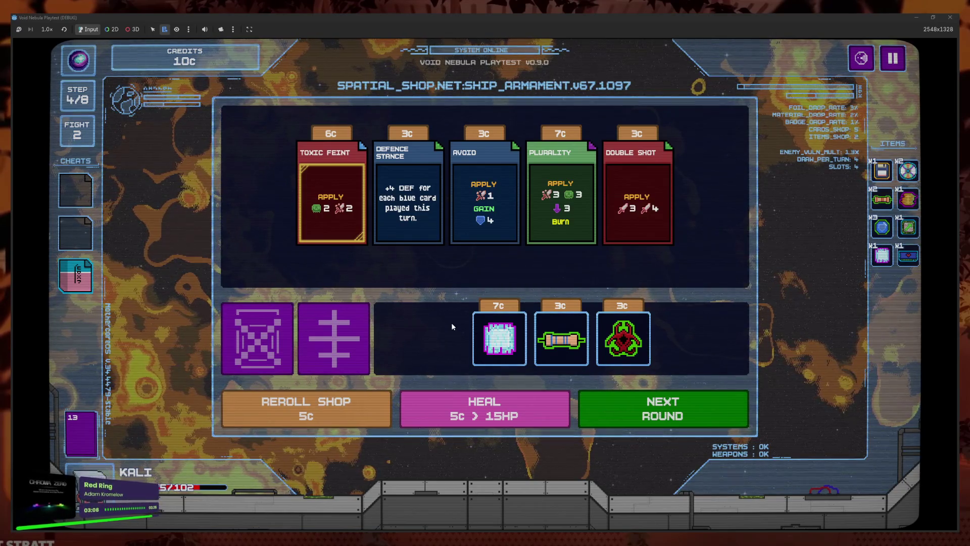
- Browse the Files Deleter shop without deleting, buy the 7c item, and start the Alloy fight
click(241, 354)
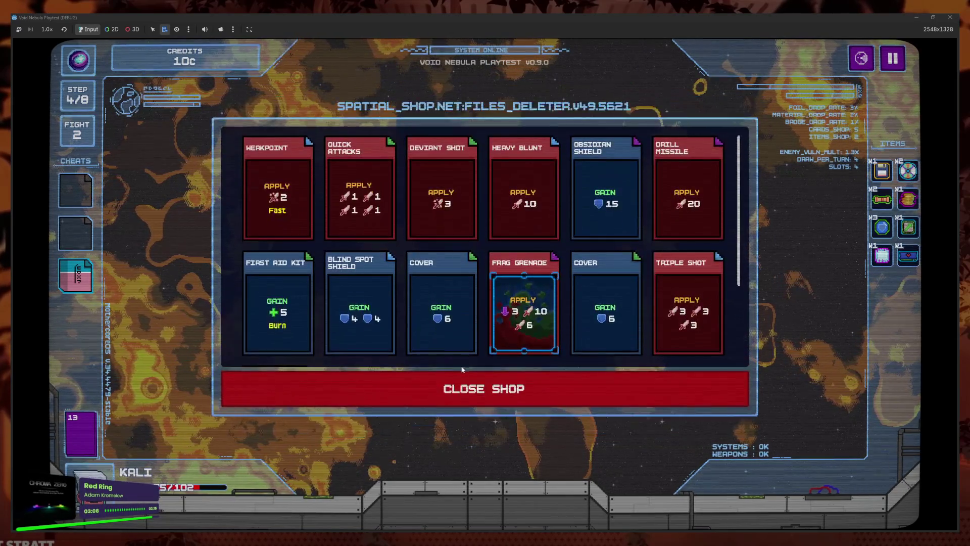
scroll(495, 341, down, 2)
scroll(523, 324, up, 2)
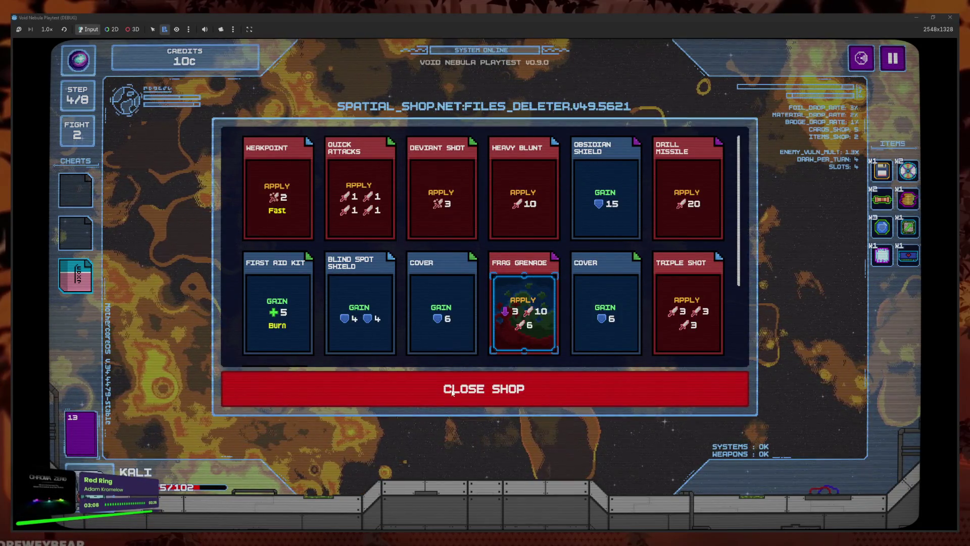
click(487, 390)
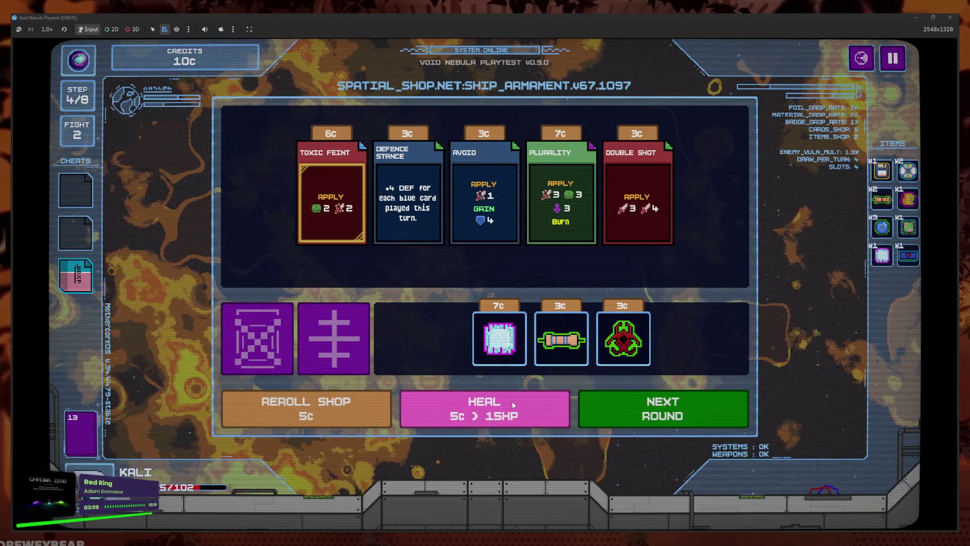
click(510, 378)
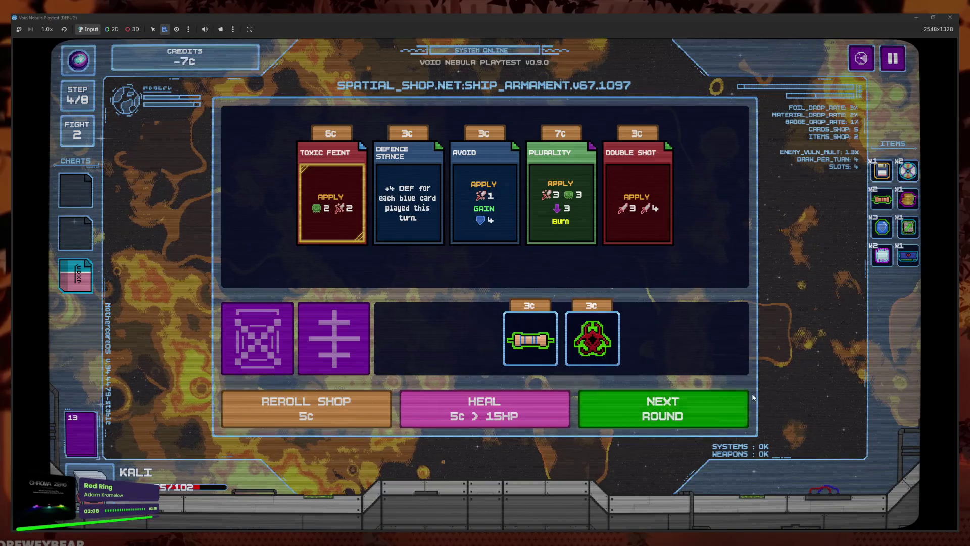
click(688, 416)
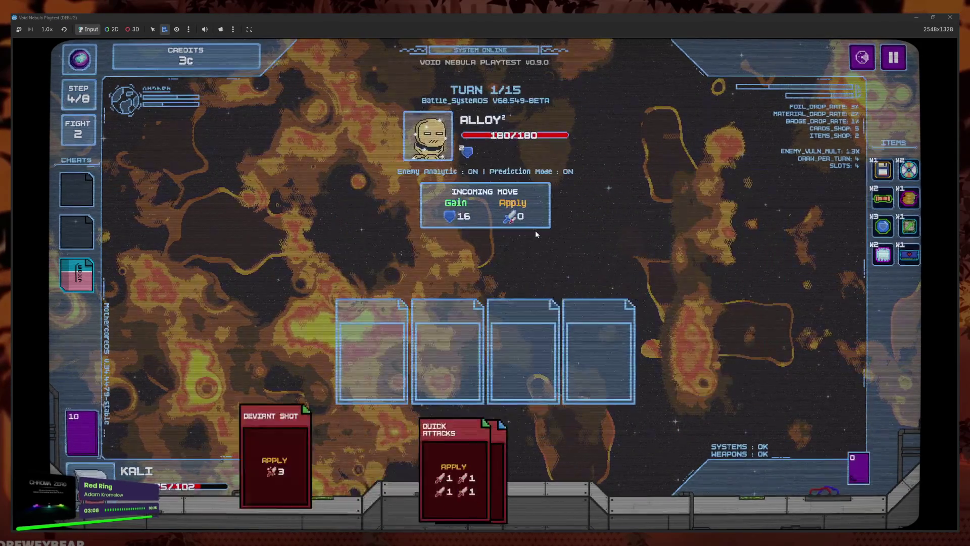
- Play Heavy Blunt, Weakpoint, Quick Attacks, Deviant Shot and More Options. Slot Obsidian Shield, Blind Spot Shield, Cover and Triple Shot, then end the turn
click(585, 475)
click(438, 472)
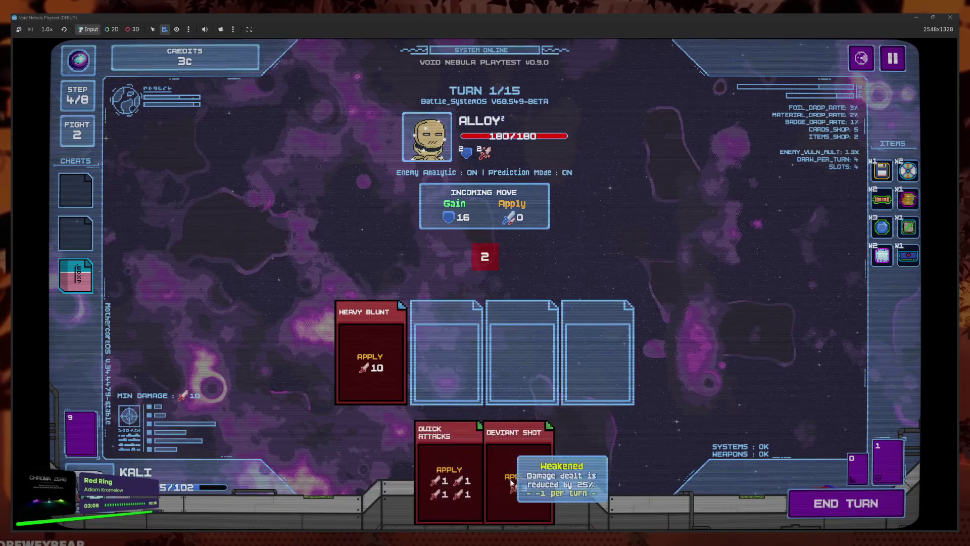
click(502, 477)
click(488, 484)
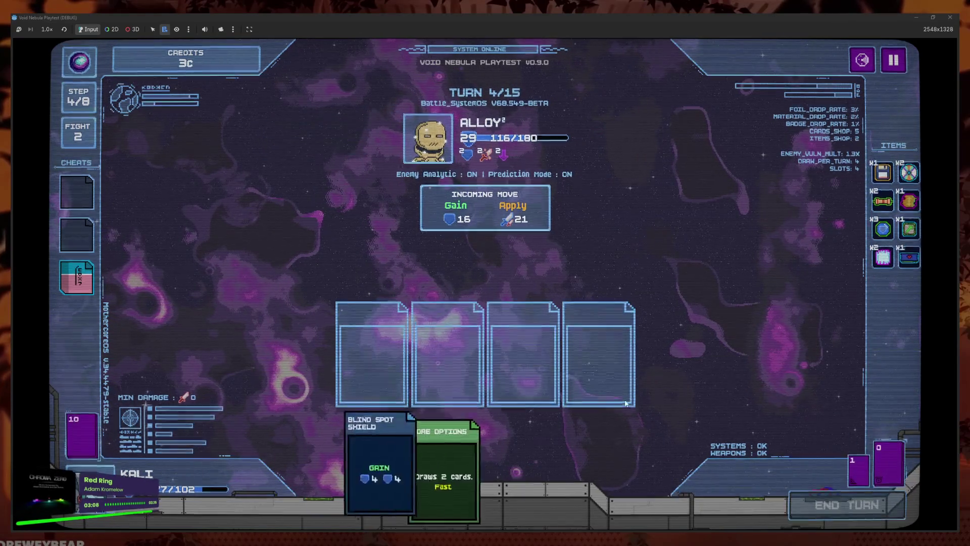
click(384, 439)
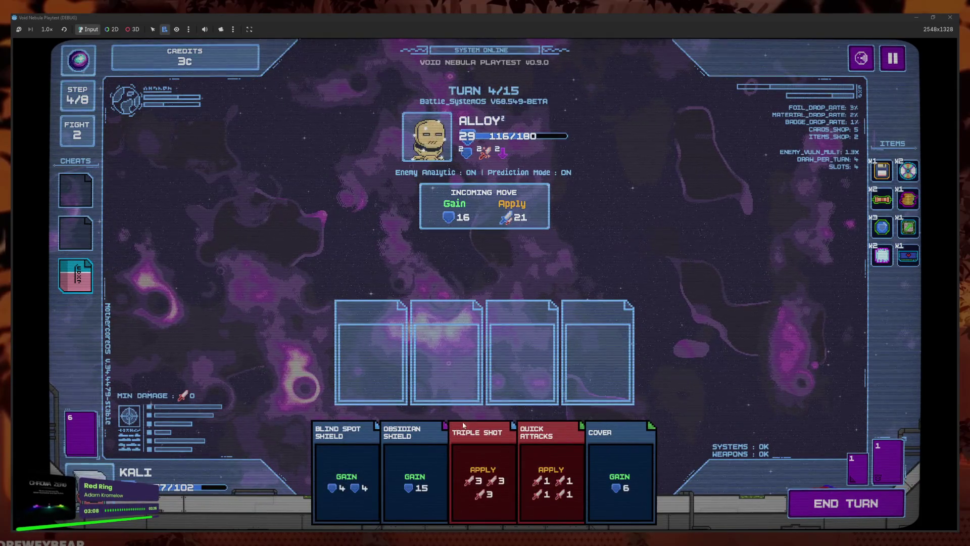
drag(414, 455, 568, 346)
drag(346, 455, 370, 352)
drag(553, 454, 446, 352)
drag(440, 455, 522, 352)
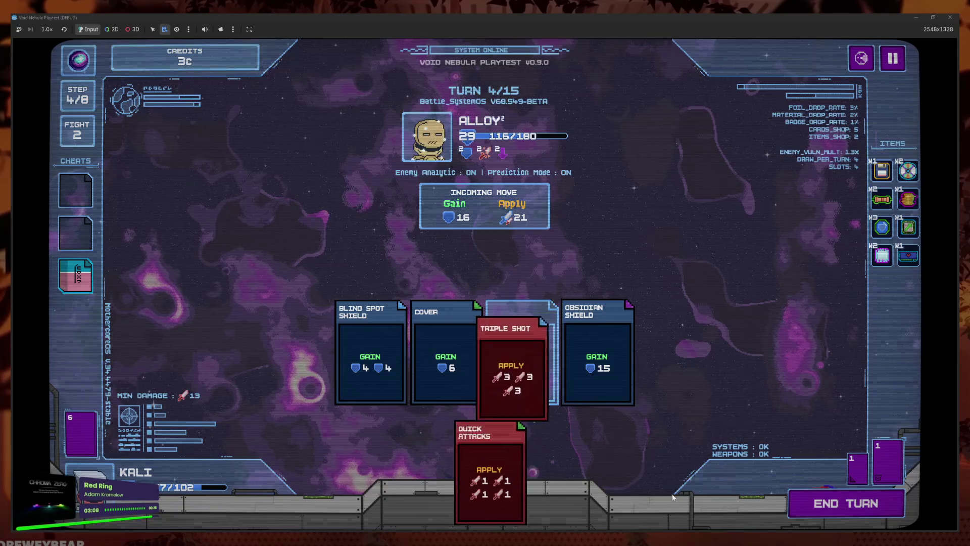
click(818, 503)
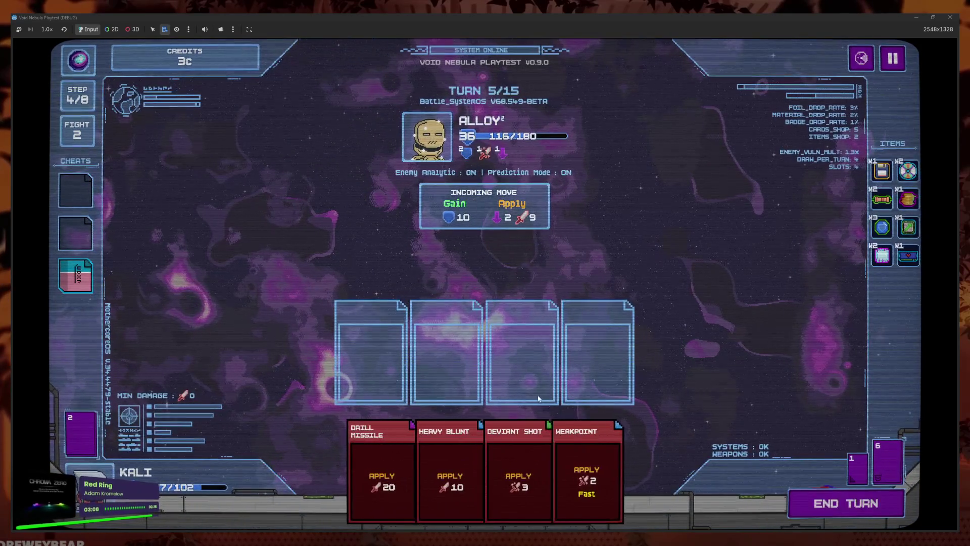
- Play Weakpoint, Deviant Shot, Heavy Blunt and Drill Missile, use the last cheat card, and end the turn
click(75, 276)
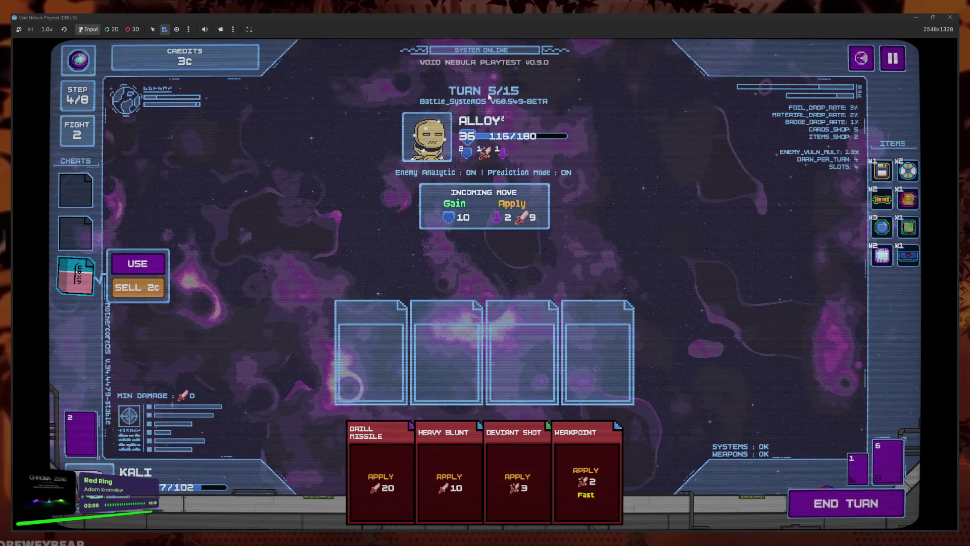
click(563, 472)
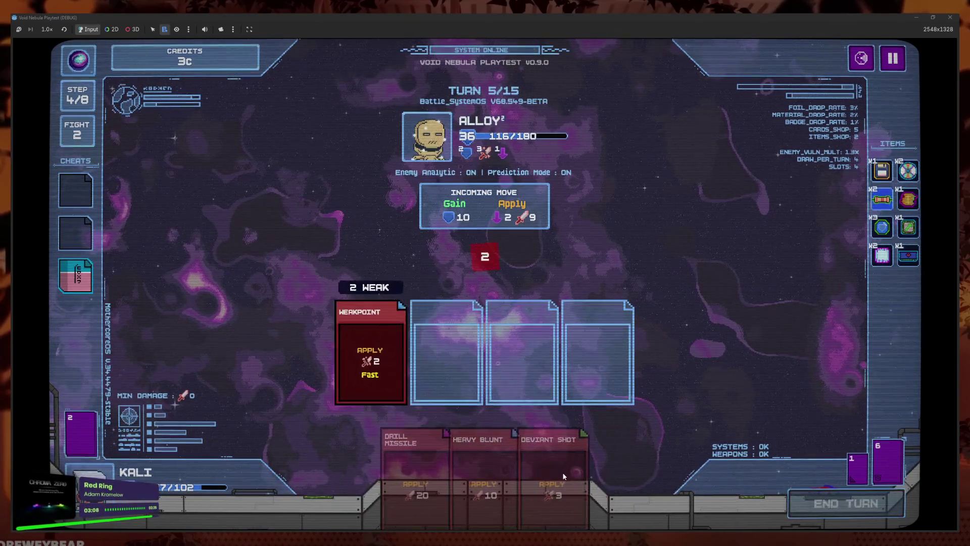
click(552, 483)
click(525, 478)
click(496, 468)
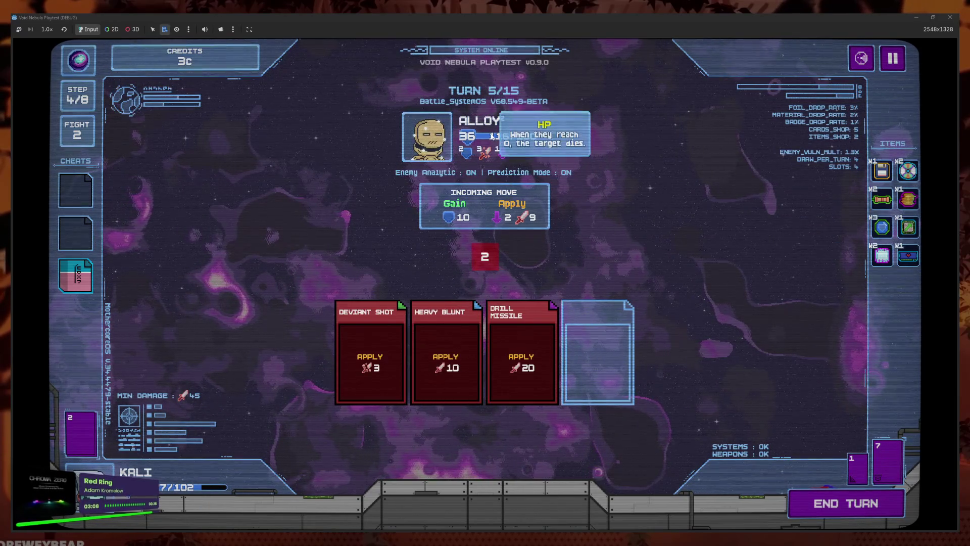
click(83, 277)
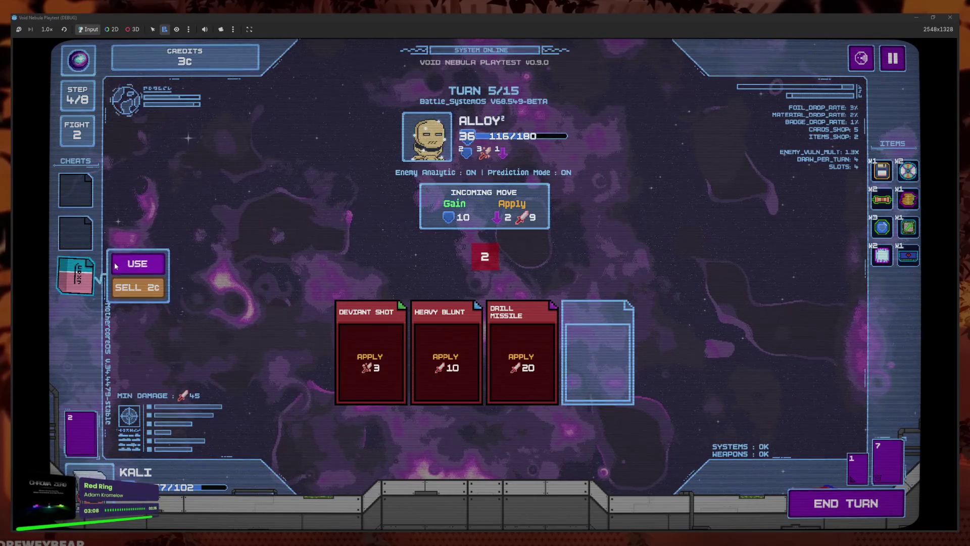
click(135, 264)
click(855, 505)
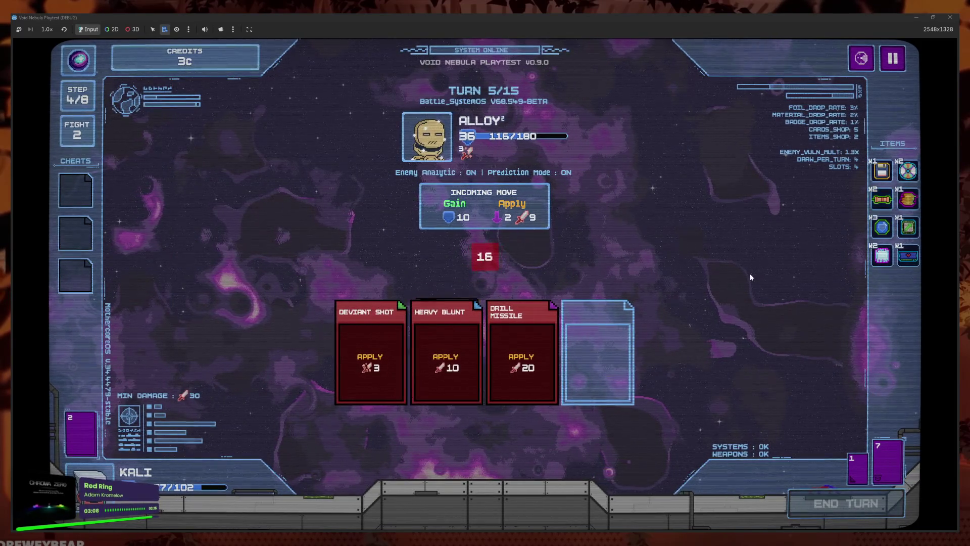
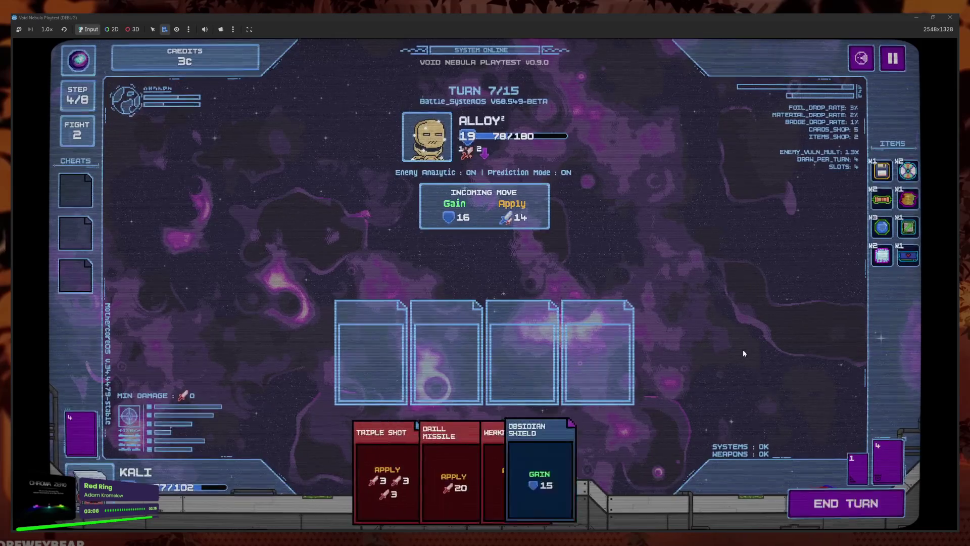
- Play Obsidian Shield, Drill Missile and Triple Shot into the slots against Alloy
click(520, 459)
click(518, 465)
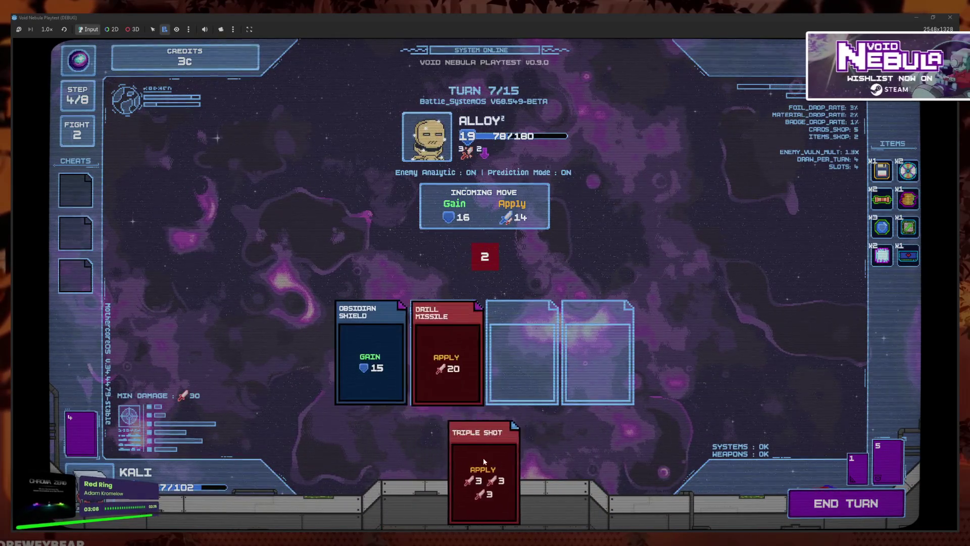
click(483, 465)
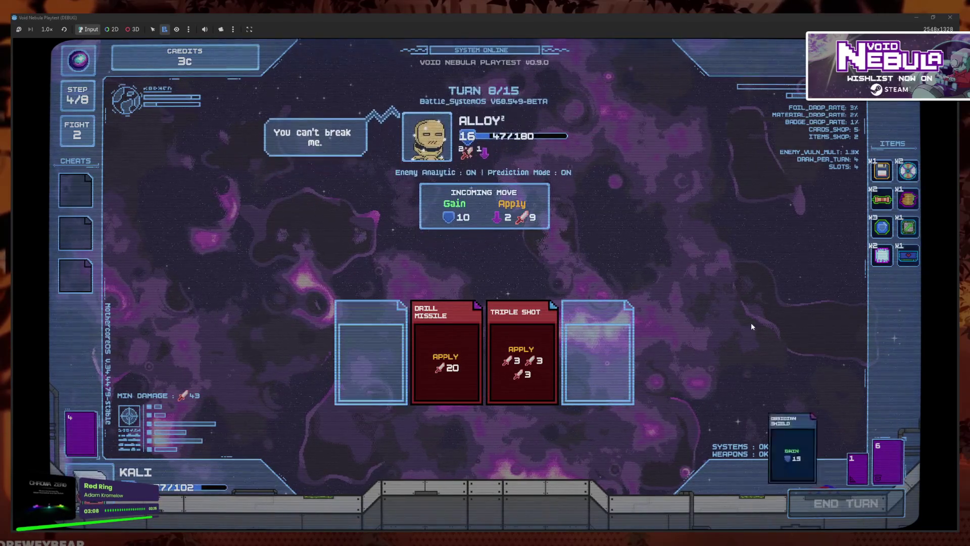
- Draw with More Options, play Heavy Blunt, Deviant Shot, Quick Attacks and Blind Spot Shield, then end the turn
click(384, 475)
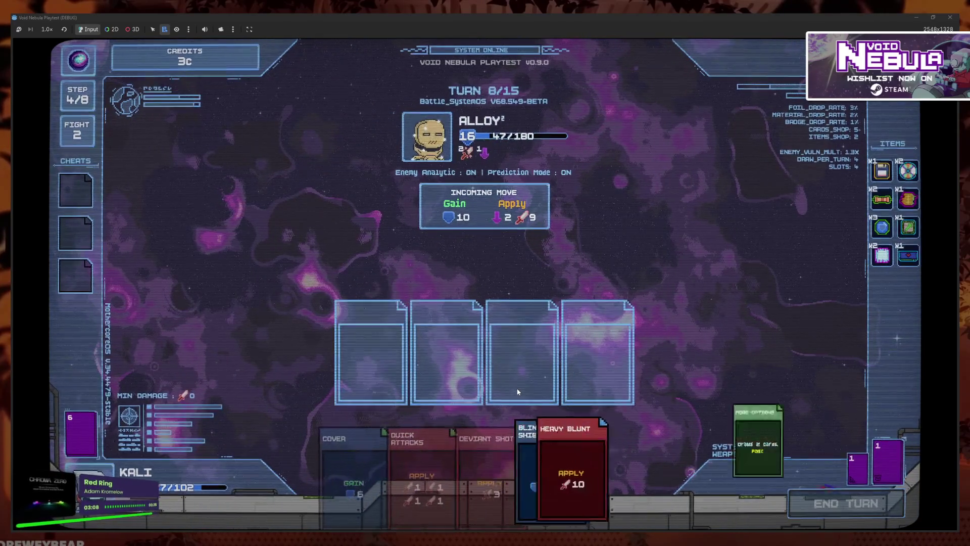
click(568, 444)
click(509, 470)
click(508, 470)
click(556, 475)
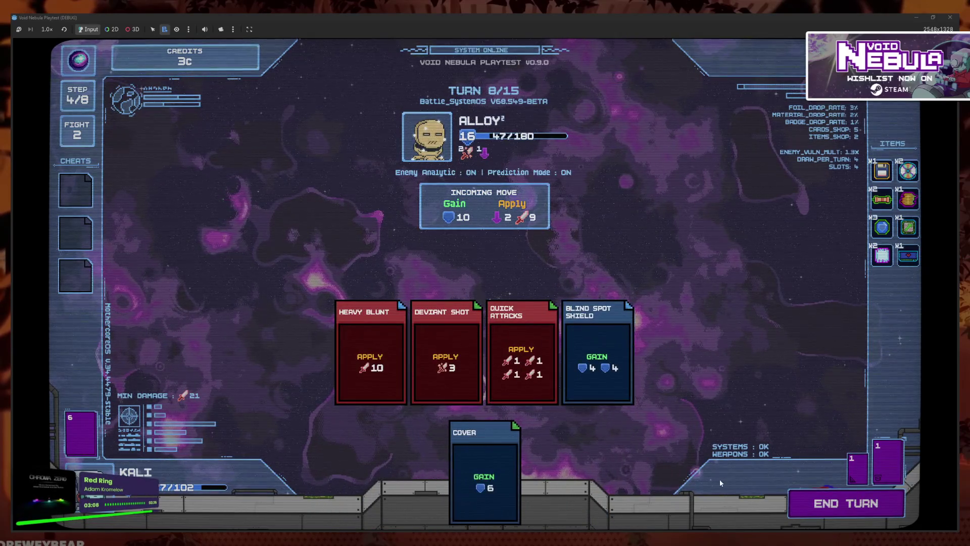
click(845, 502)
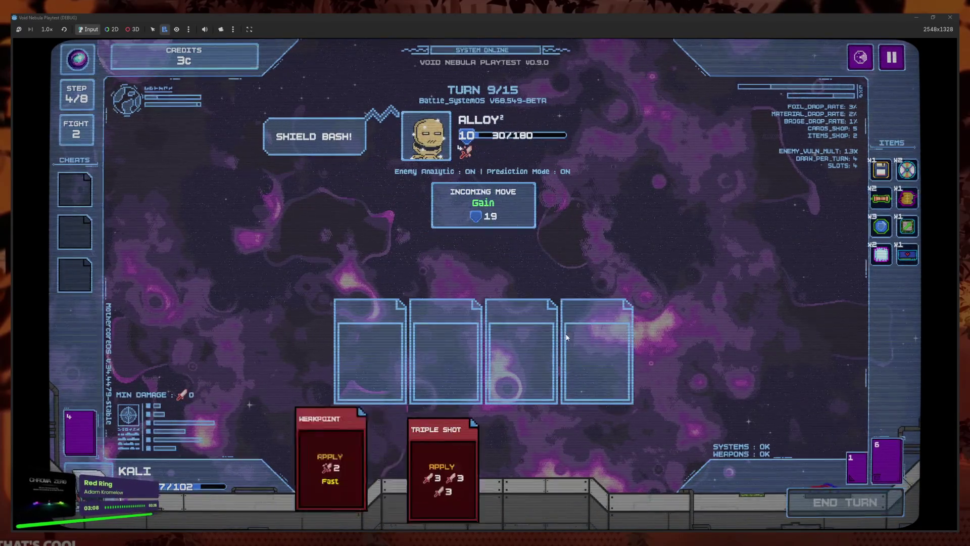
- Weaken Alloy with Weakpoint, play Drill Missile, Triple Shot and Obsidian Shield, and end the turn
click(450, 475)
click(547, 468)
click(442, 455)
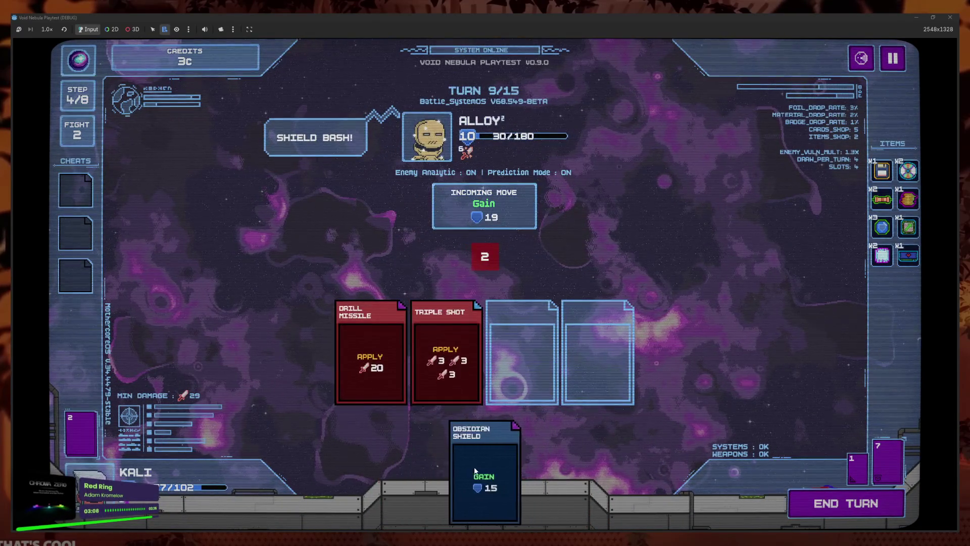
click(543, 477)
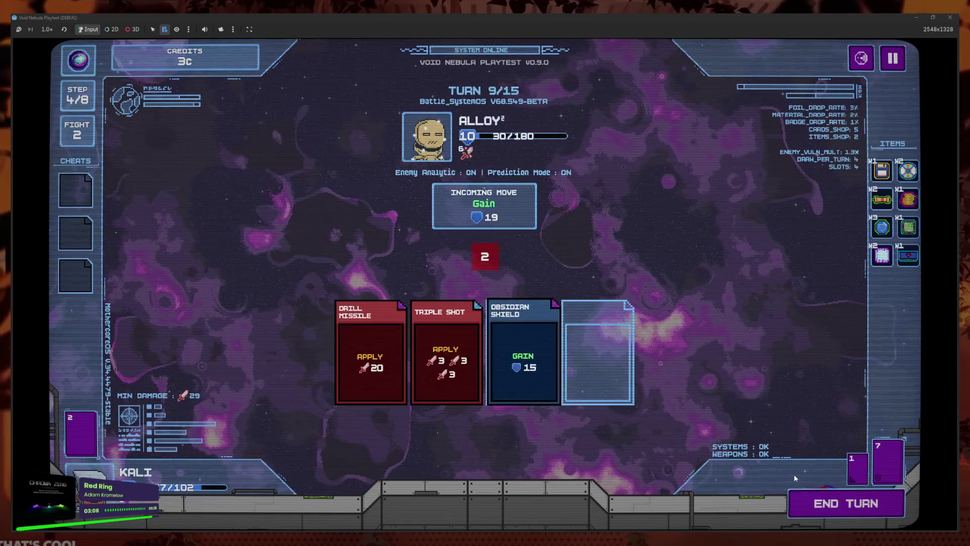
click(839, 503)
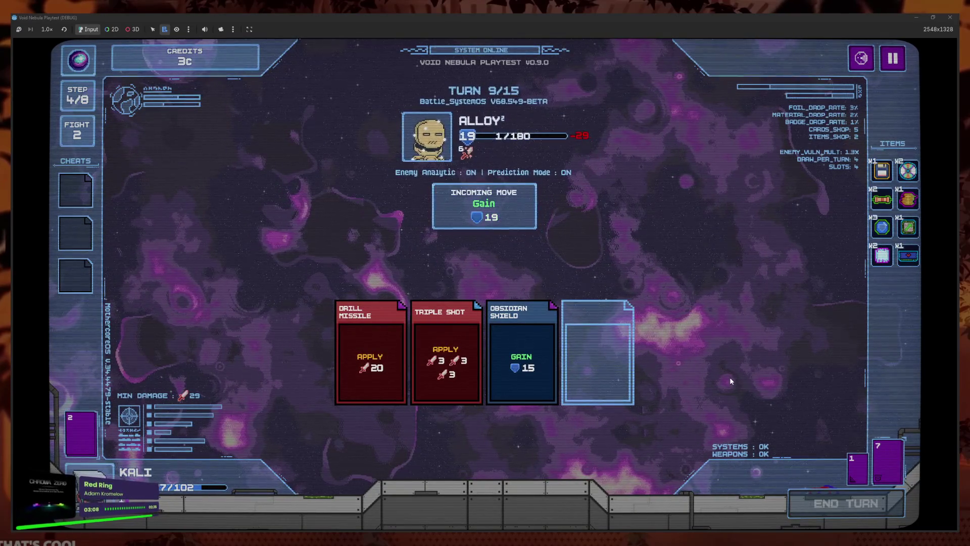
- Finish Alloy with Frag Grenade, More Options, Drill Missile, Obsidian Shield and Cover
click(446, 465)
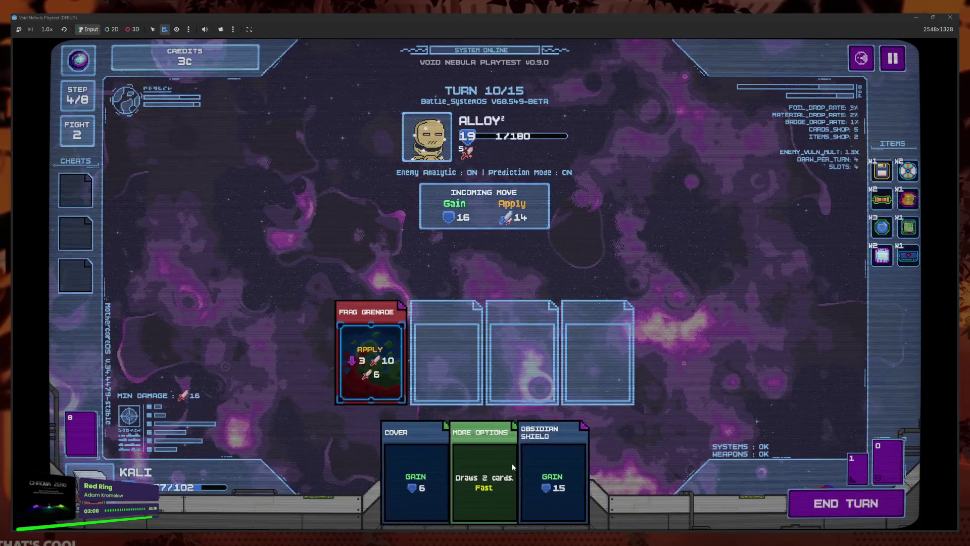
click(472, 465)
click(515, 470)
click(491, 453)
click(510, 459)
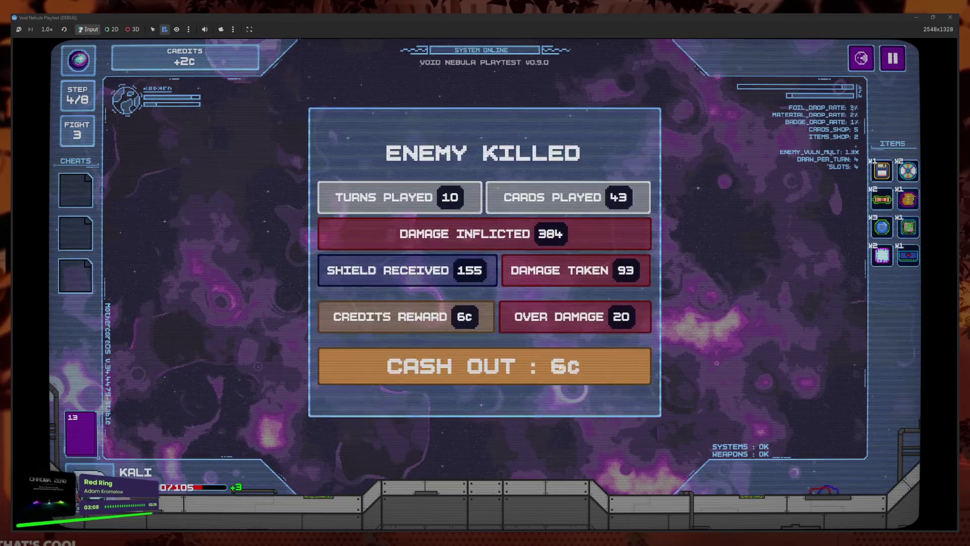
- Cash out the battle rewards and review the cards in the deck
click(428, 354)
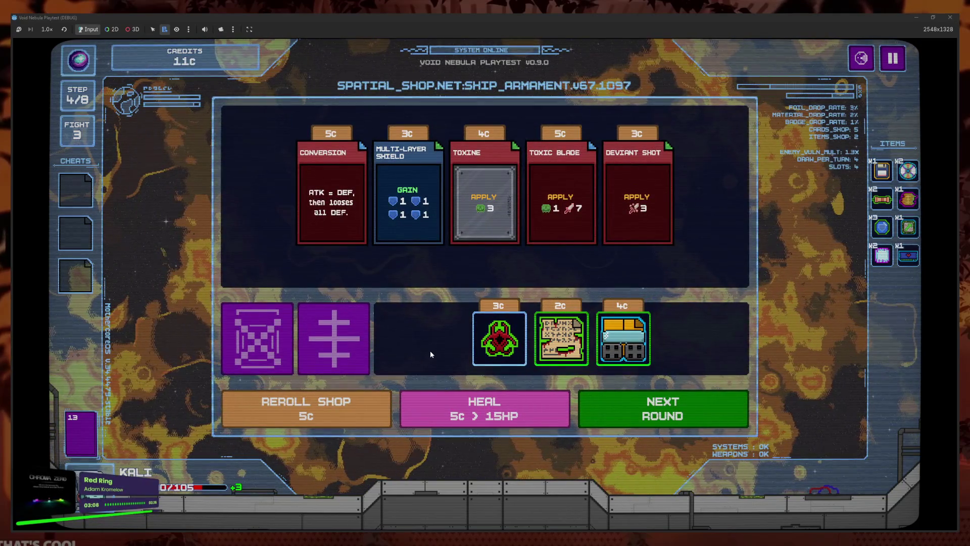
key(Tab)
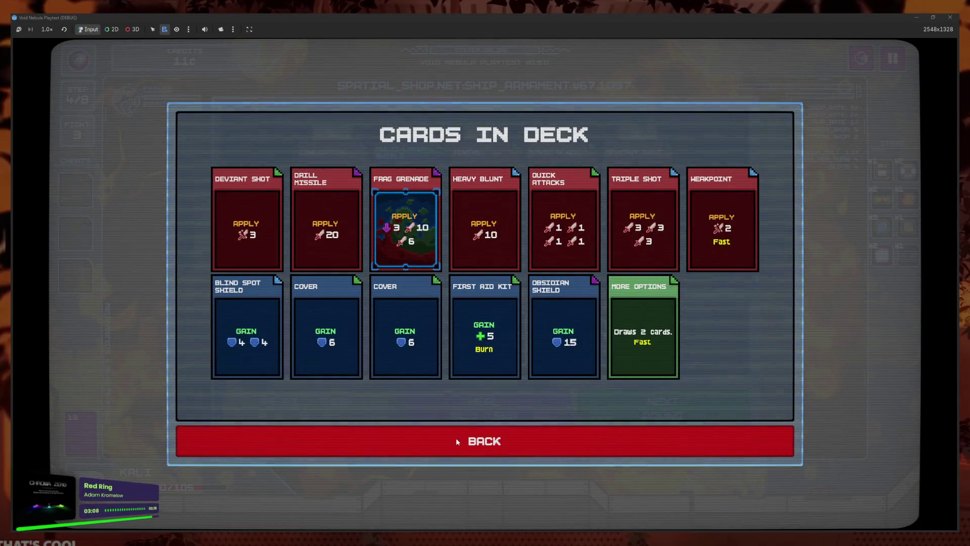
click(418, 442)
- Delete Deviant Shot from the deck for 4c in the card-removal shop
click(349, 363)
click(349, 349)
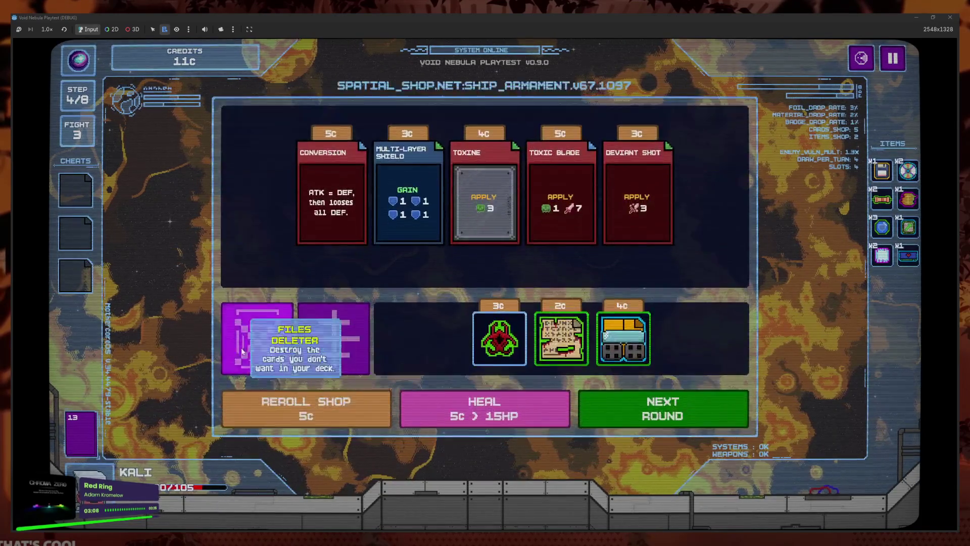
click(256, 349)
click(378, 348)
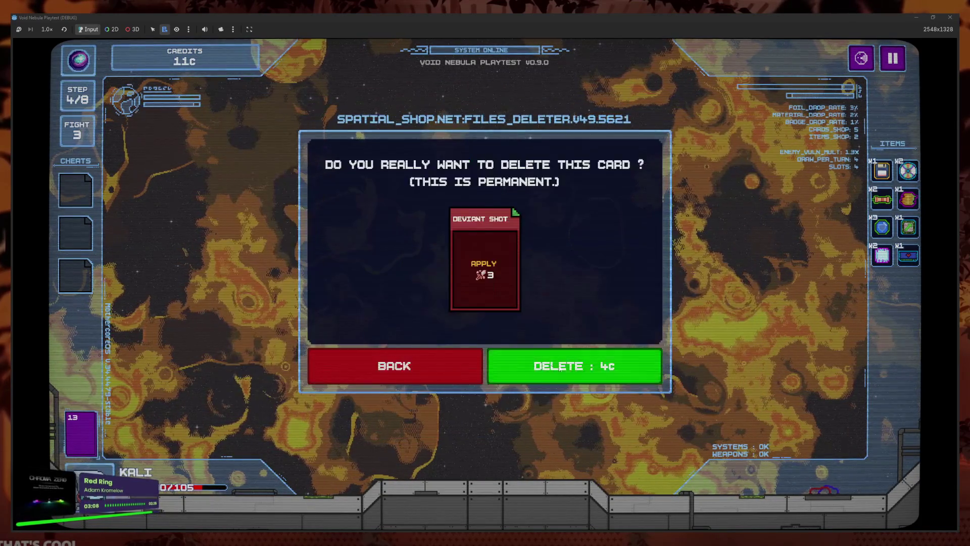
key(Return)
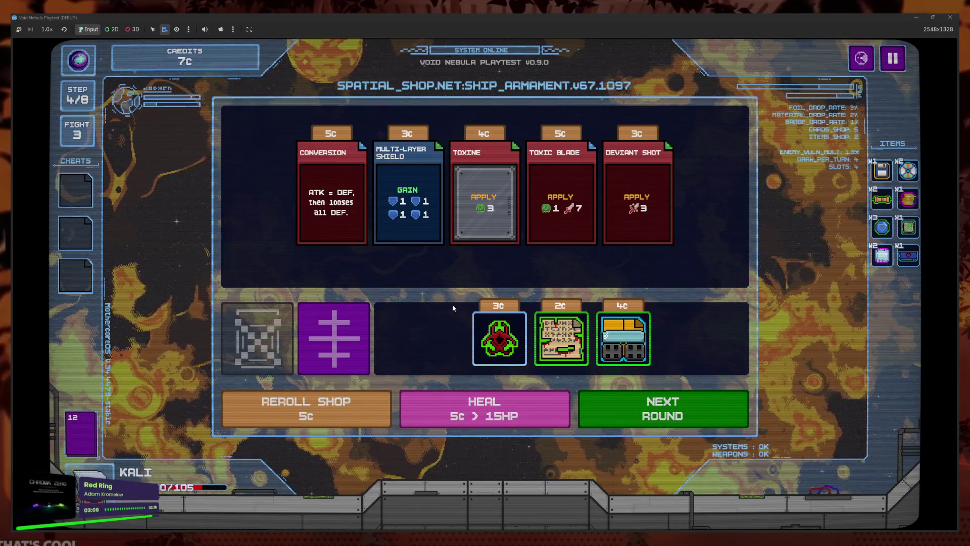
- Check the enemy overview, buy the Toxine card, and start the Square boss battle
click(865, 53)
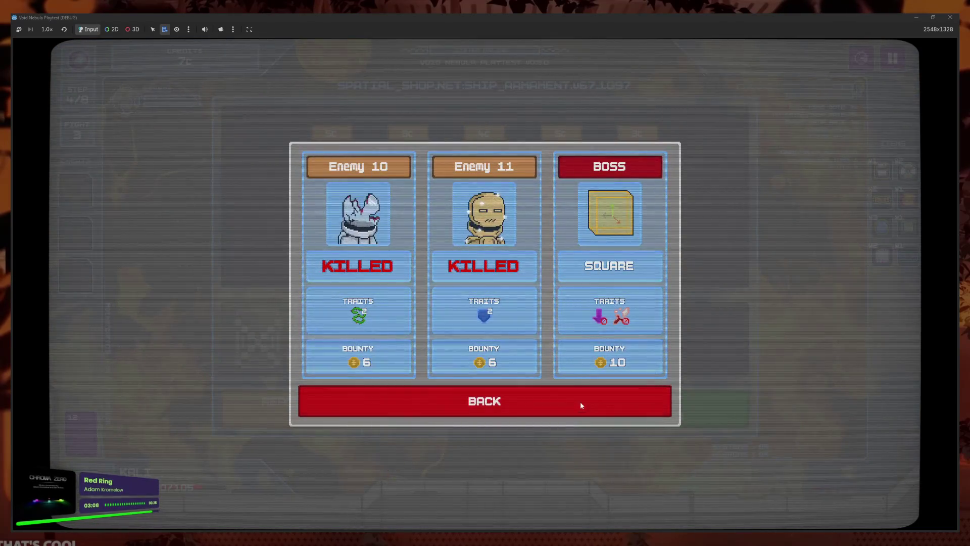
click(580, 401)
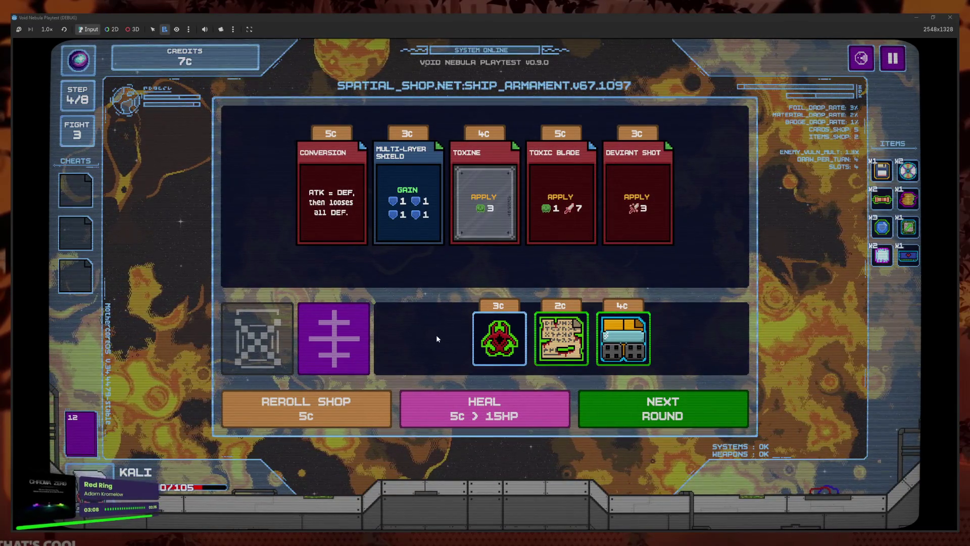
mouse_move(510, 220)
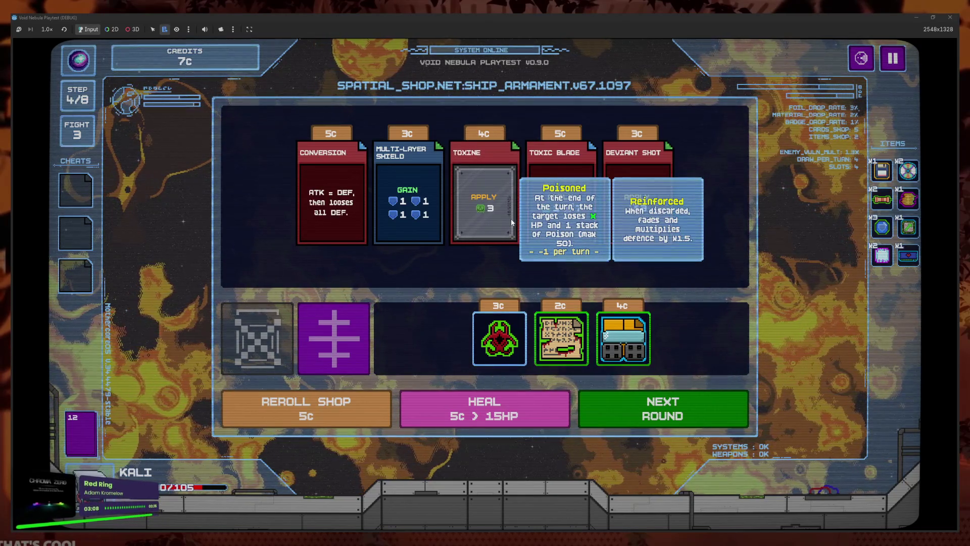
click(483, 255)
click(703, 404)
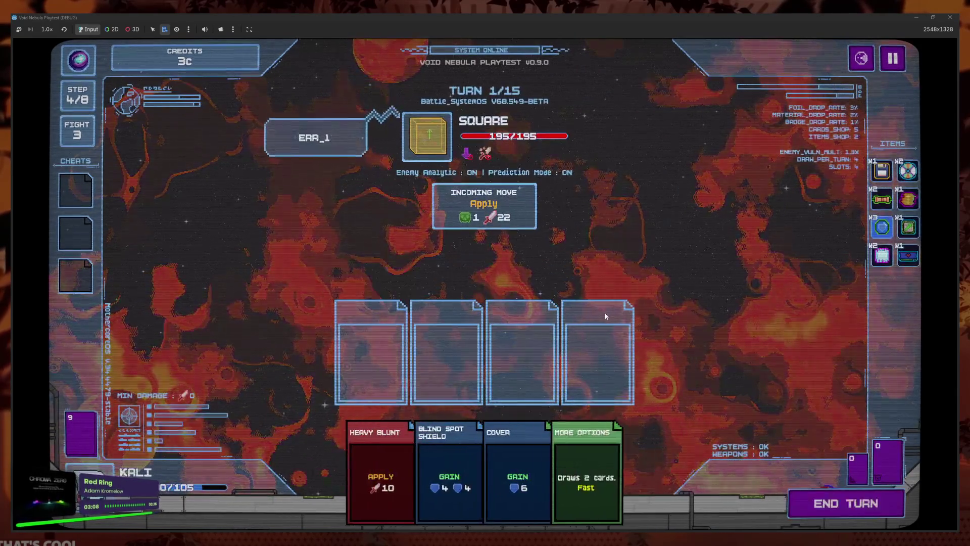
- Draw with More Options, play Obsidian Shield, two Covers and Blind Spot Shield, and end turn 1
click(586, 478)
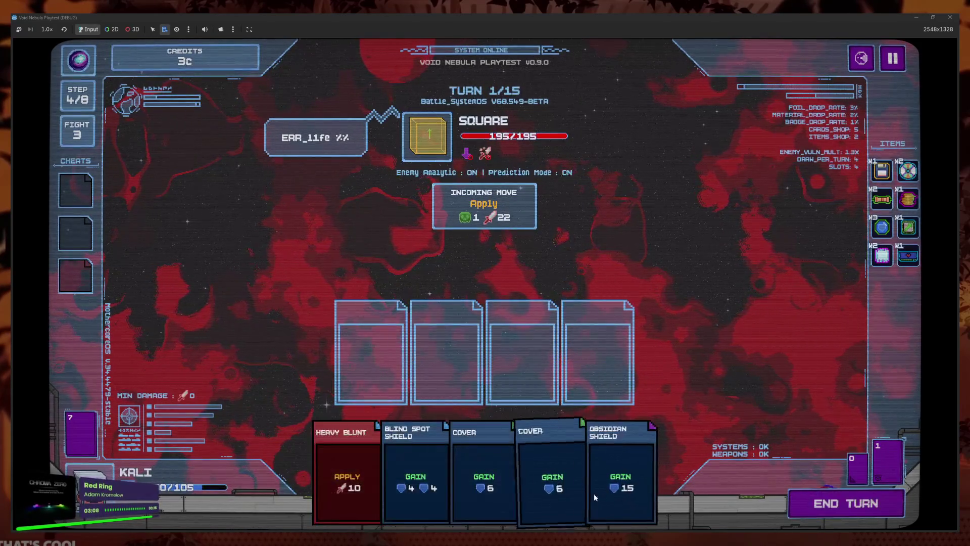
click(593, 493)
click(566, 480)
click(559, 477)
click(525, 470)
click(796, 497)
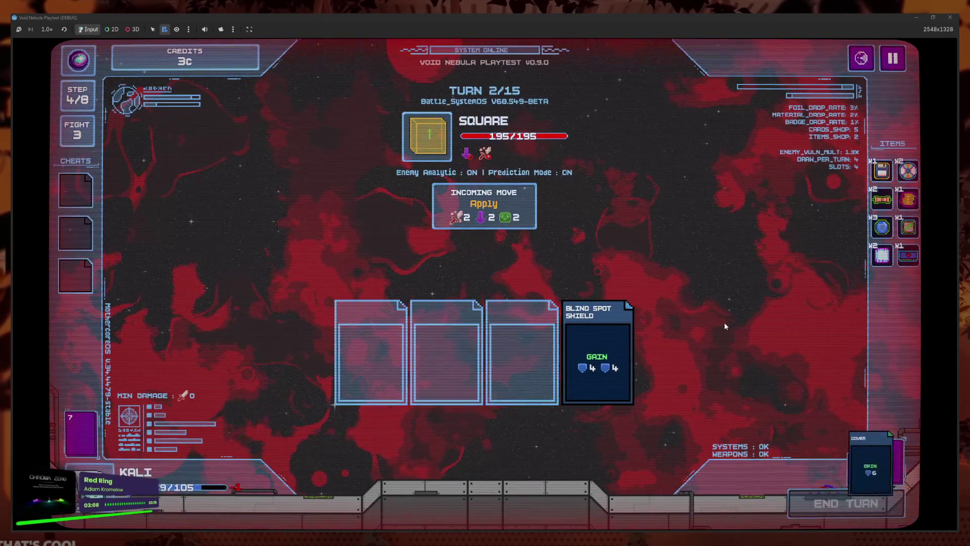
- Play First Aid Kit, Triple Shot, Quick Attacks and Frag Grenade, then end turn 2
click(602, 458)
click(561, 467)
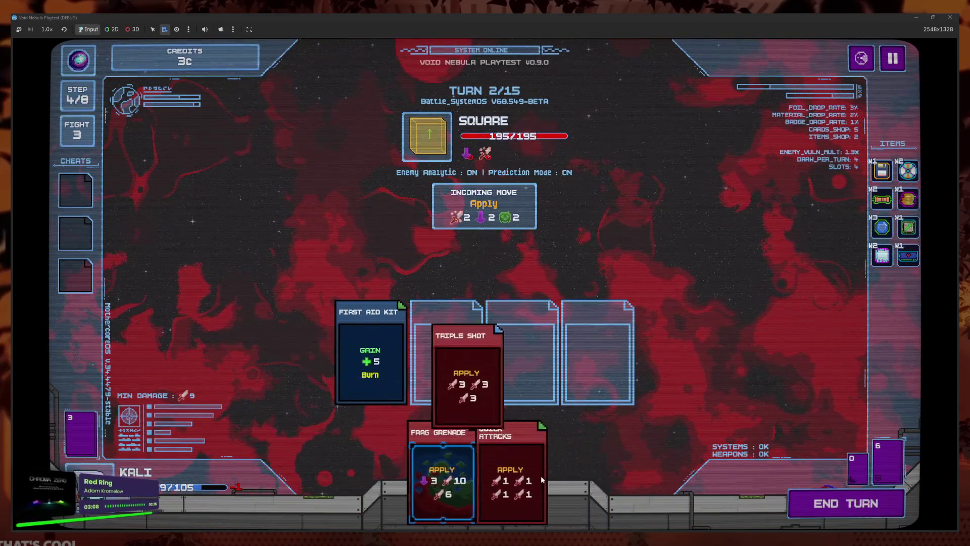
click(540, 475)
click(475, 473)
click(812, 505)
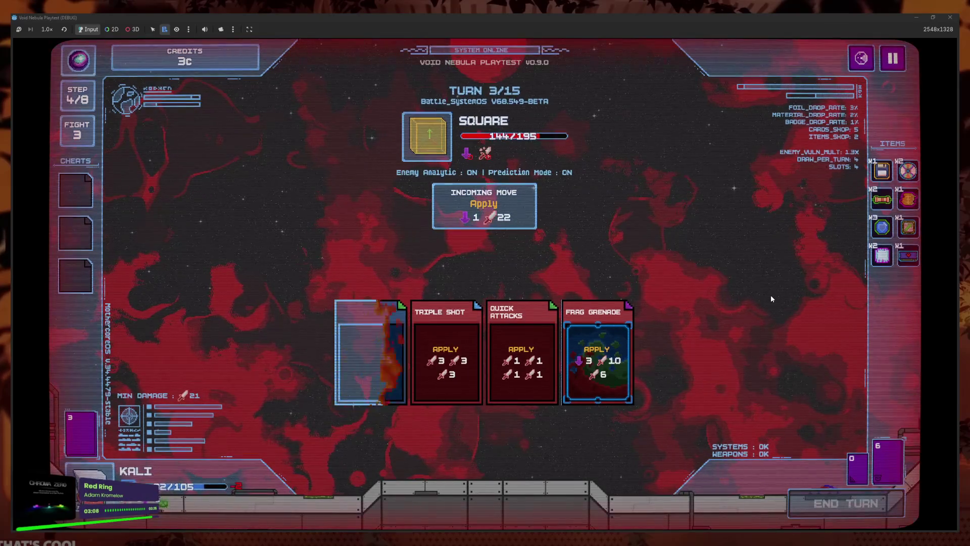
- Play Quick Attacks and Drill Missile, then end the turn with Space
click(586, 465)
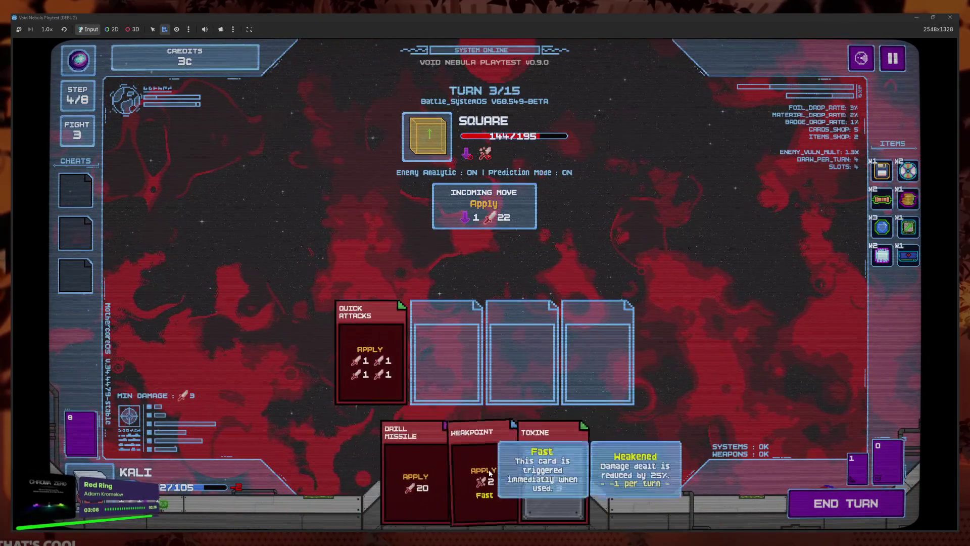
click(448, 470)
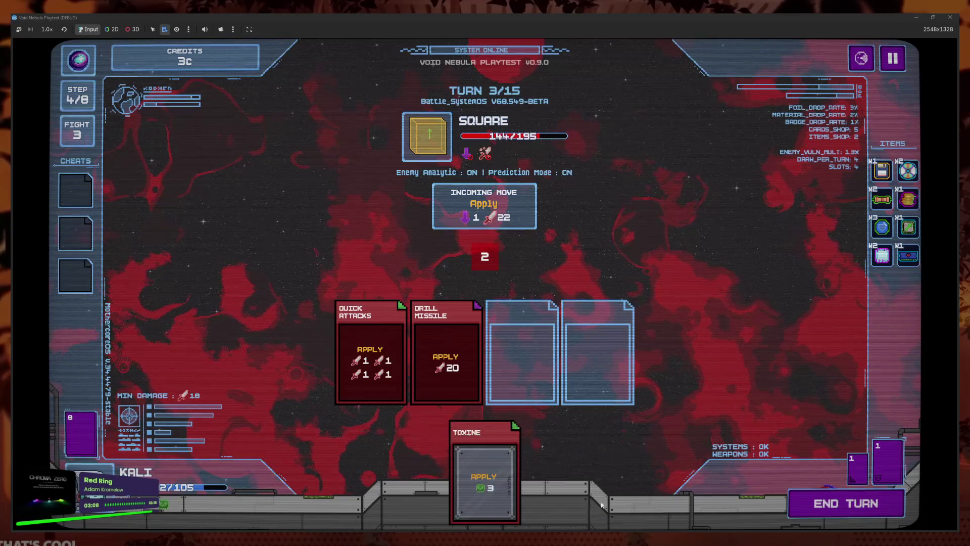
key(space)
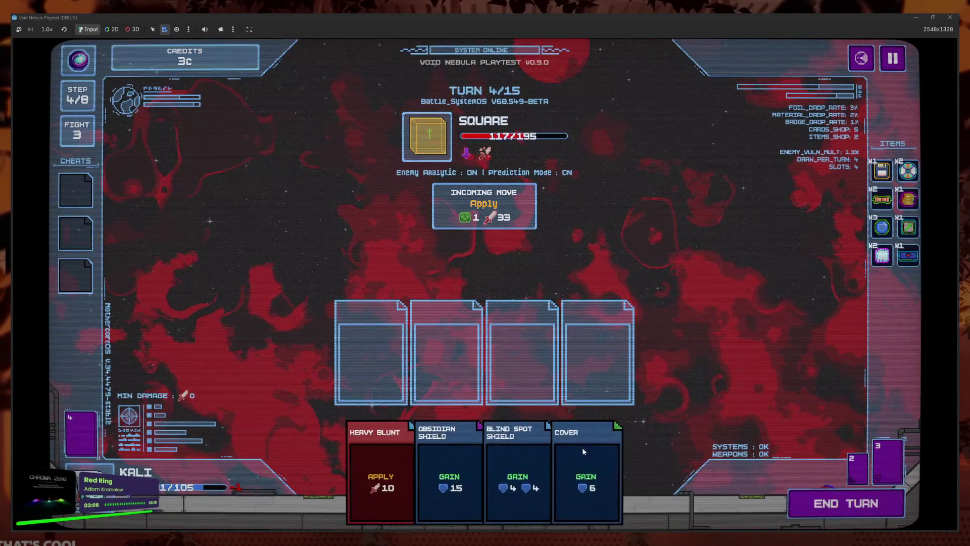
- Play Cover, Blind Spot Shield, Obsidian Shield and Heavy Blunt against Square
click(583, 448)
click(550, 459)
click(531, 465)
click(514, 472)
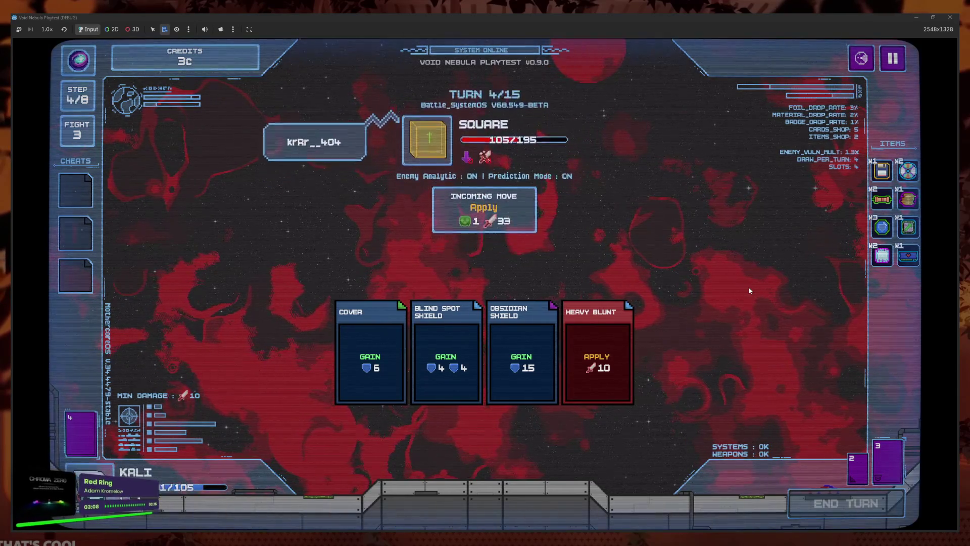
- Draw with More Options, then play Heavy Blunt, Triple Shot, Frag Grenade and Obsidian Shield
click(423, 436)
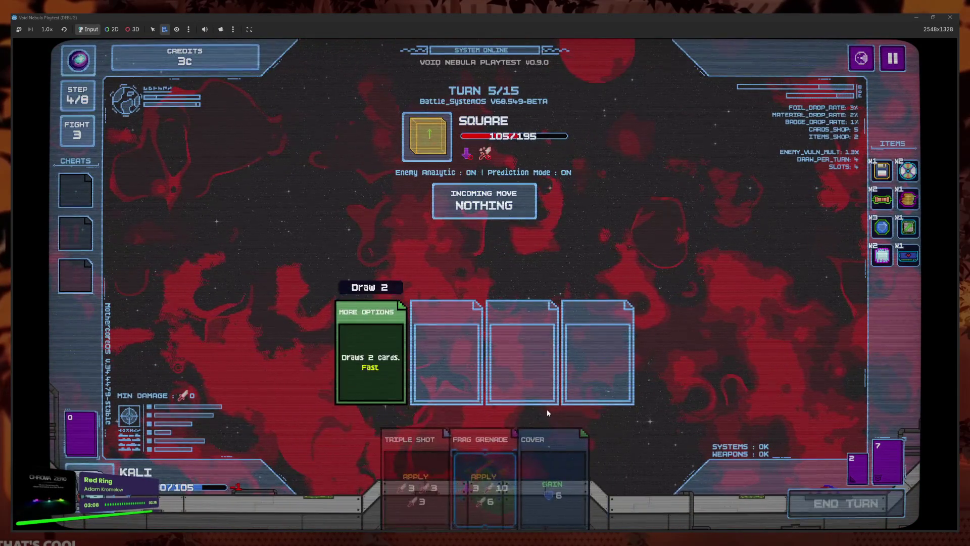
drag(545, 470, 372, 353)
click(388, 469)
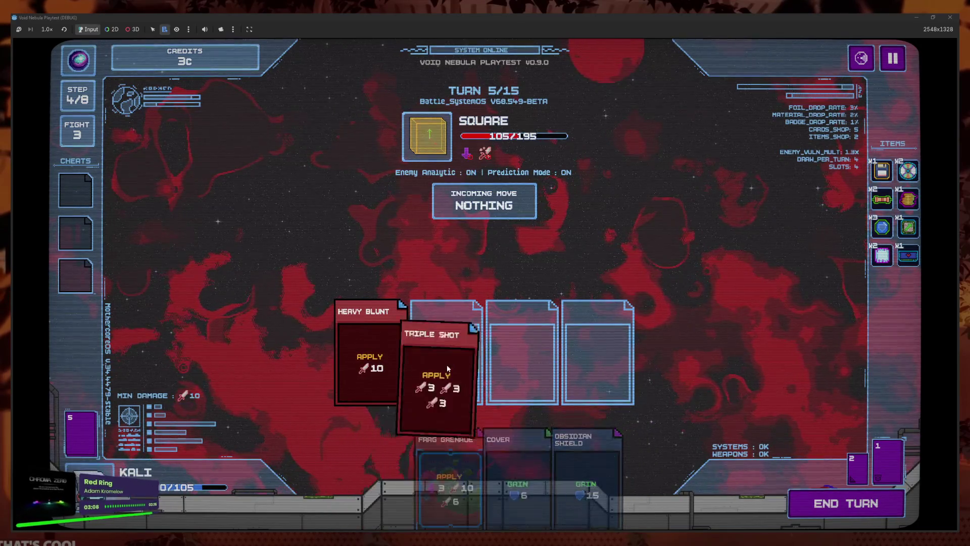
click(444, 470)
click(548, 470)
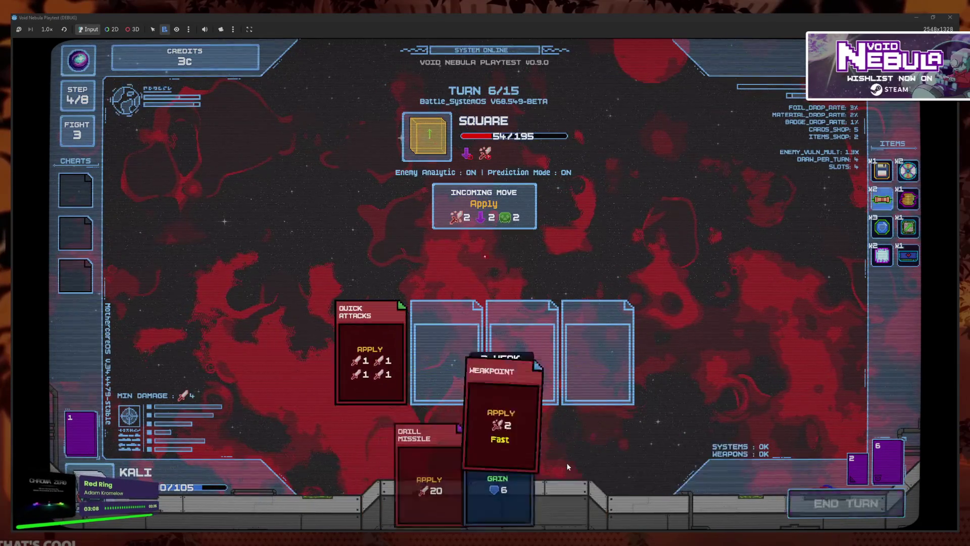
- Play Cover and Drill Missile, then finish Square with Quick Attacks, Drill Missile, Obsidian Shield and Blind Spot Shield
click(500, 486)
click(495, 463)
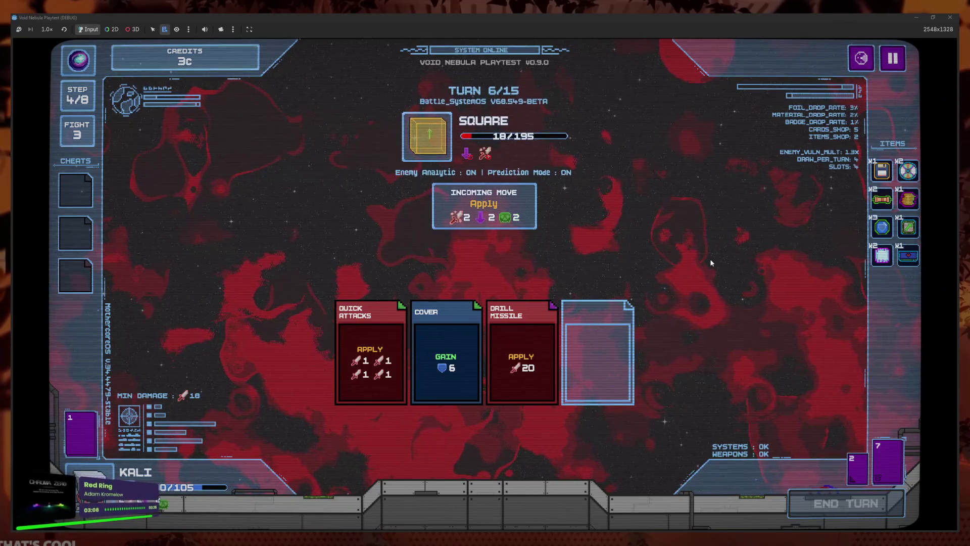
click(520, 475)
click(540, 475)
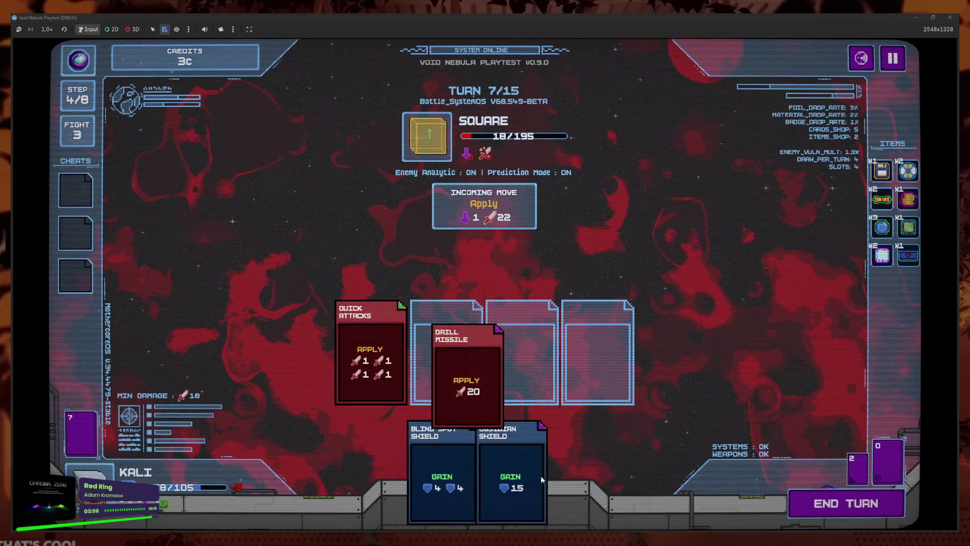
click(510, 474)
click(486, 473)
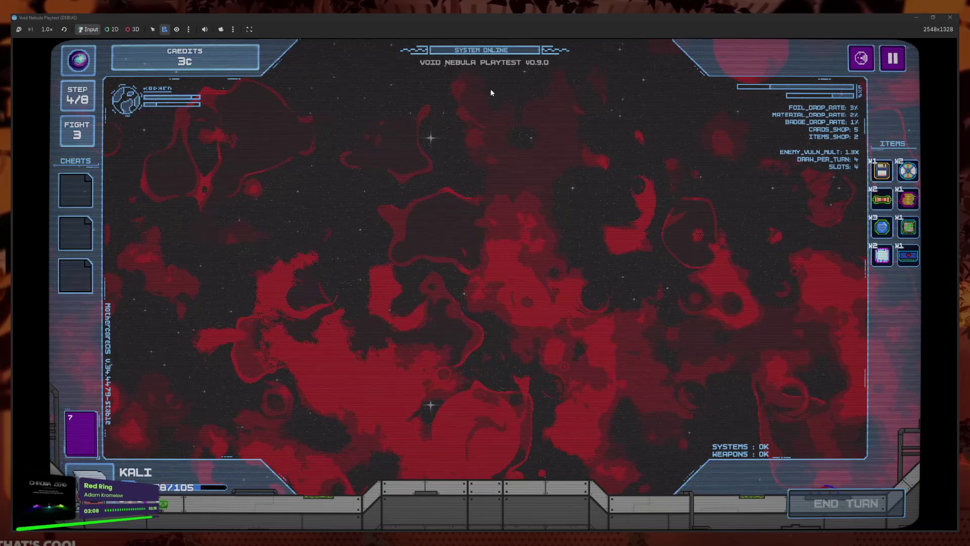
- Claim the Infection, PH Paper, Turbo and Cheat USB rewards and continue to the shop
mouse_move(494, 221)
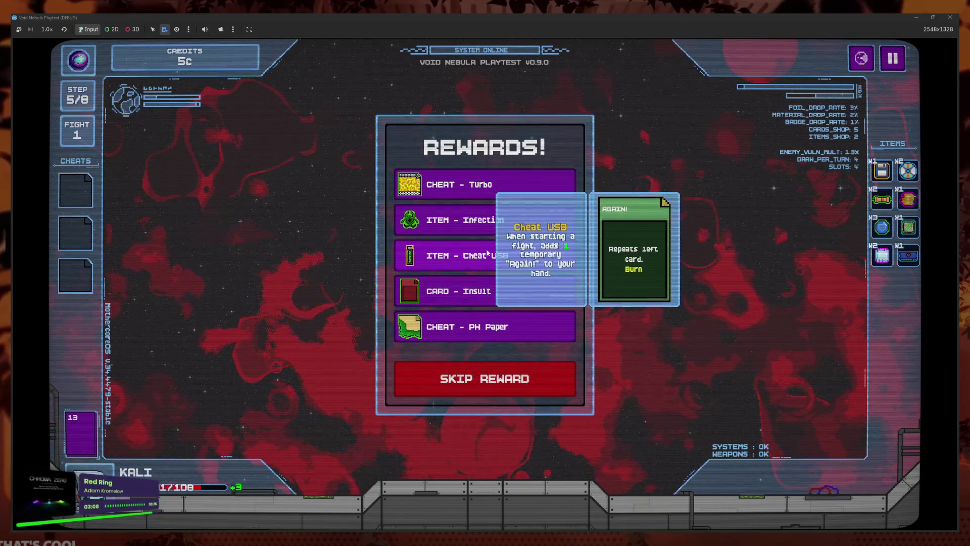
click(506, 220)
click(505, 289)
mouse_move(480, 255)
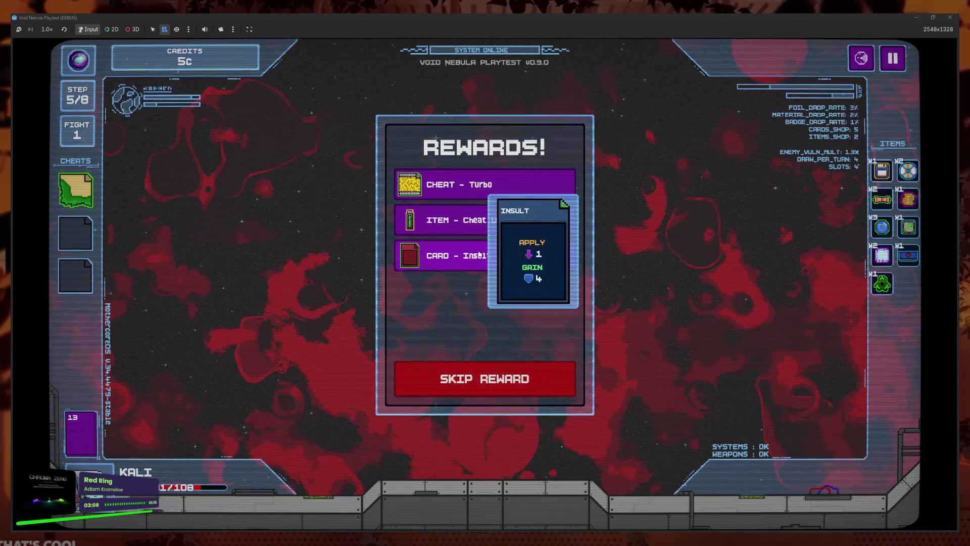
click(495, 187)
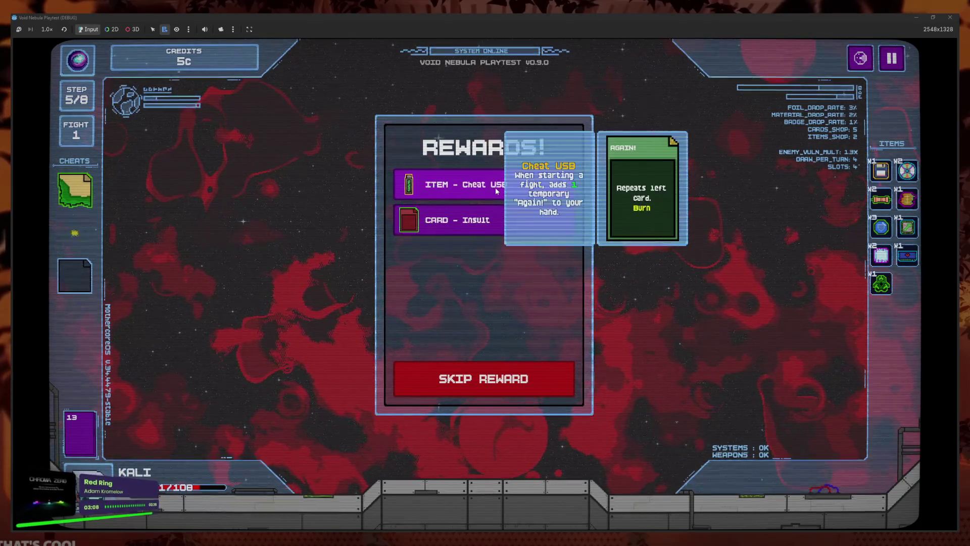
click(495, 187)
click(523, 365)
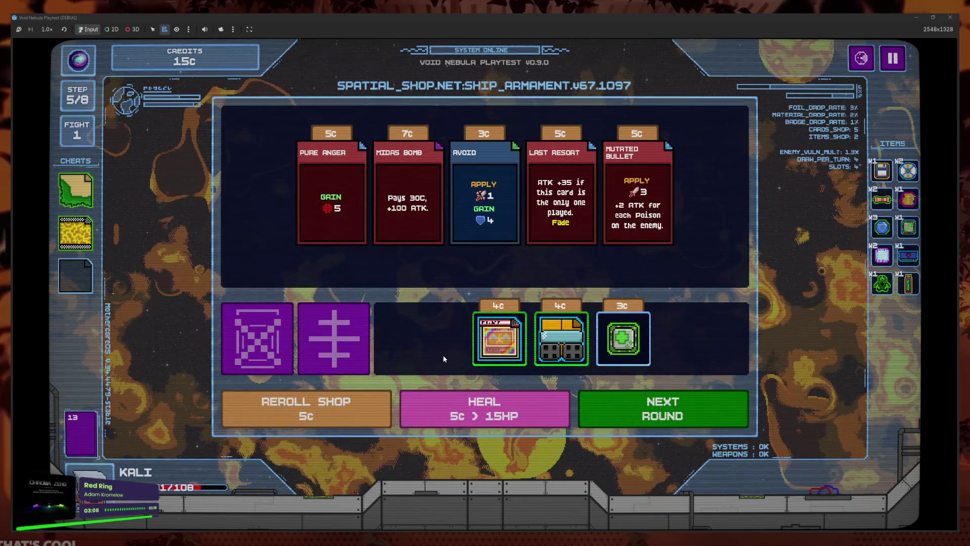
- Buy the 4c rainbow cheat and check the overview of upcoming enemies
click(500, 354)
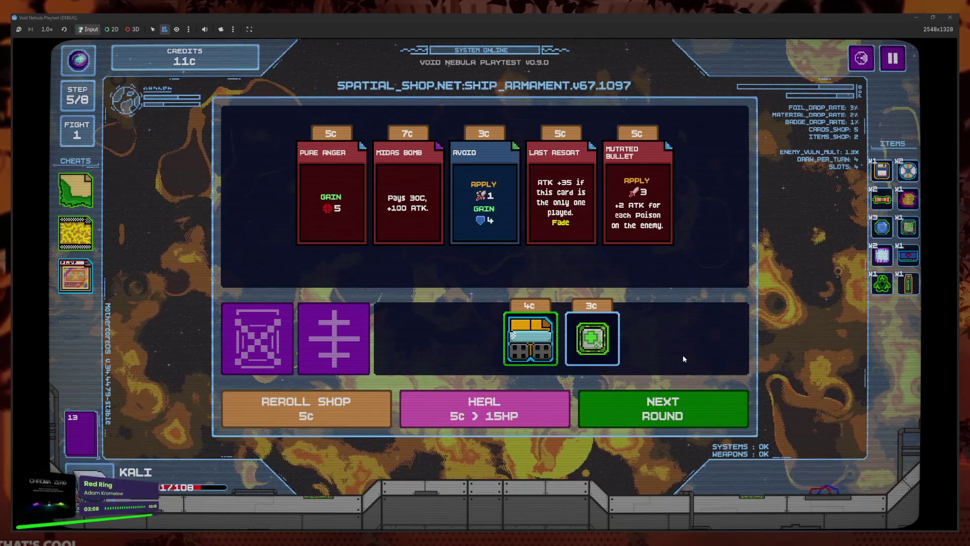
mouse_move(602, 333)
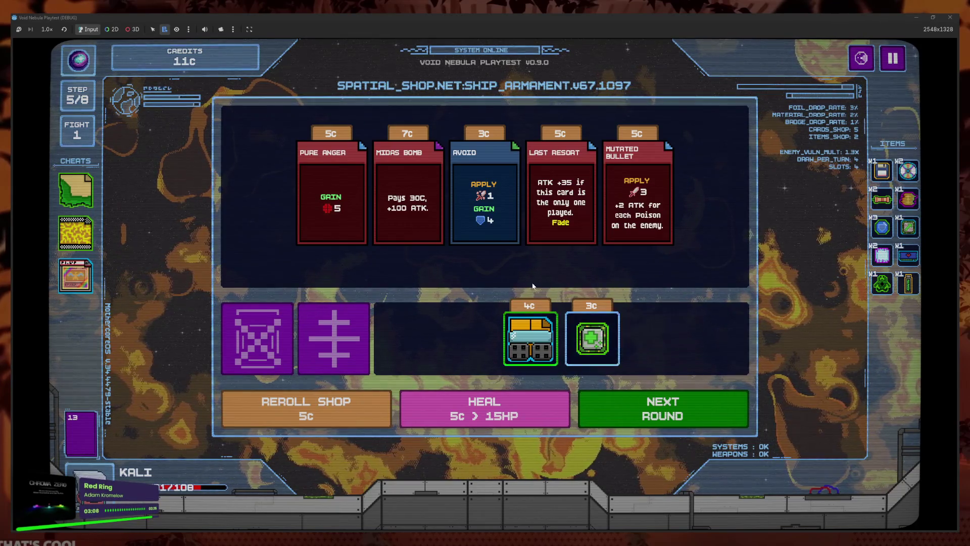
click(860, 63)
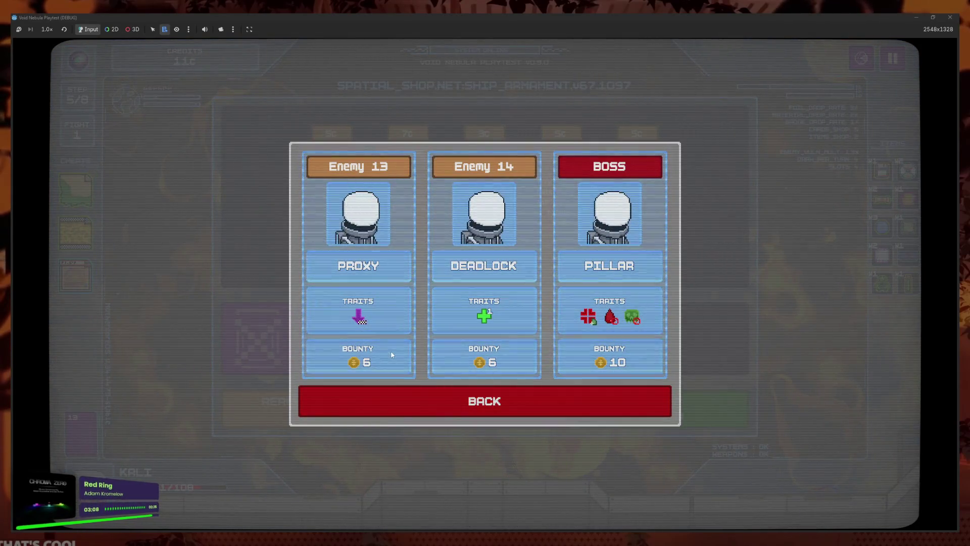
click(506, 397)
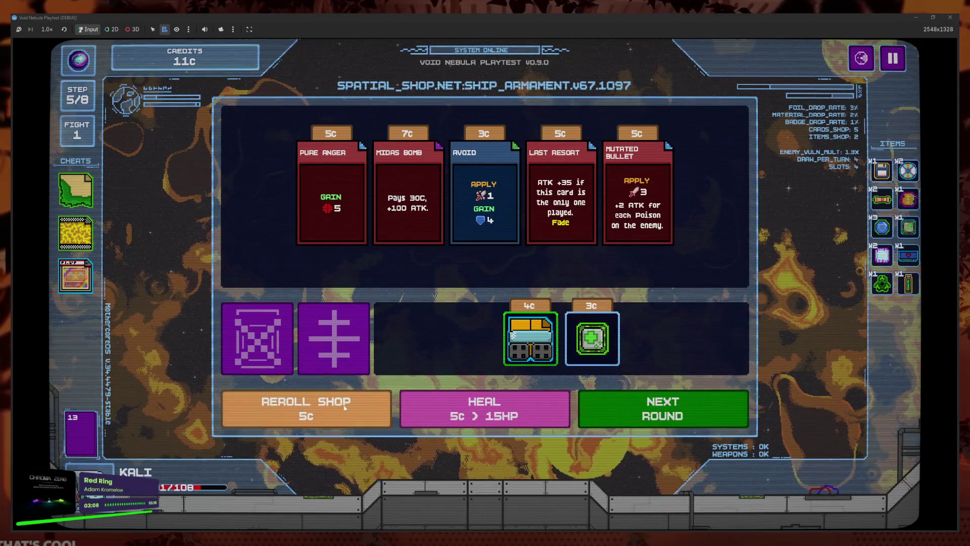
- Delete the First Aid Kit card from the deck and start the fight against Proxy
click(355, 375)
scroll(503, 365, down, 3)
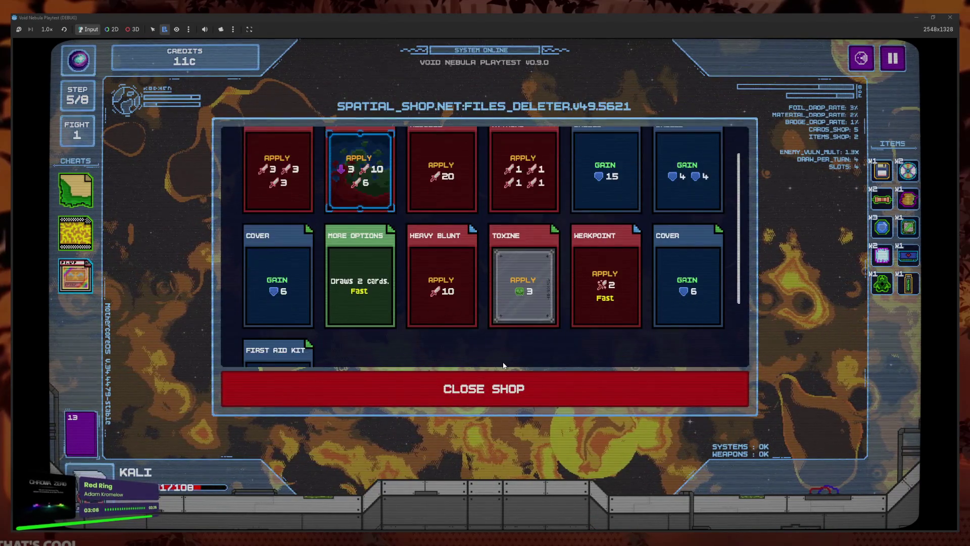
scroll(493, 340, down, 1)
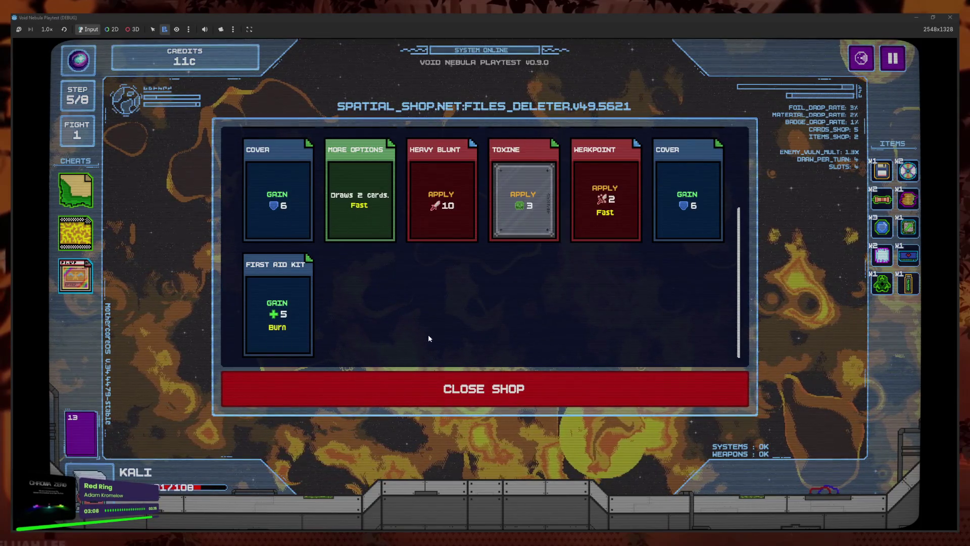
click(277, 303)
click(554, 365)
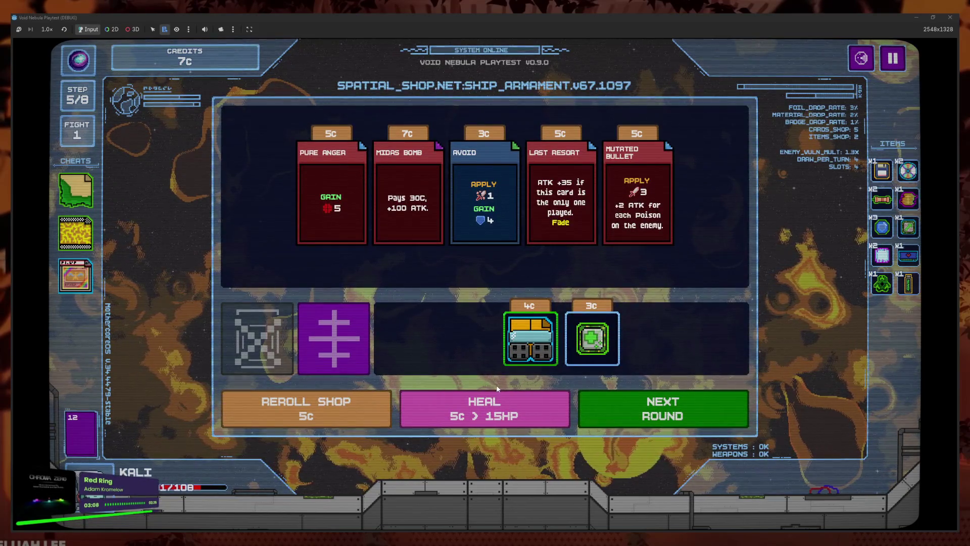
click(586, 409)
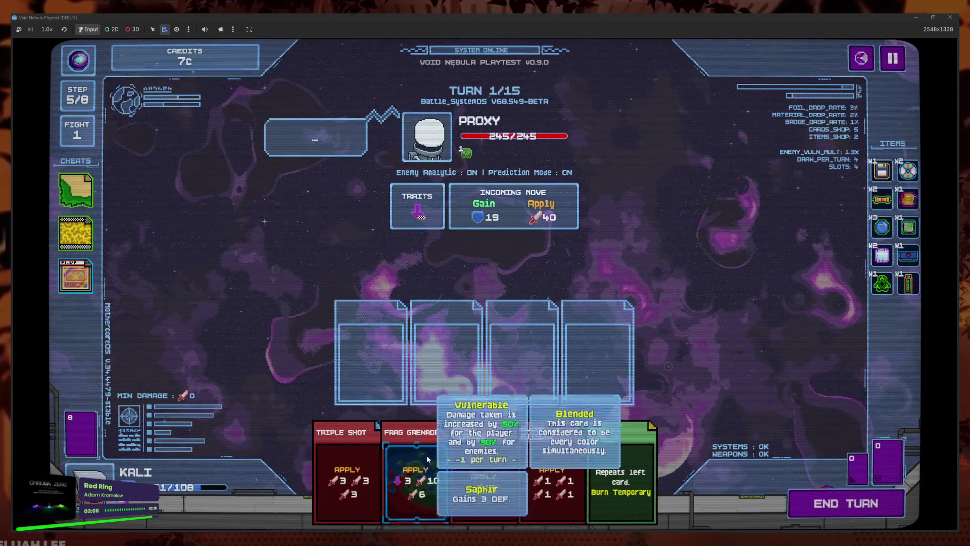
- Apply the Holographic dragon foil to Drill Missile, add Triple Shot, and end the turn
click(484, 475)
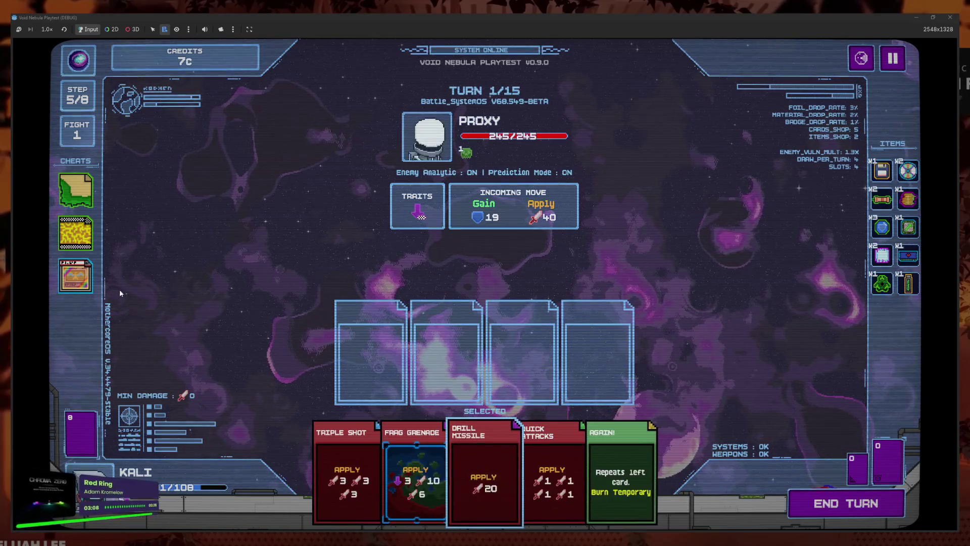
click(75, 276)
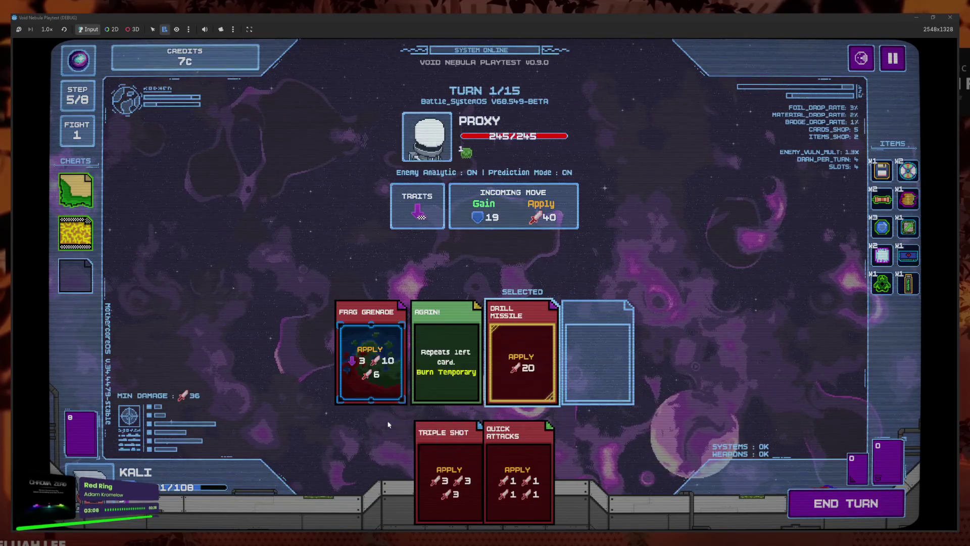
click(462, 494)
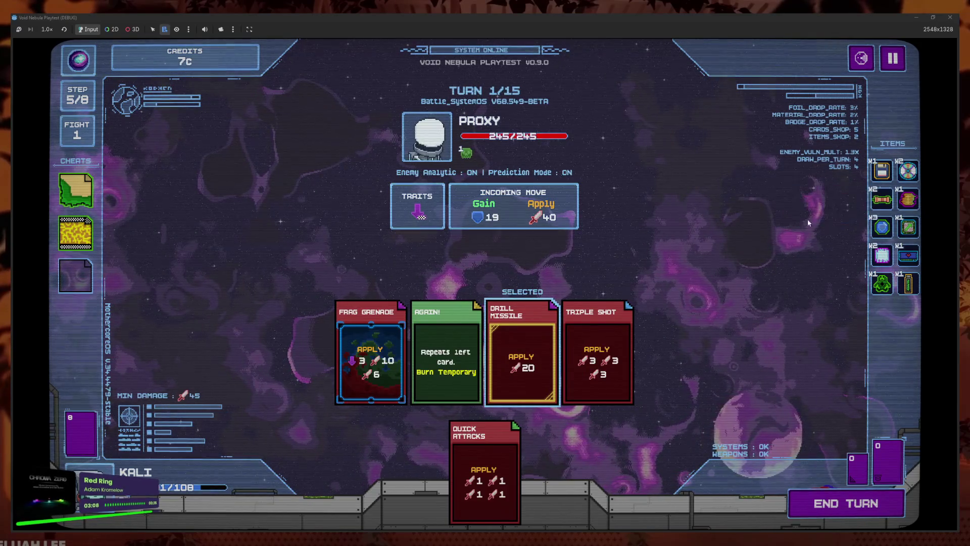
key(space)
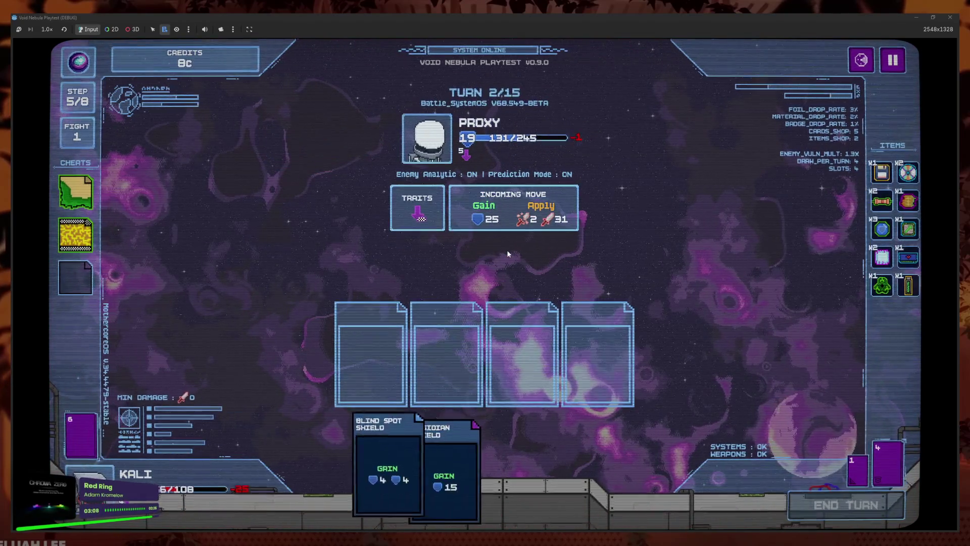
- Draw with More Options, play Heavy Blunt, Blind Spot Shield, Obsidian Shield and Toxine instead of Cover, then end the turn
click(558, 454)
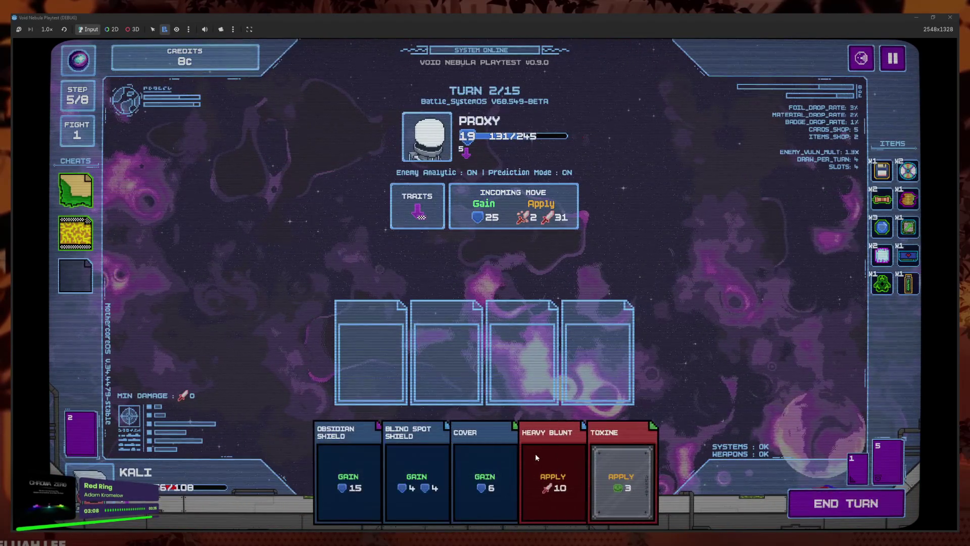
click(535, 454)
click(511, 466)
click(503, 467)
click(428, 457)
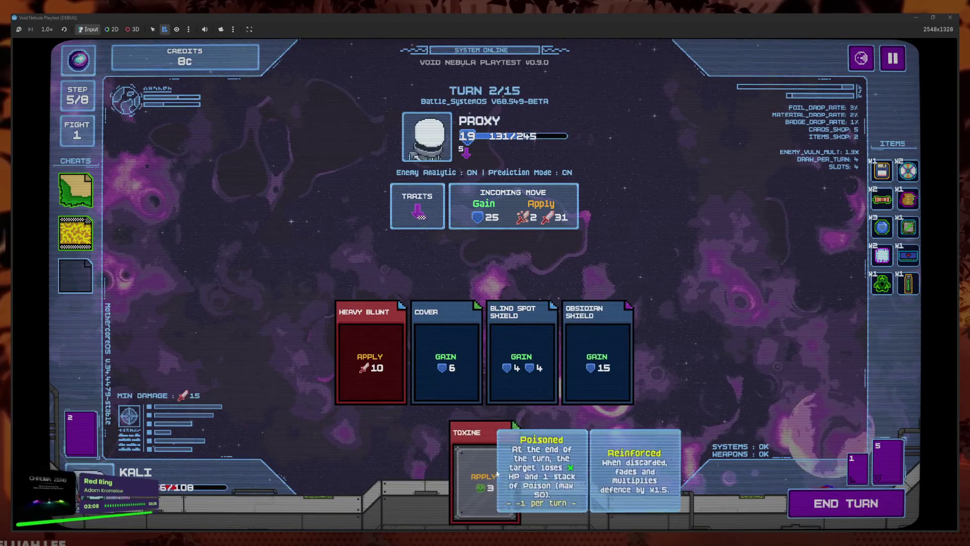
click(560, 444)
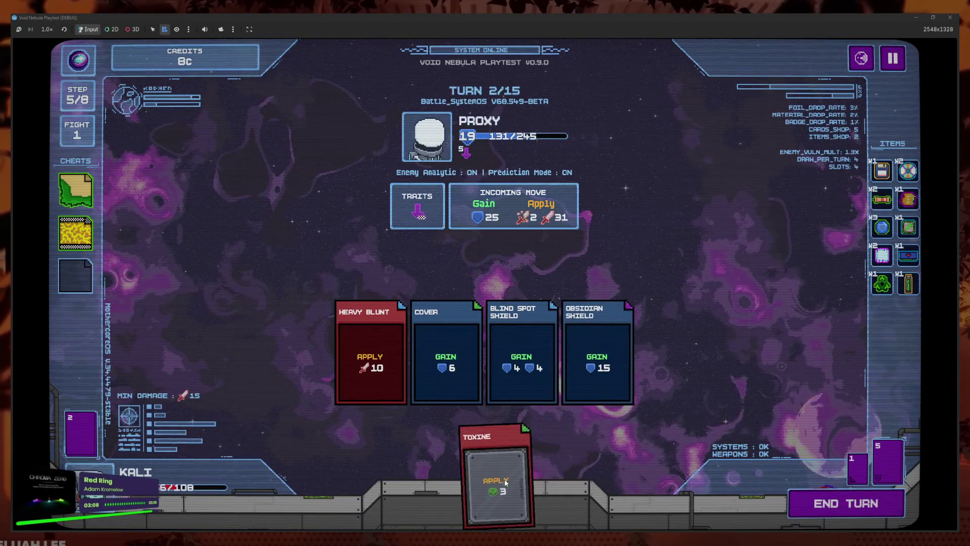
click(463, 365)
click(814, 502)
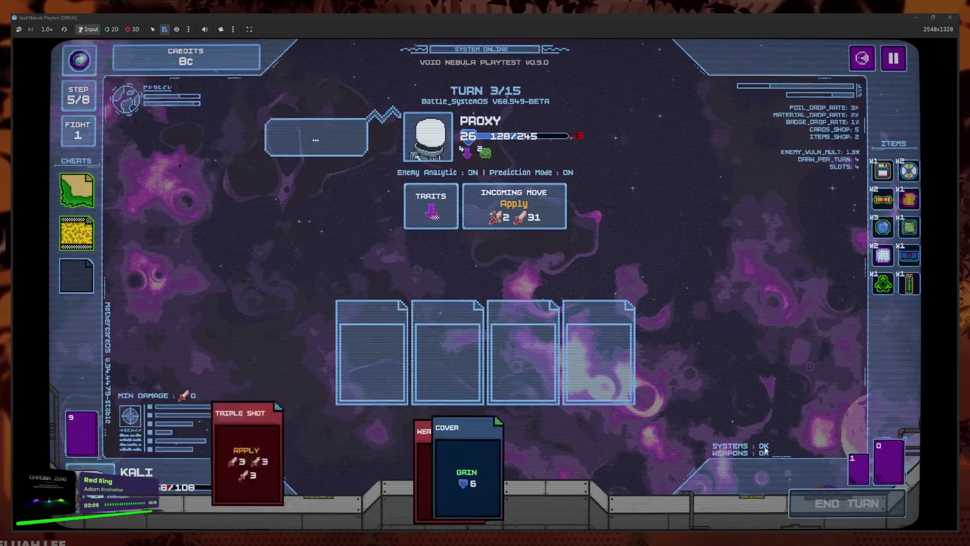
- Play Cover, Weakpoint and Triple Shot, use the PH Paper and Turbo cheats, and end the turn
click(474, 478)
click(451, 472)
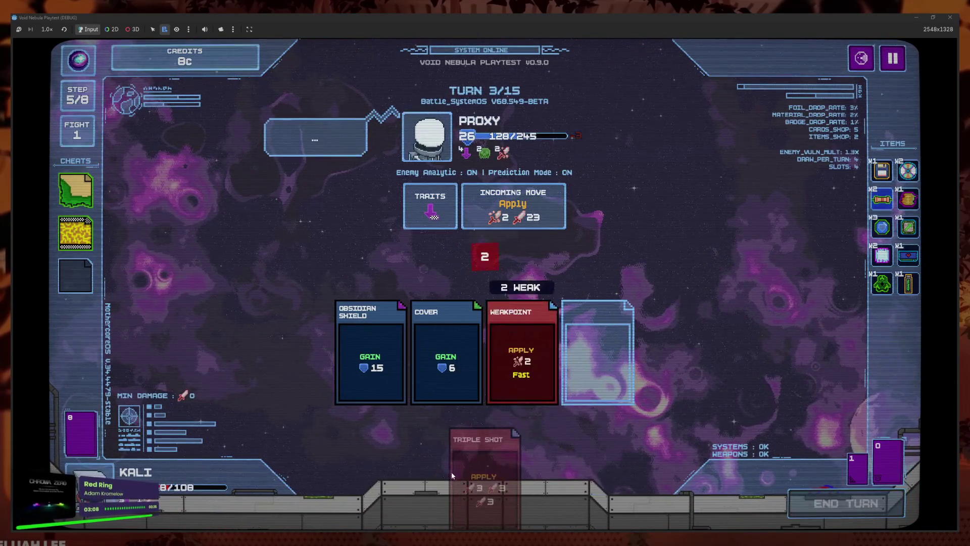
click(488, 474)
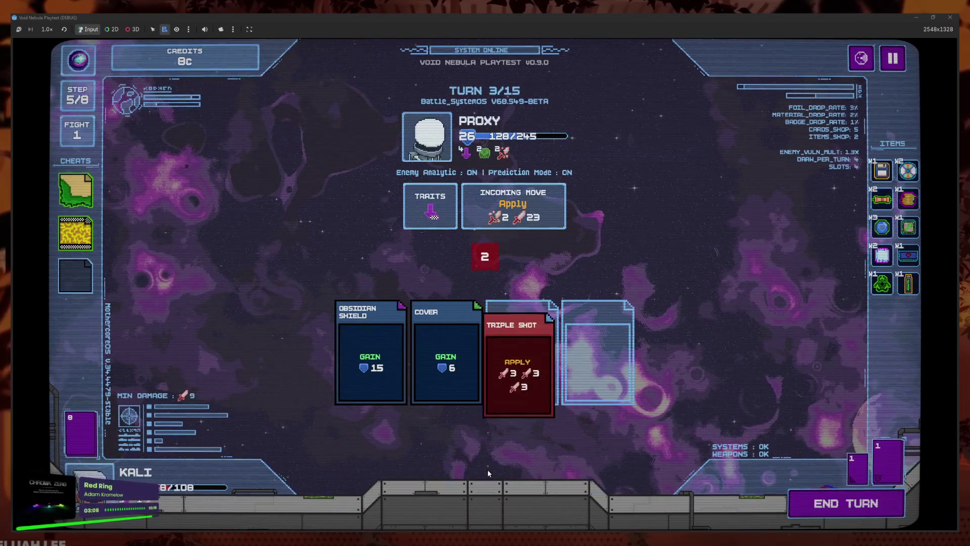
click(77, 188)
click(137, 180)
click(82, 220)
click(138, 221)
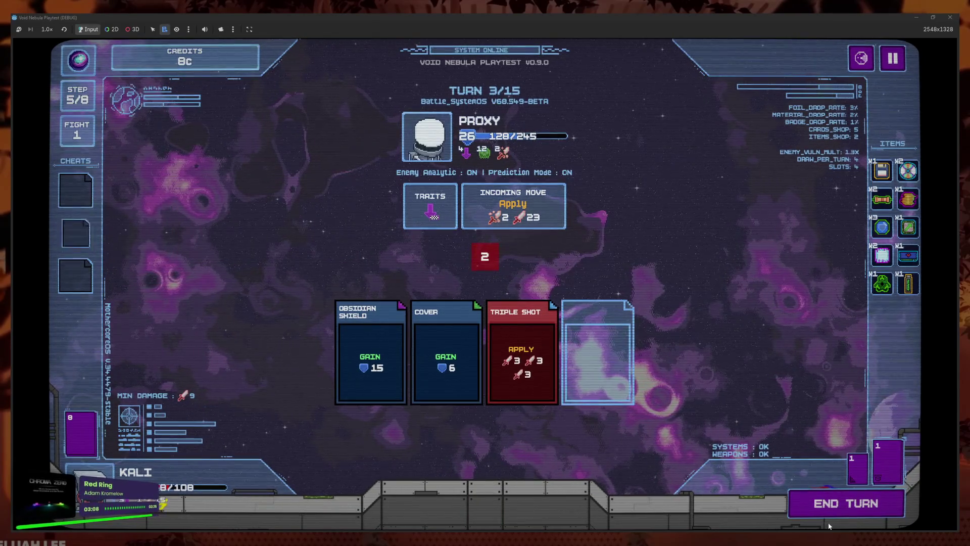
click(838, 504)
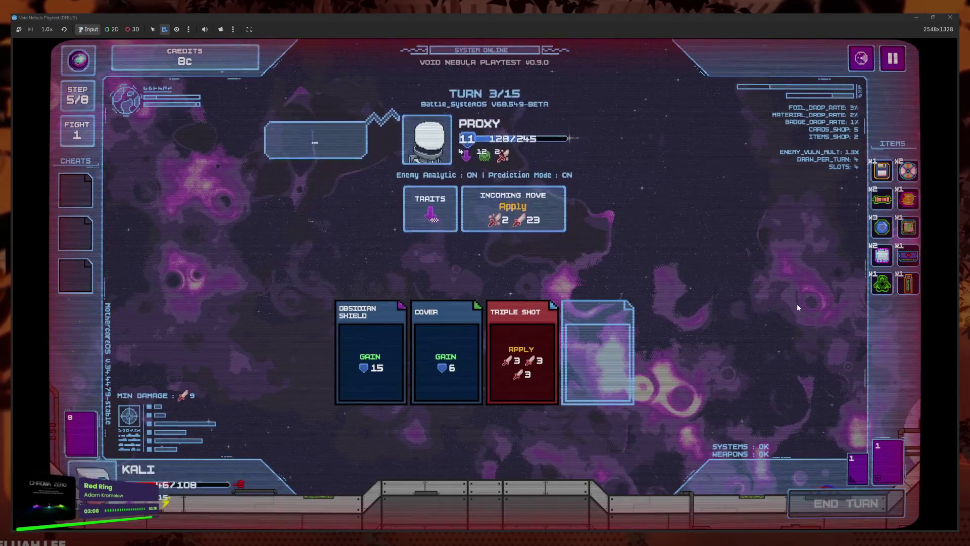
click(379, 470)
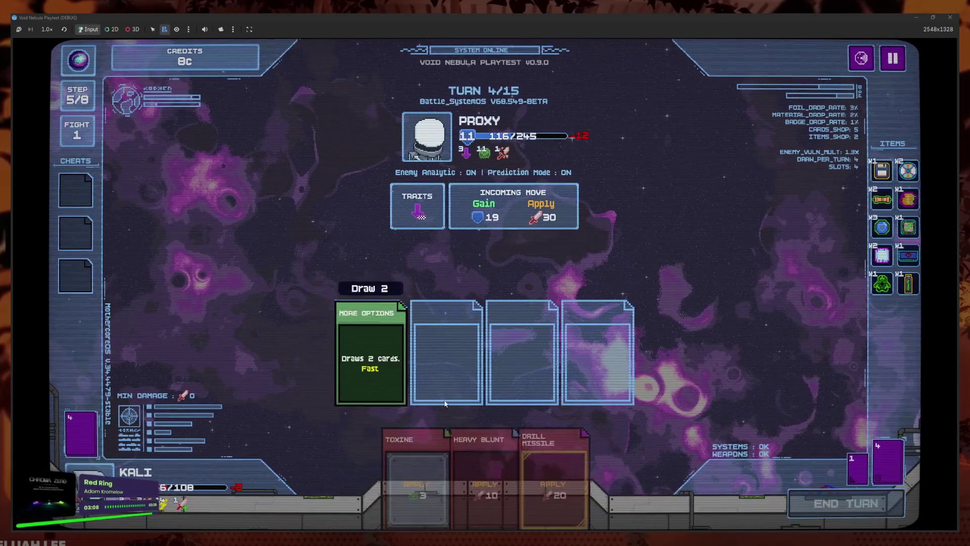
- Play Quick Attacks, Frag Grenade, Drill Missile and Heavy Blunt against Proxy
click(621, 480)
click(554, 480)
click(520, 480)
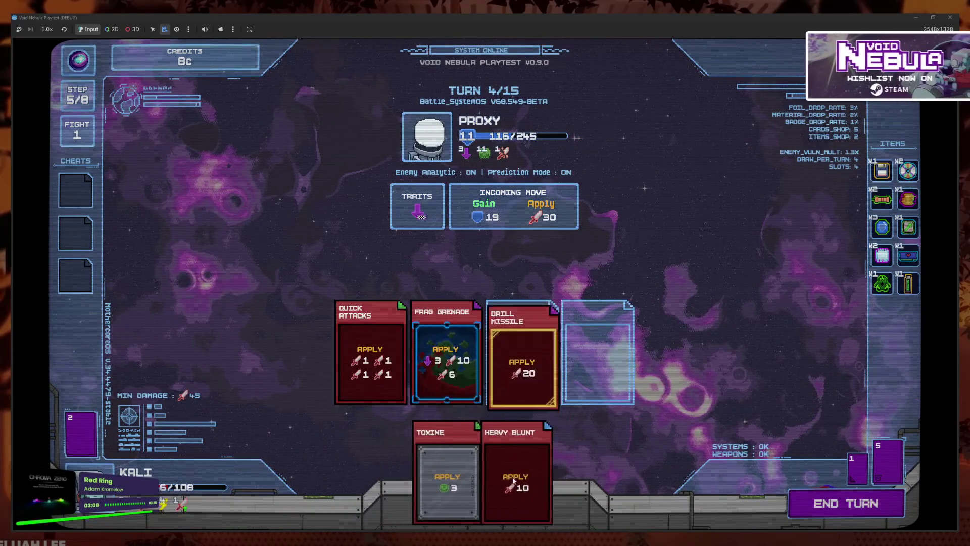
click(521, 480)
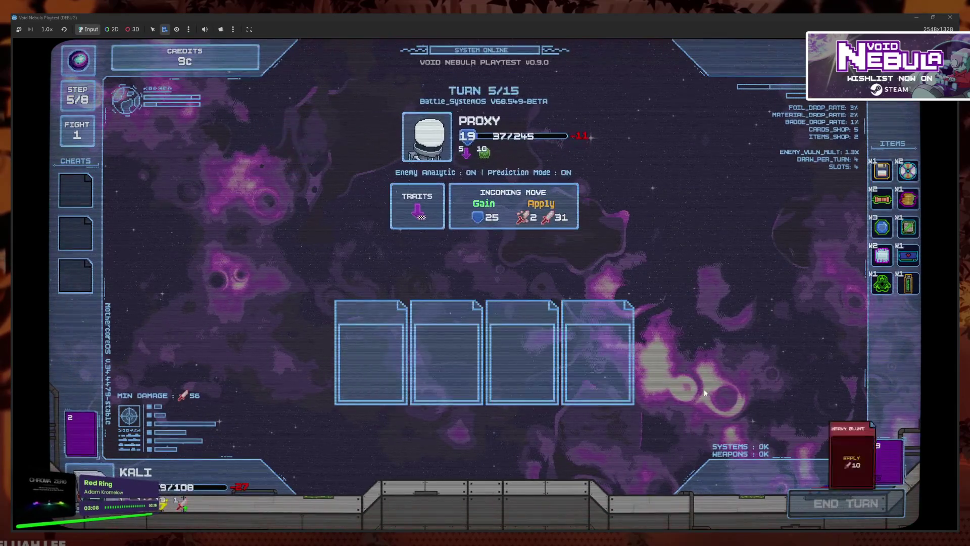
- Draw with More Options, weaken Proxy, and play Triple Shot, Quick Attacks, Blind Spot Shield and Cover
click(480, 409)
click(553, 444)
click(564, 468)
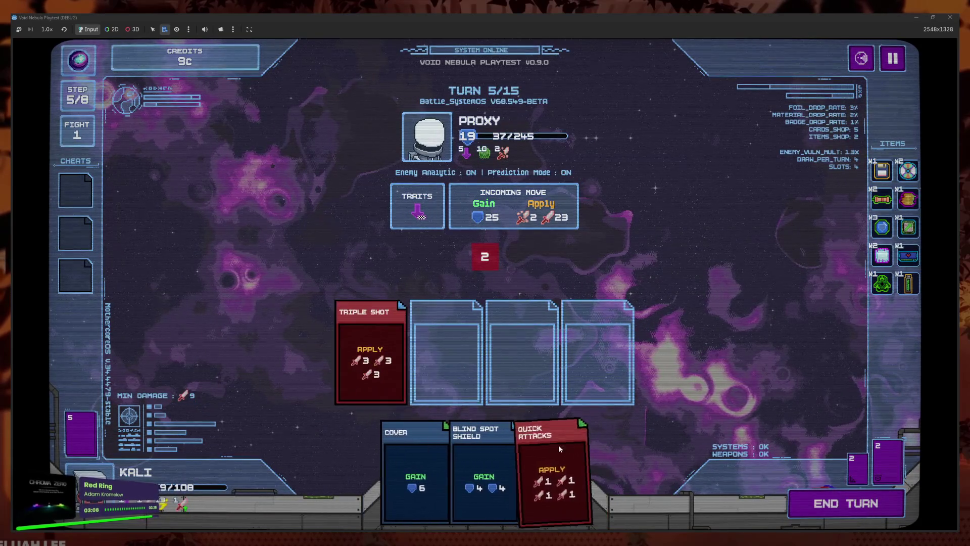
click(559, 444)
click(516, 471)
click(511, 472)
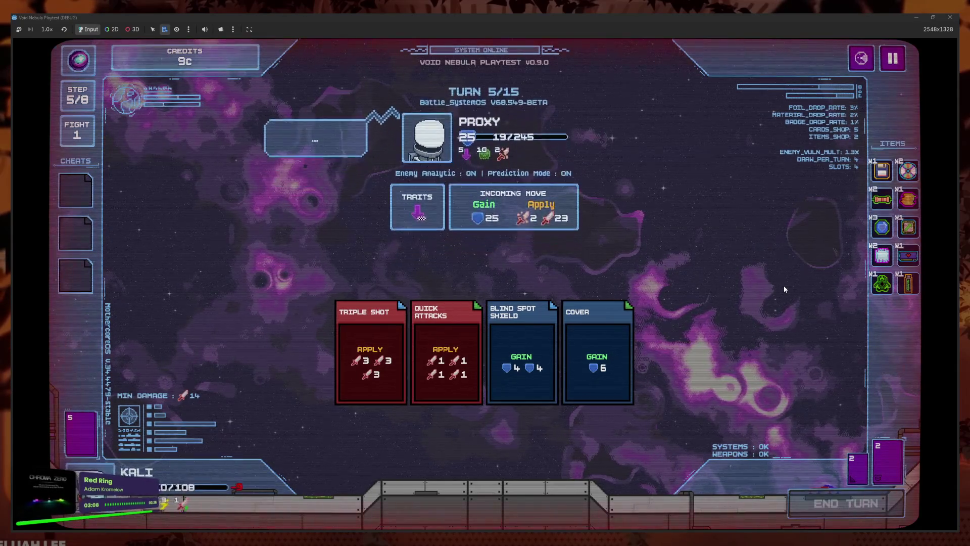
- Finish Proxy with Frag Grenade, Obsidian Shield, Cover and Drill Missile
click(577, 435)
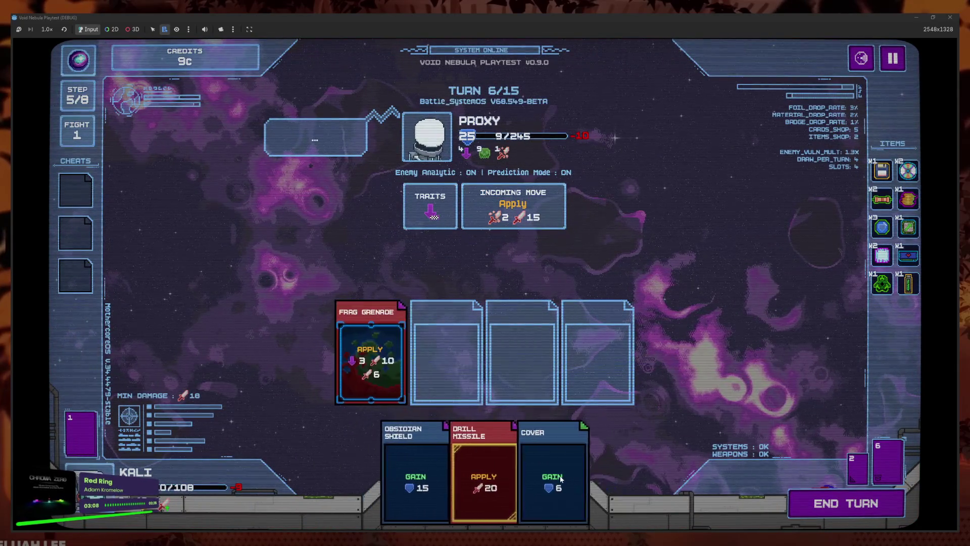
click(556, 455)
click(456, 458)
click(456, 457)
click(846, 503)
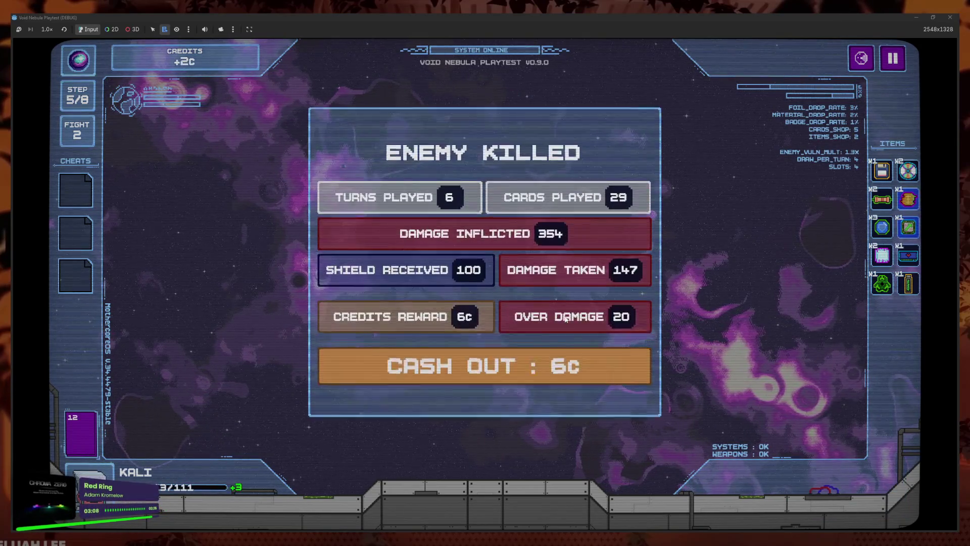
- Cash out the win and buy the Floppy Disk and the rock item
click(552, 374)
mouse_move(647, 356)
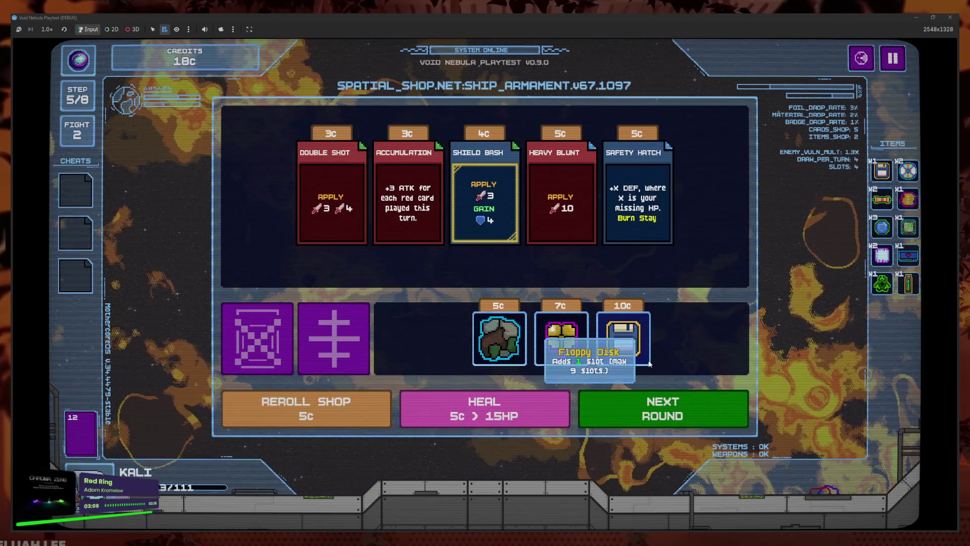
click(648, 360)
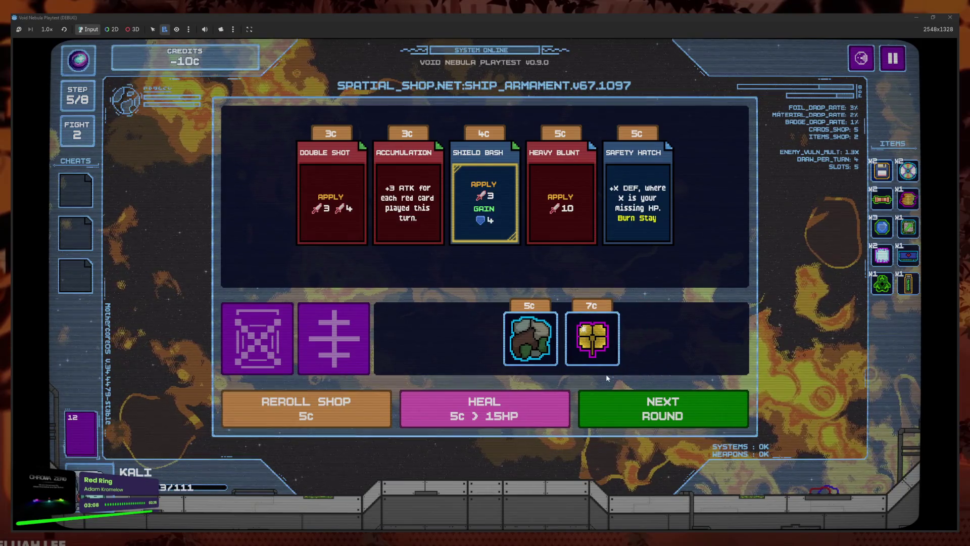
click(530, 338)
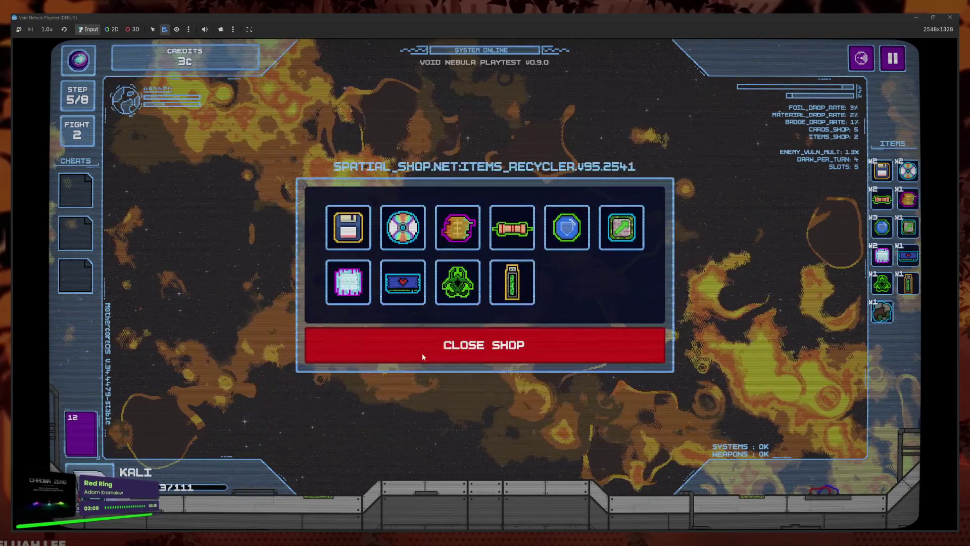
- Consider and cancel crafting the biohazard item in the recycler, then check the upcoming enemies
click(457, 282)
click(470, 360)
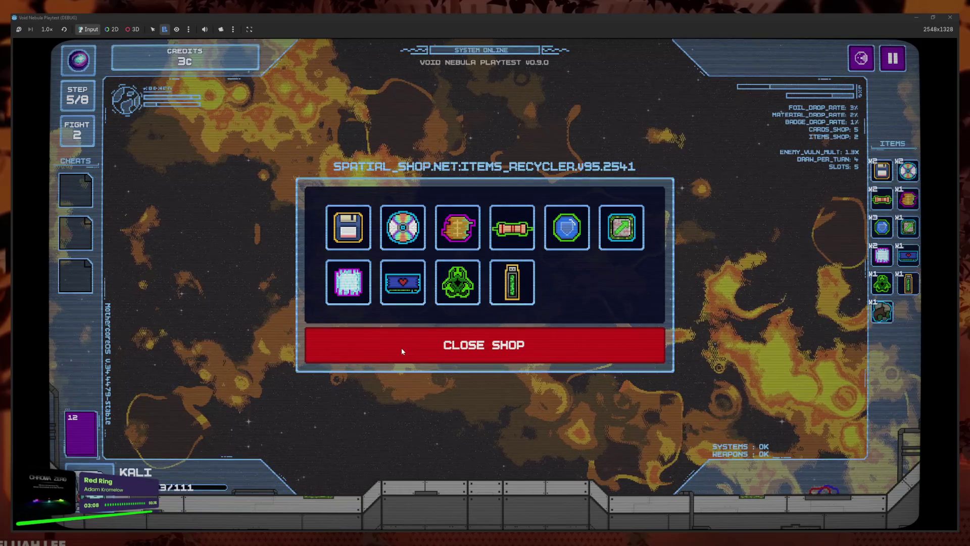
click(449, 353)
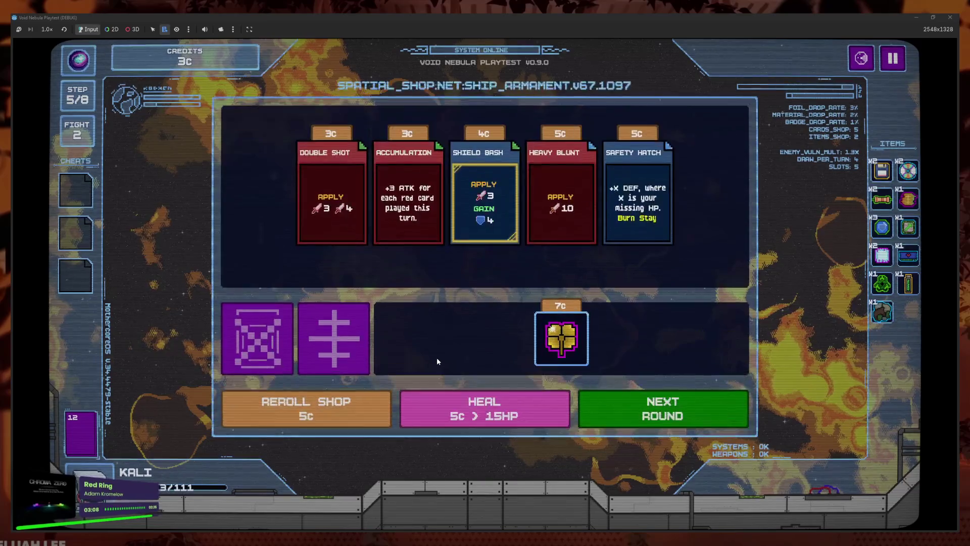
click(861, 58)
click(532, 399)
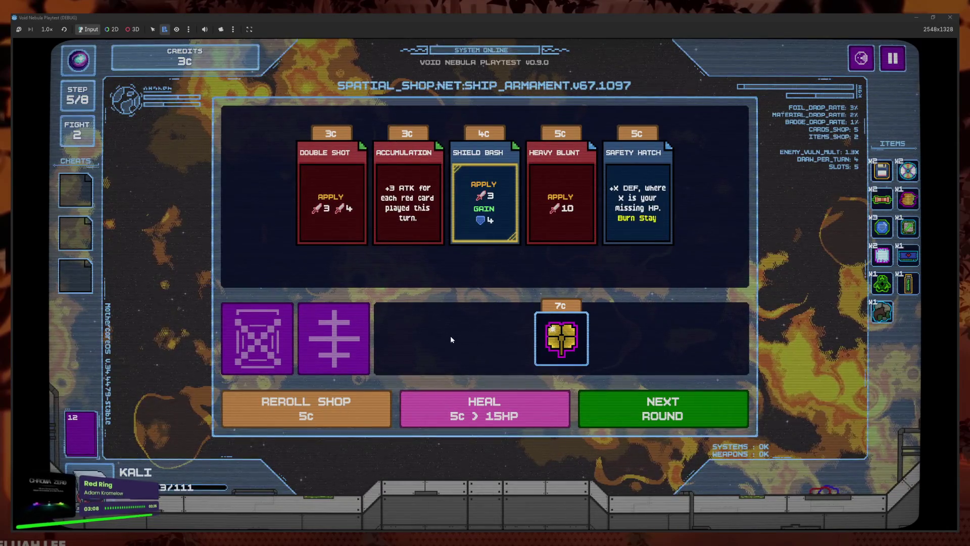
click(466, 357)
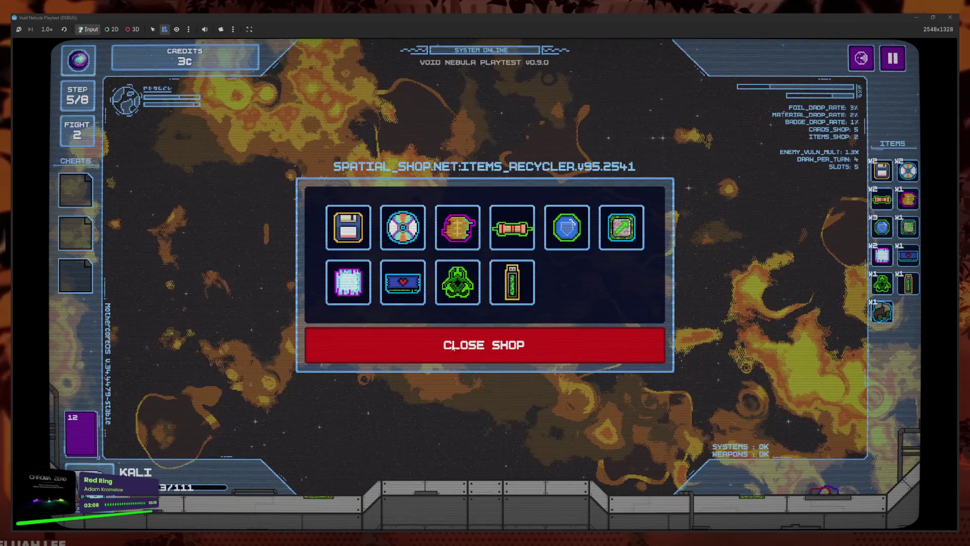
click(453, 346)
- Craft an Energy Orb for 3c and answer the flyer event to begin the Deadlock battle
click(460, 351)
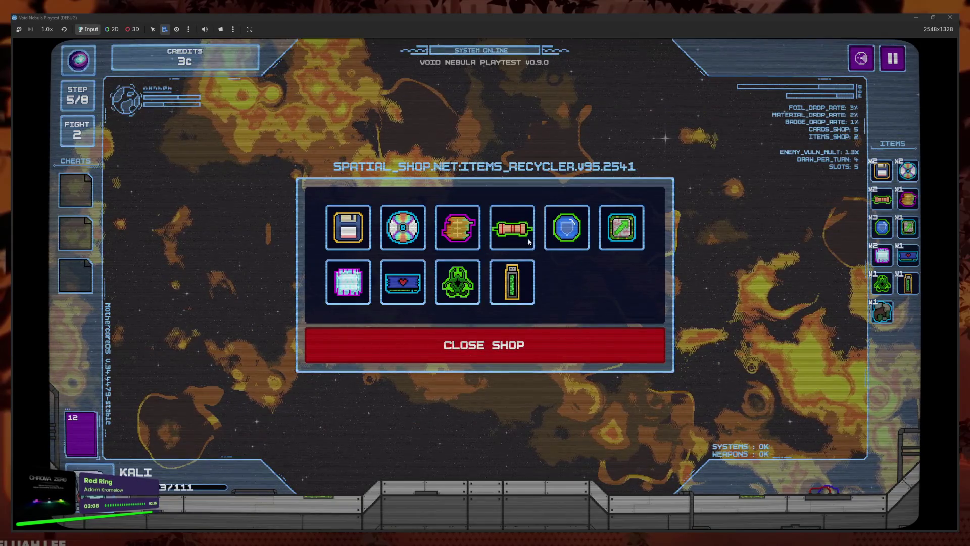
mouse_move(528, 240)
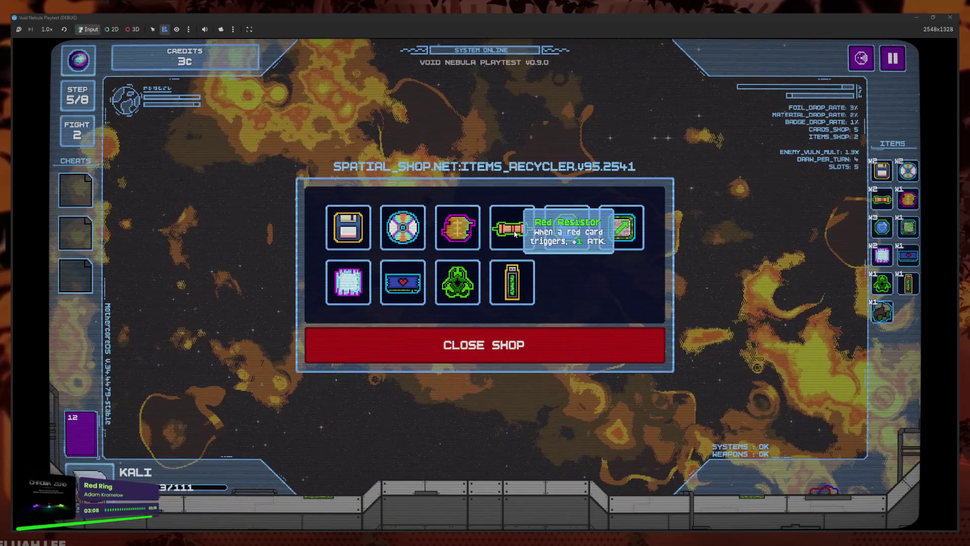
mouse_move(574, 243)
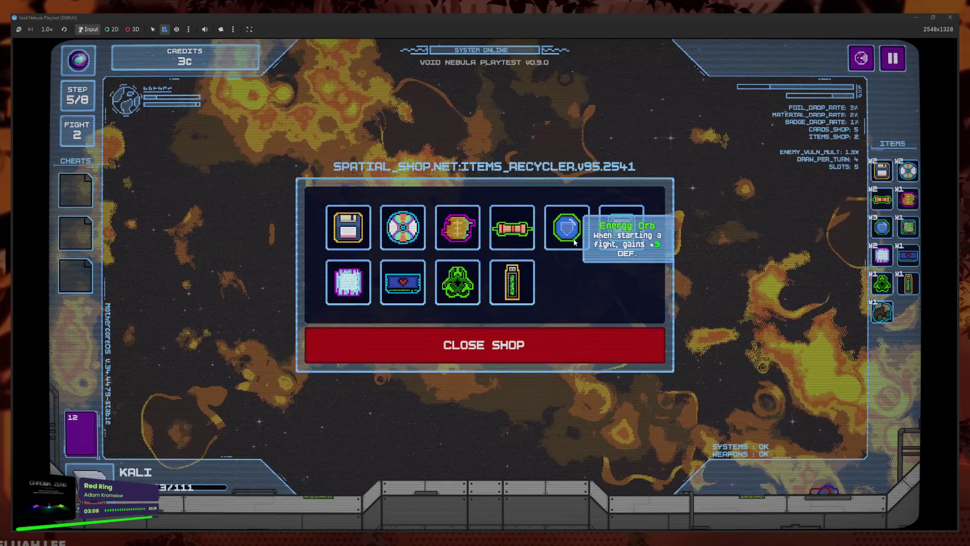
click(567, 229)
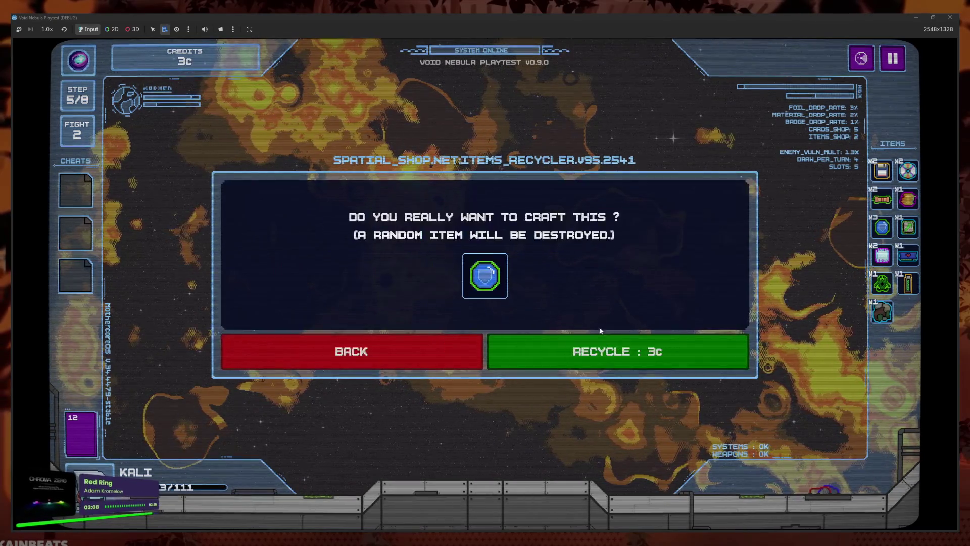
click(601, 338)
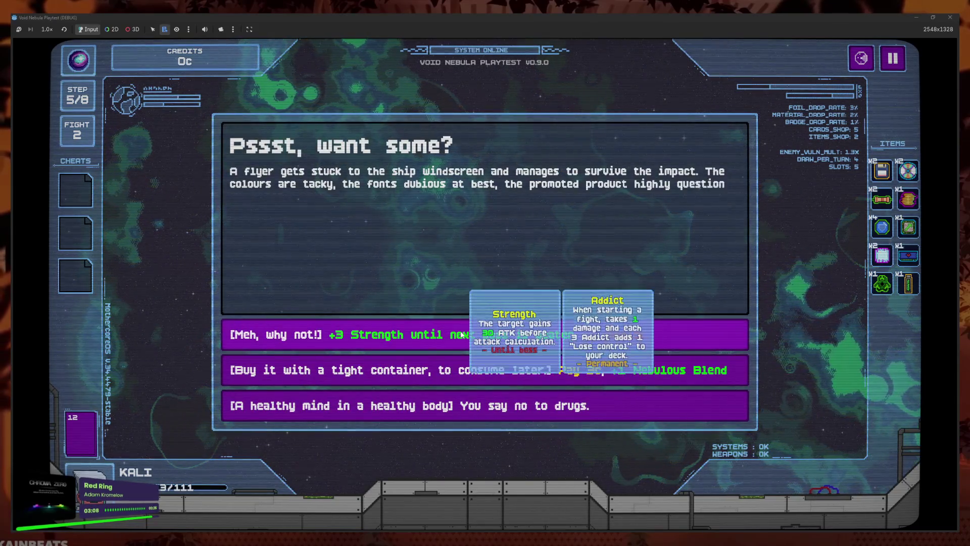
click(629, 334)
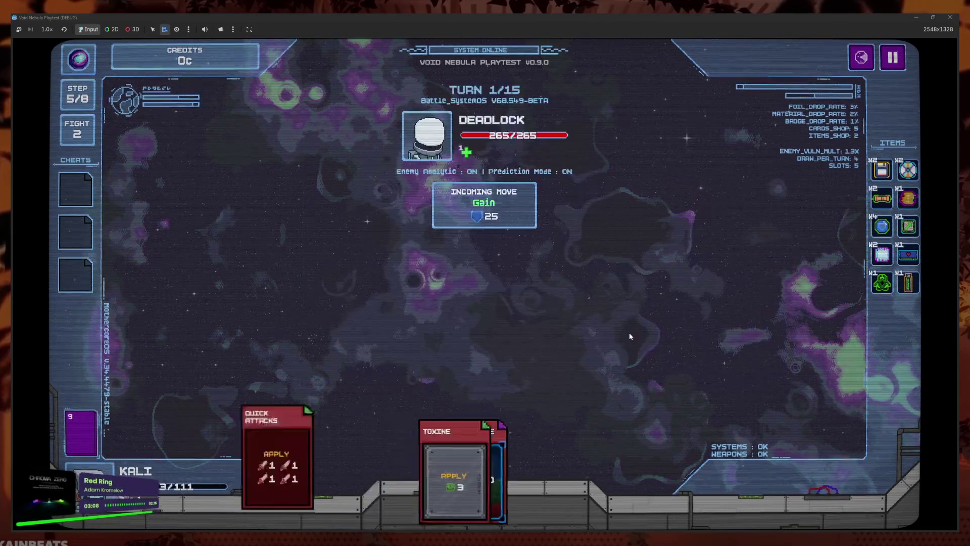
- Play More Options, Weakpoint, Frag Grenade, Again!, Quick Attacks and Heavy Blunt, then end the turn
click(553, 454)
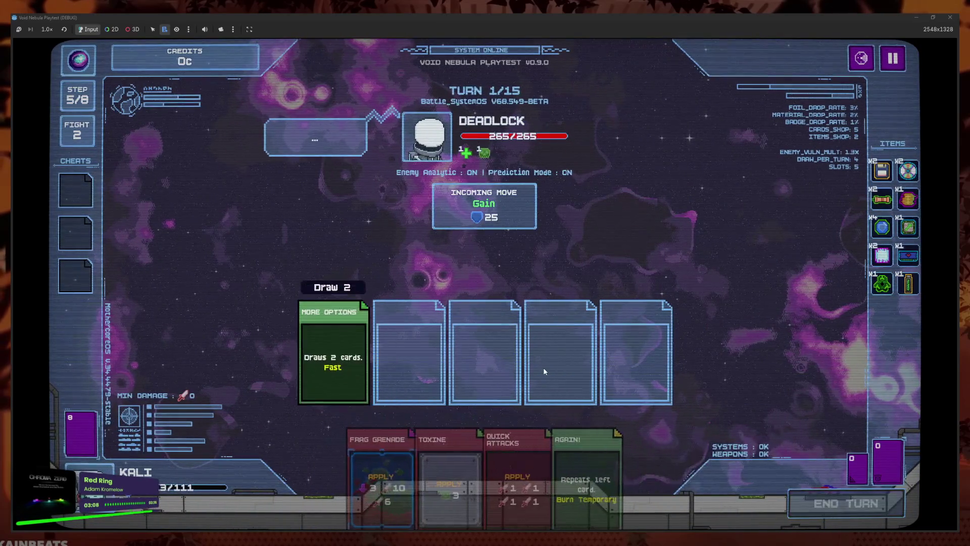
drag(572, 455, 572, 371)
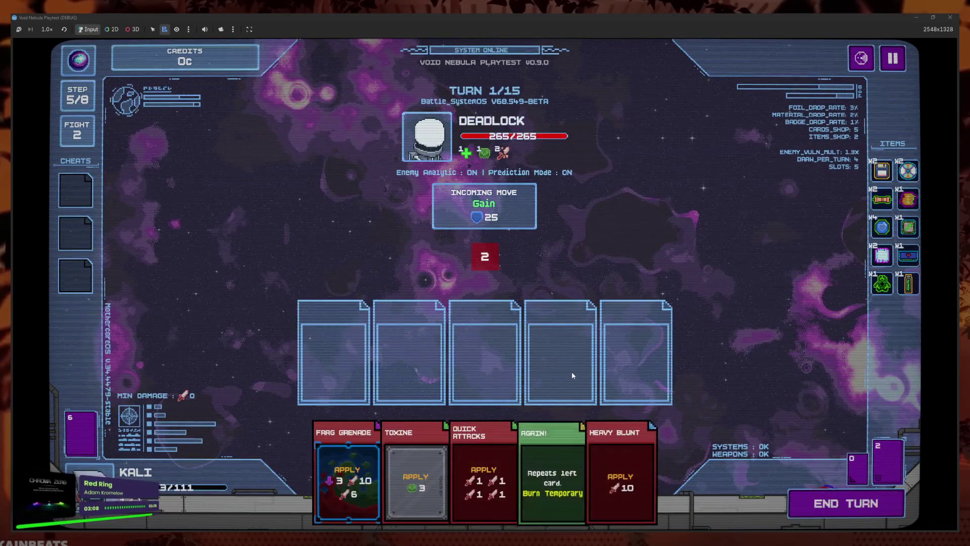
mouse_move(477, 222)
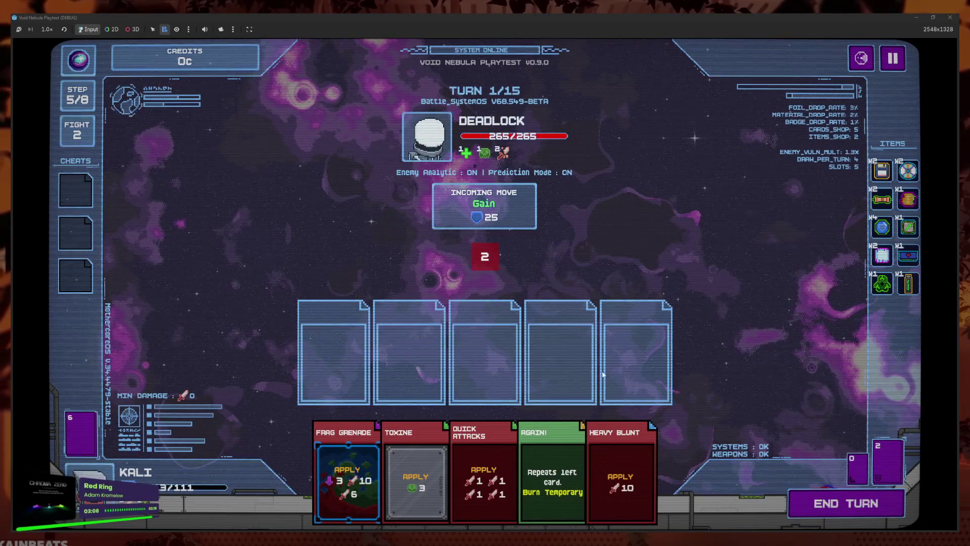
drag(349, 480, 500, 389)
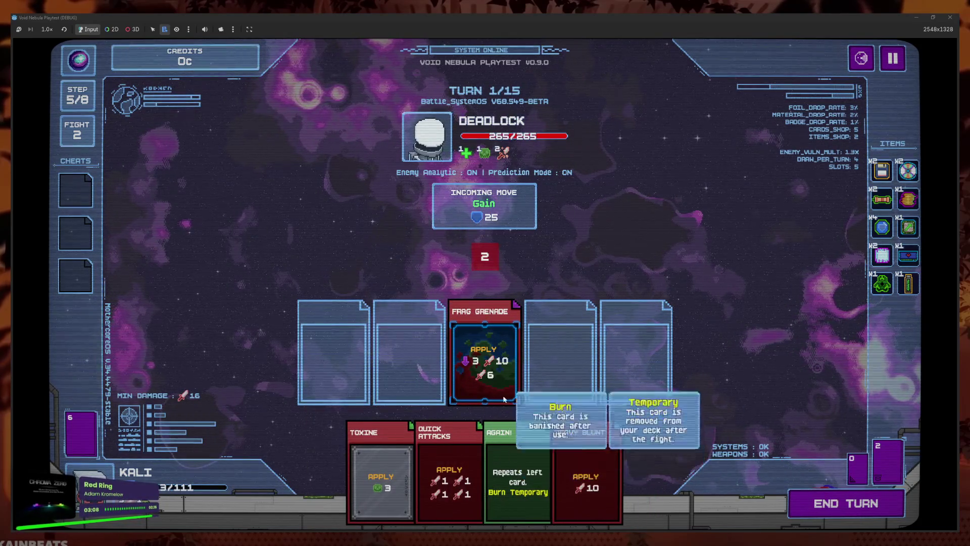
drag(520, 461, 409, 354)
drag(476, 443, 483, 358)
drag(519, 460, 549, 357)
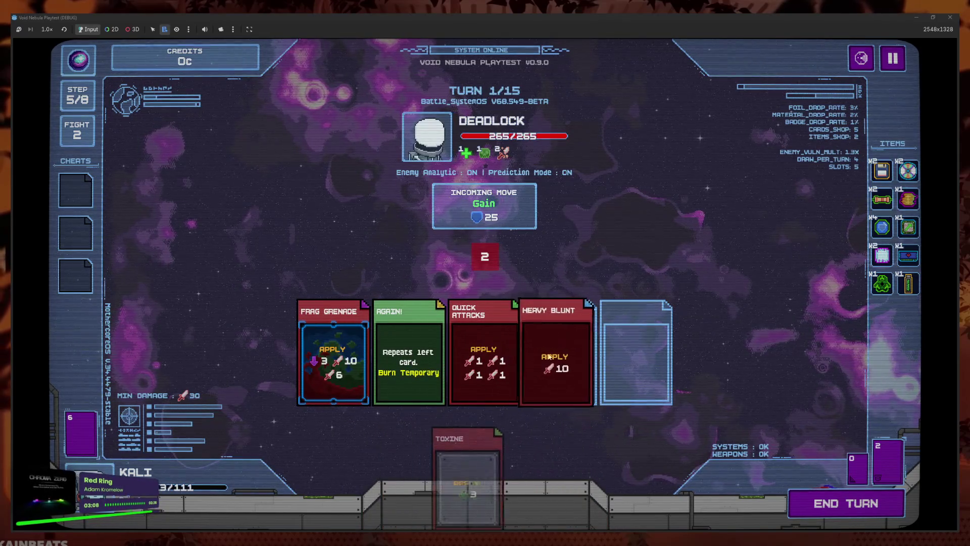
mouse_move(499, 489)
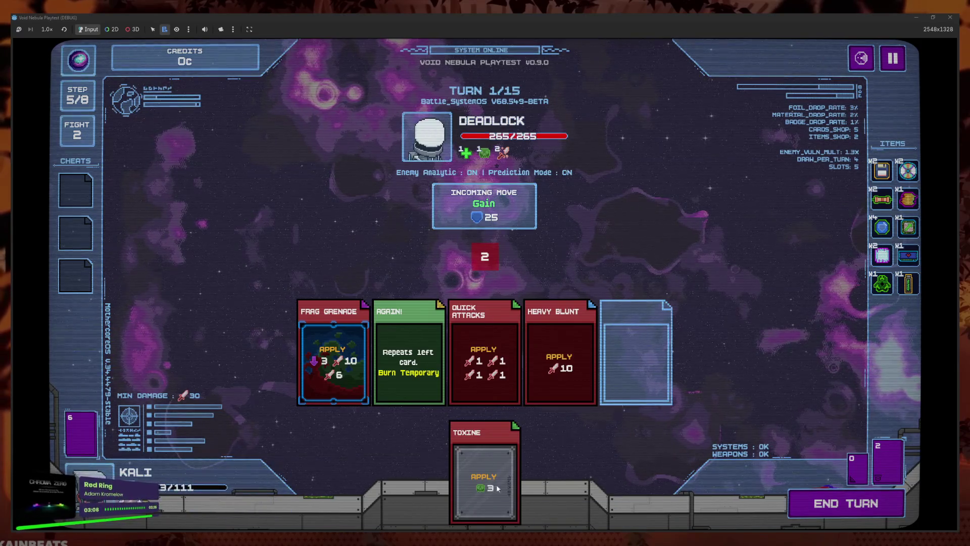
click(819, 504)
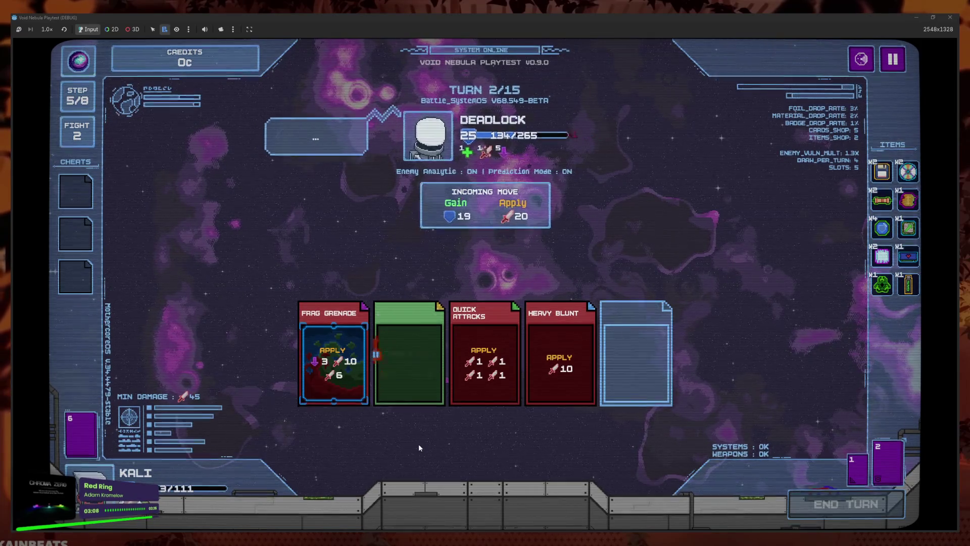
- Play two Covers, Obsidian Shield, Triple Shot and Quick Attacks, then end the turn
click(419, 443)
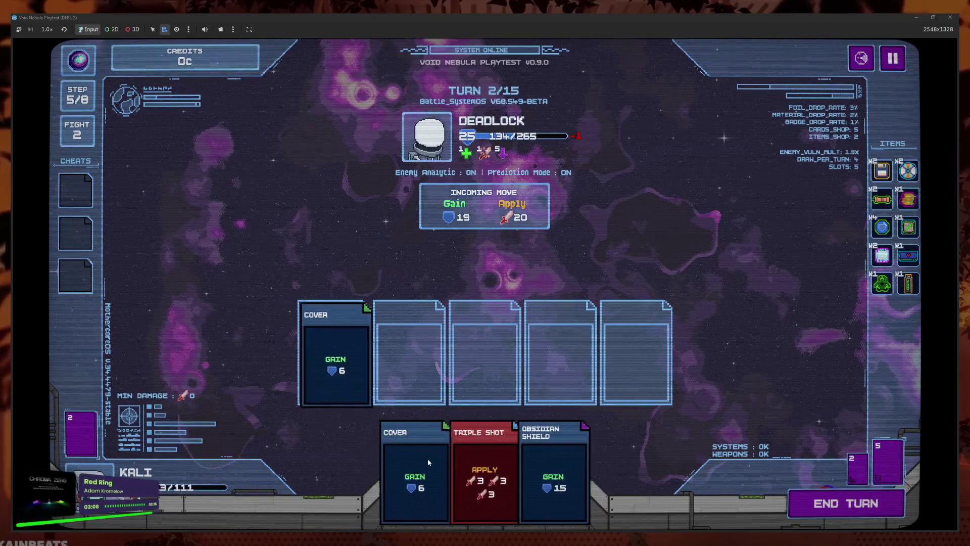
click(427, 459)
click(457, 460)
click(487, 461)
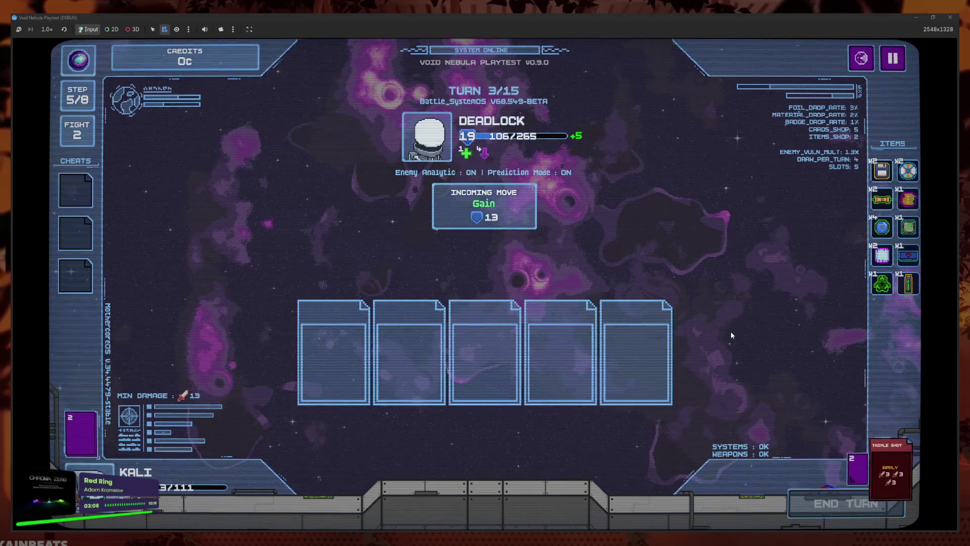
click(559, 468)
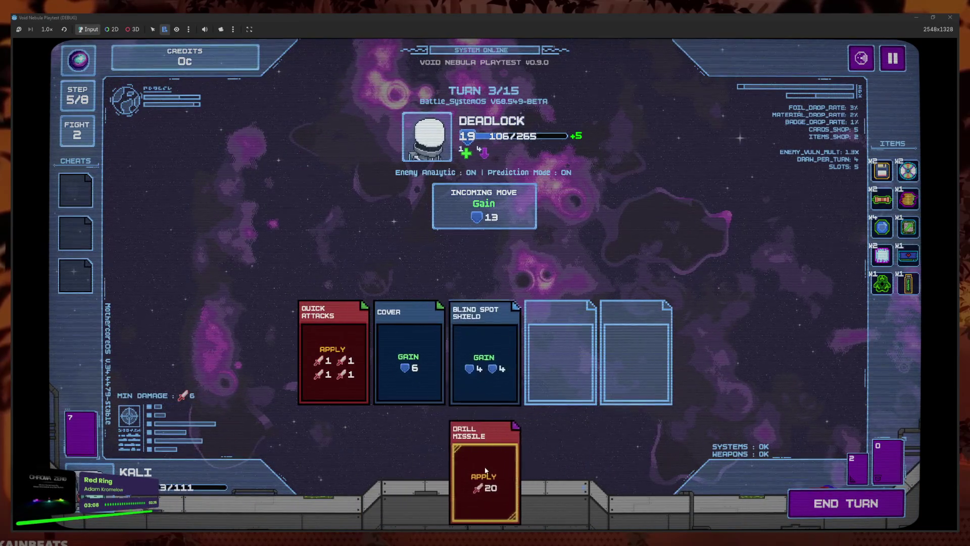
click(799, 498)
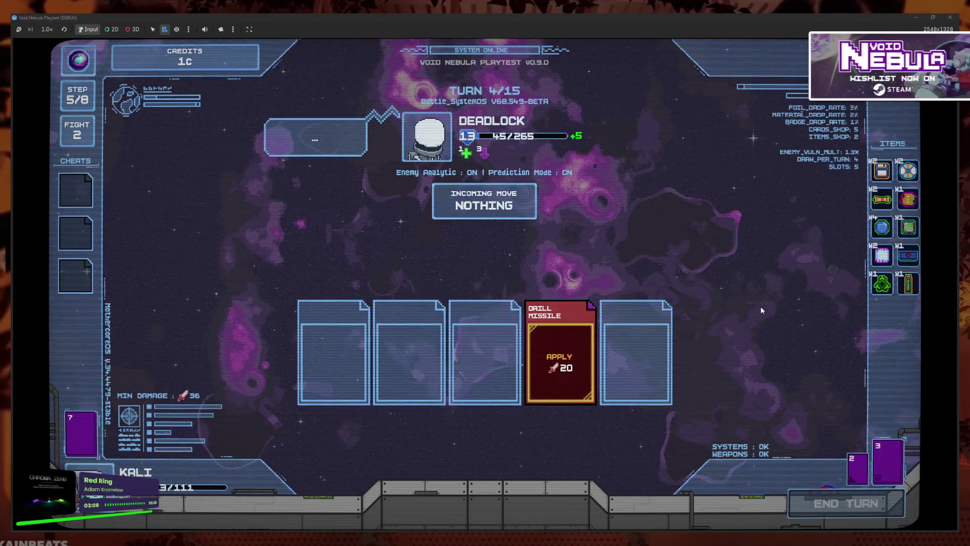
- Play Obsidian Shield, Cover and Triple Shot on the next turn to finish Deadlock
click(538, 433)
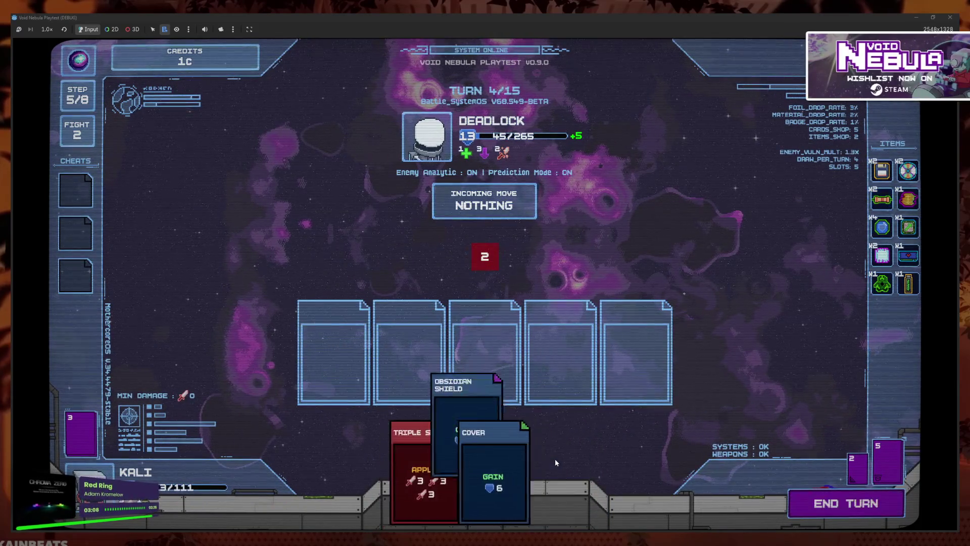
click(526, 458)
click(503, 457)
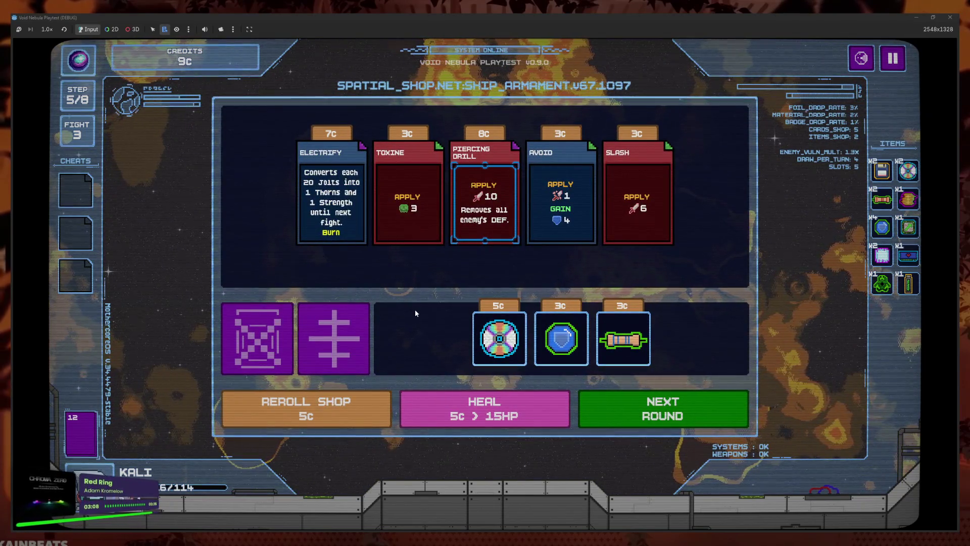
- Check the upcoming enemies overview and the full deck list
click(861, 58)
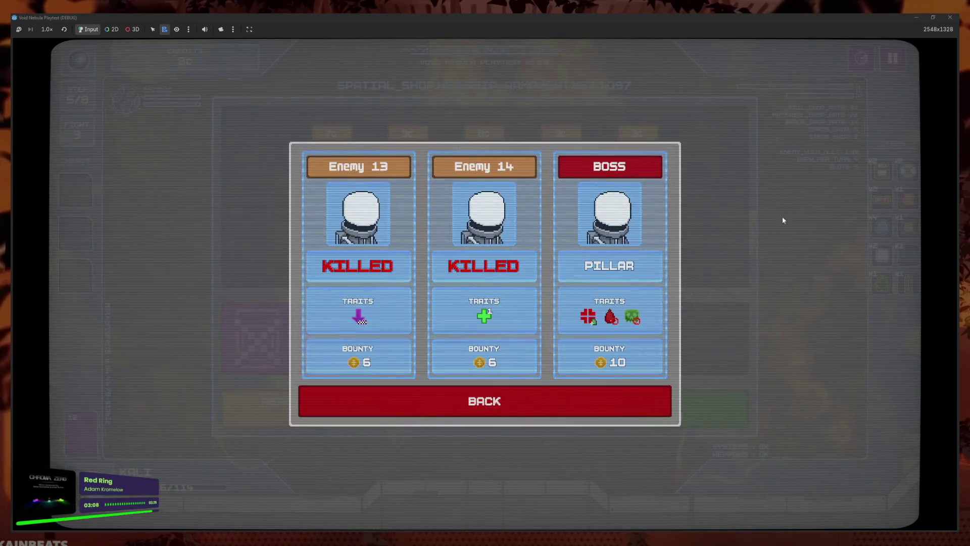
click(591, 410)
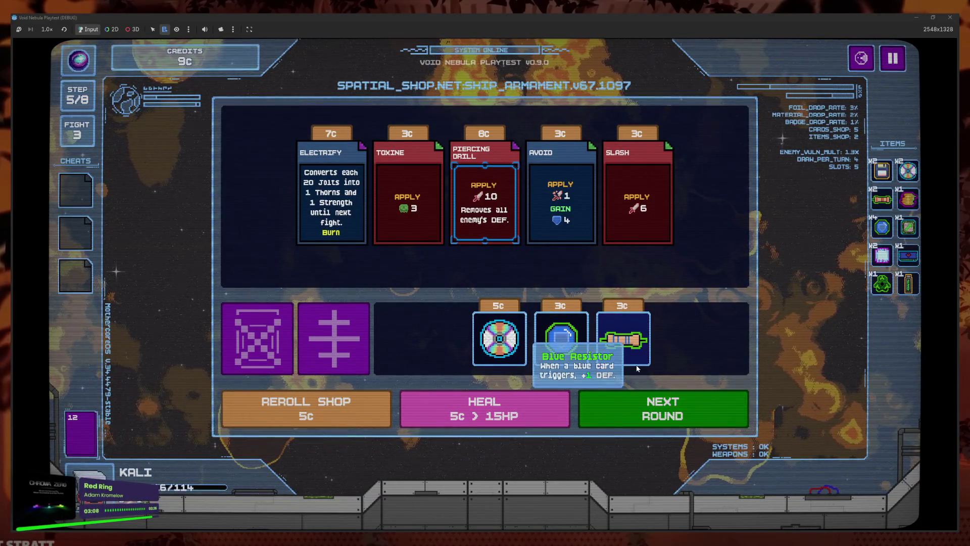
click(62, 440)
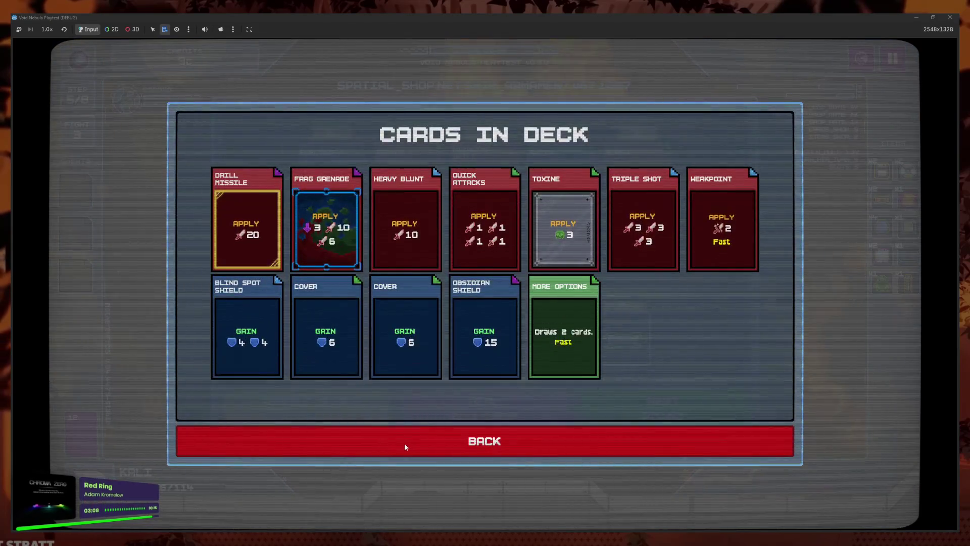
click(505, 447)
- Buy the Energy Orb for 3c, recycle Infection for 3 credits, and start the Pillar battle
click(646, 337)
click(623, 378)
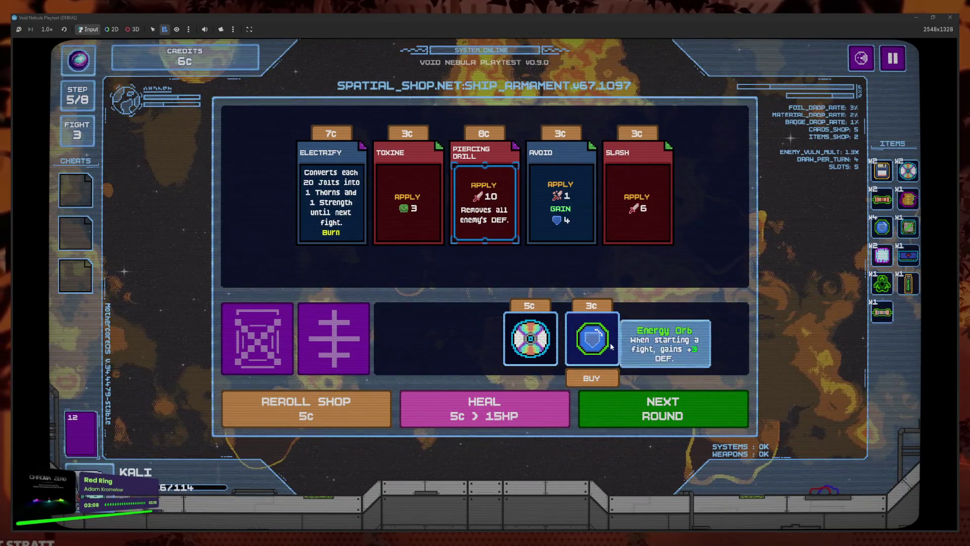
click(608, 378)
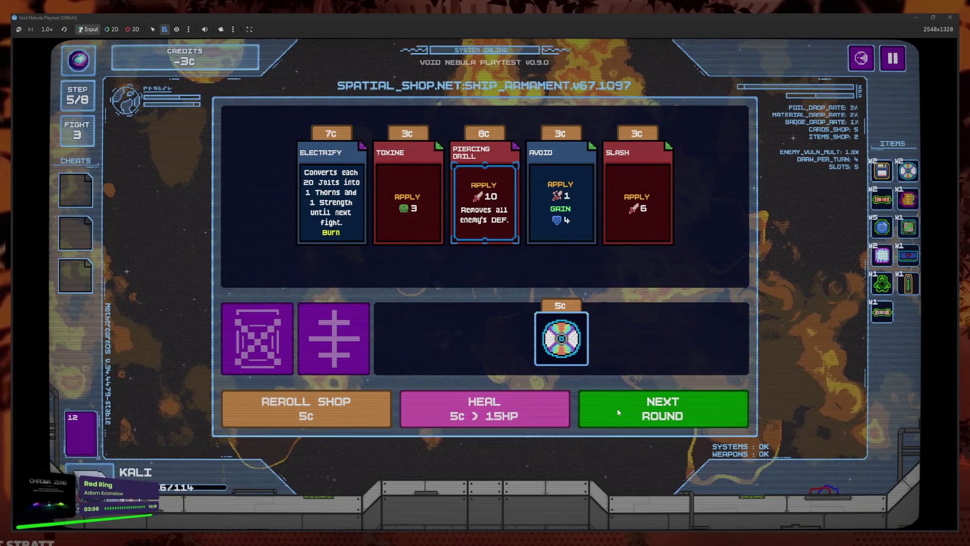
click(653, 413)
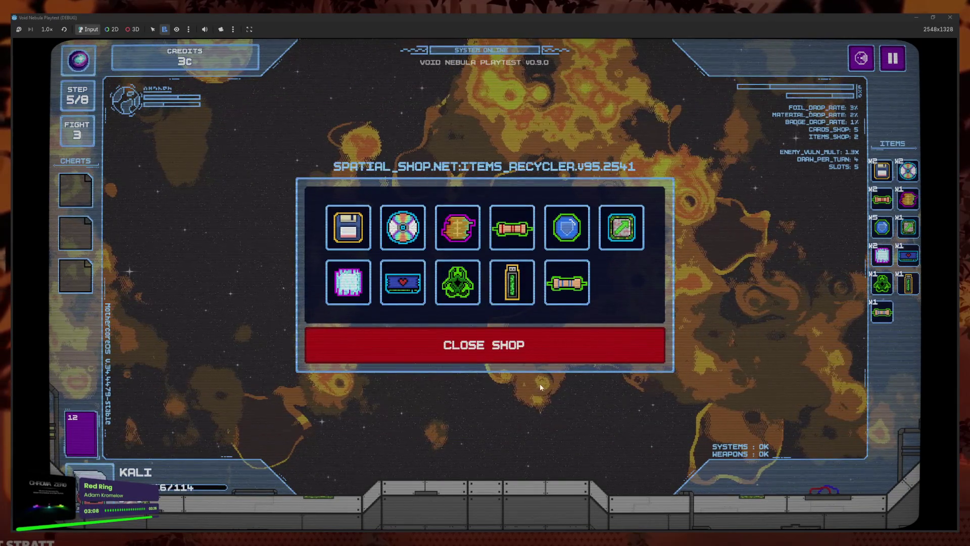
click(567, 284)
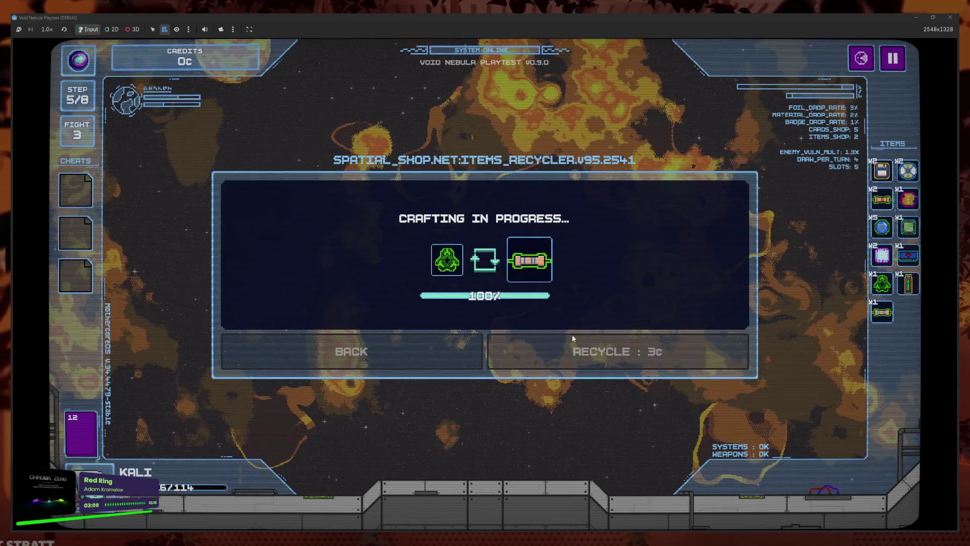
click(594, 390)
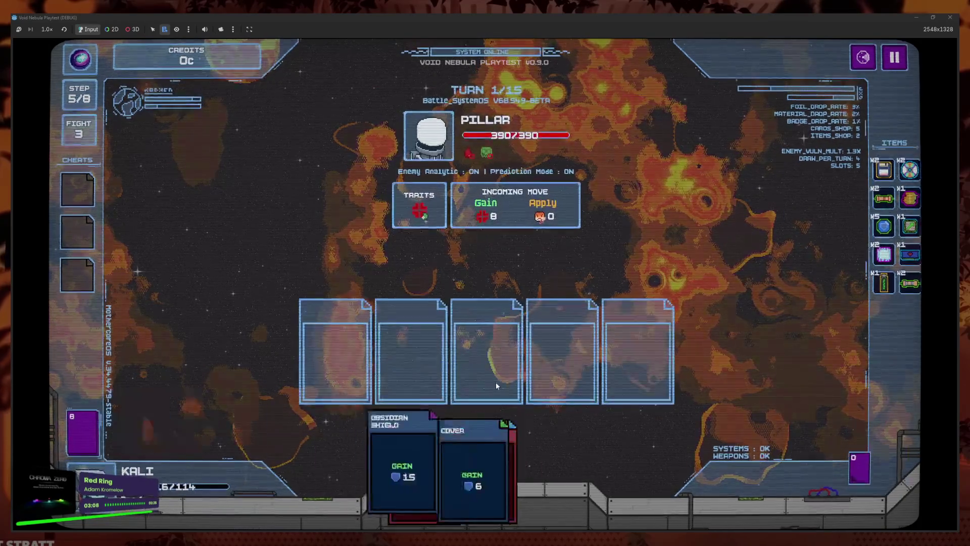
- Play Heavy Blunt, Cover, Quick Attacks and Obsidian Shield, then end the turn
click(420, 485)
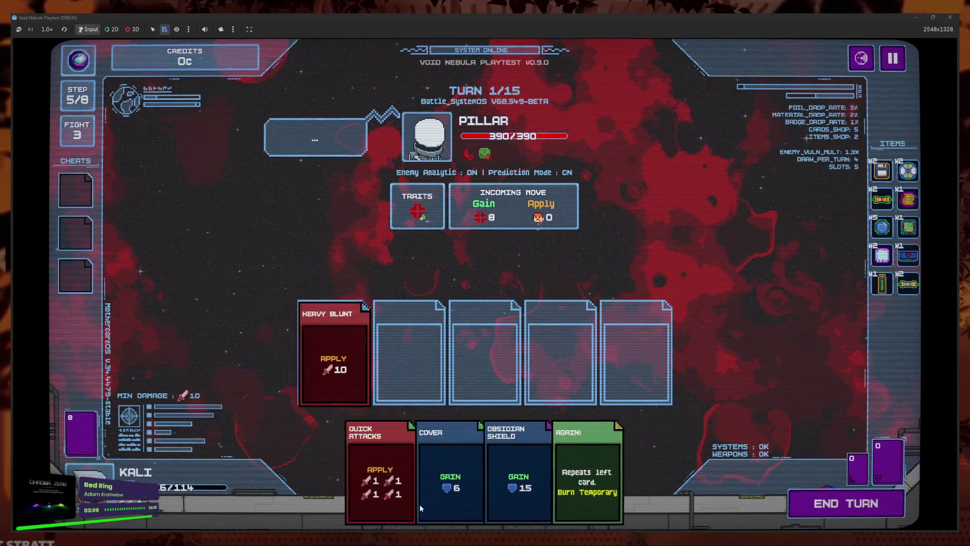
click(422, 490)
click(441, 477)
click(441, 477)
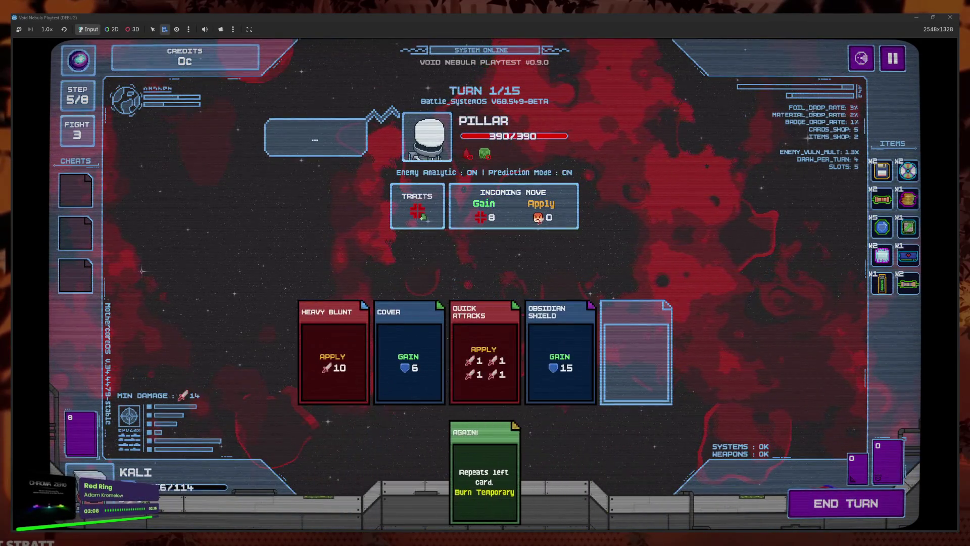
click(865, 505)
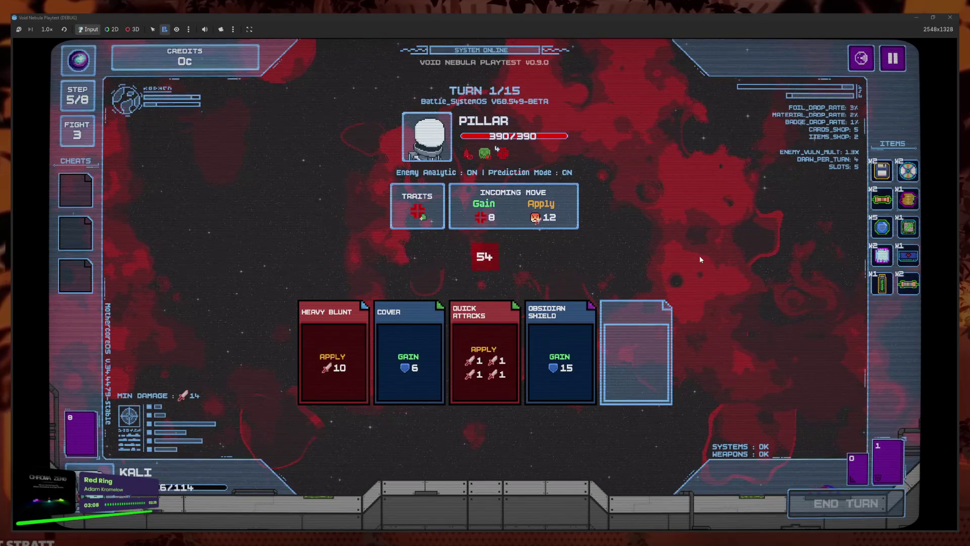
- Play Weakpoint, Frag Grenade, Blind Spot Shield and Drill Missile; after dying, return to the main menu
mouse_move(544, 225)
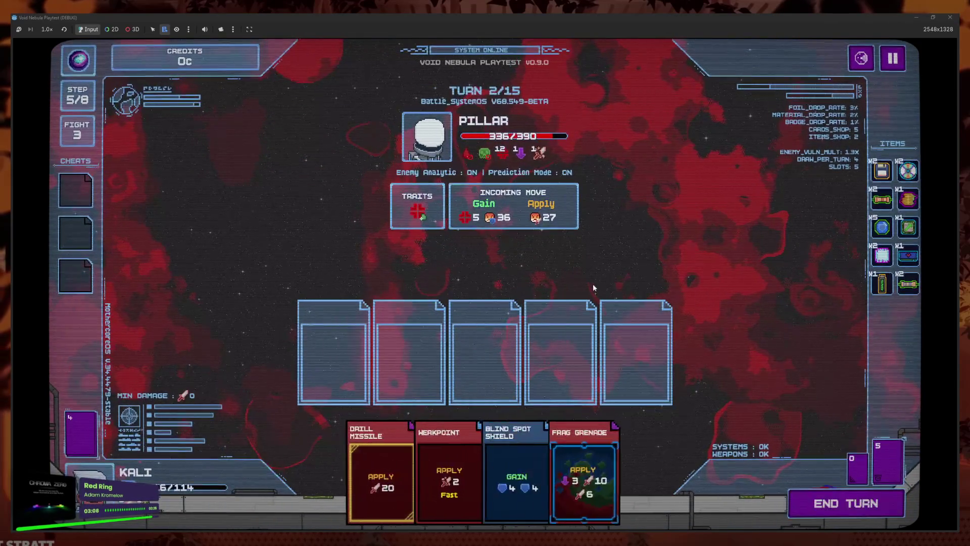
click(476, 432)
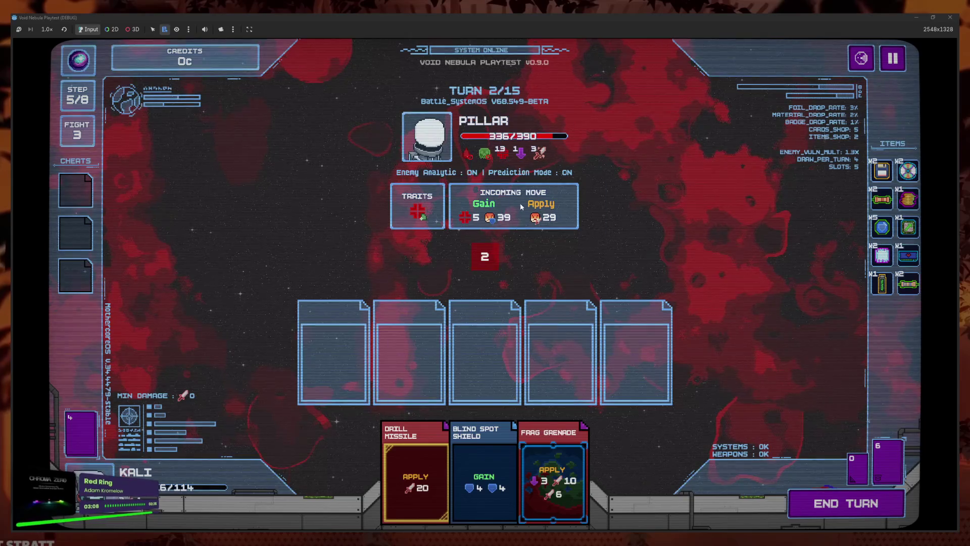
mouse_move(549, 219)
click(551, 478)
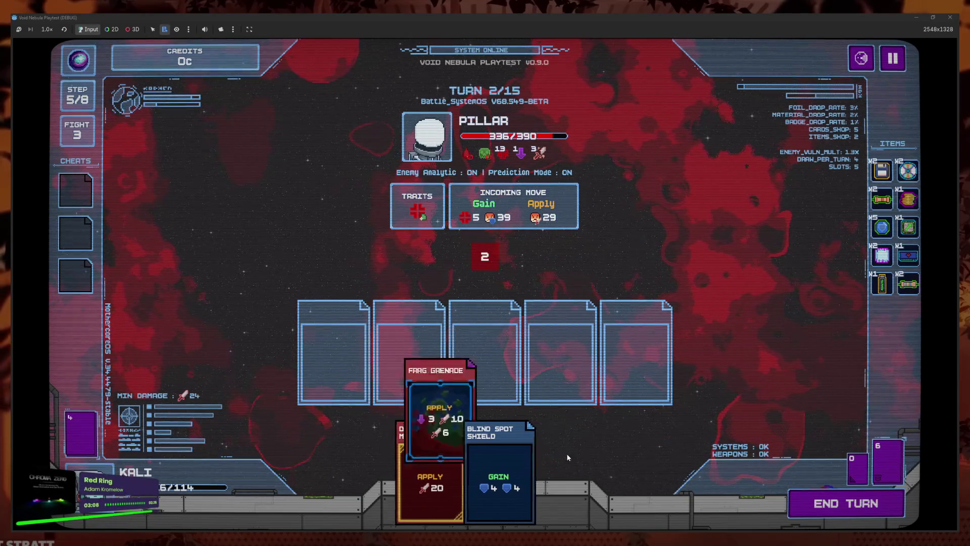
click(508, 462)
click(507, 463)
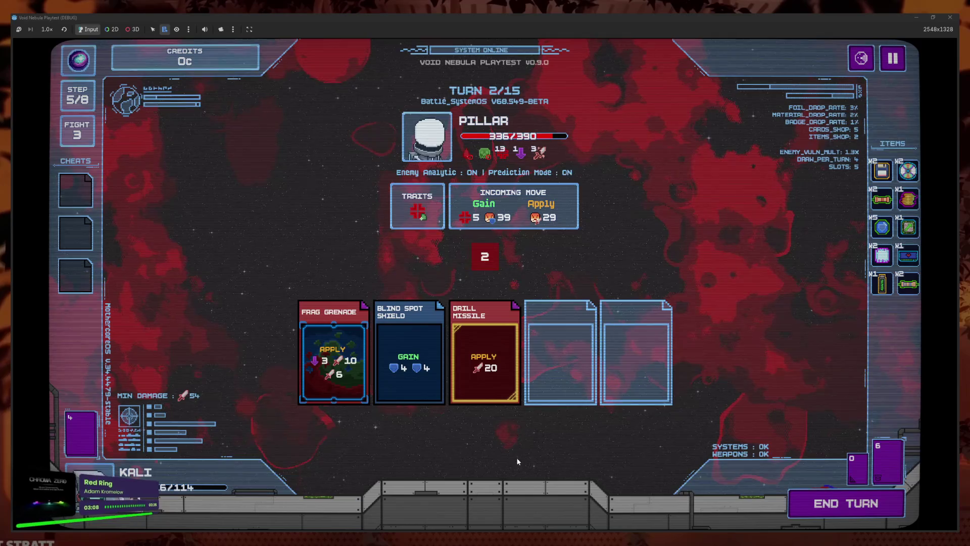
click(868, 511)
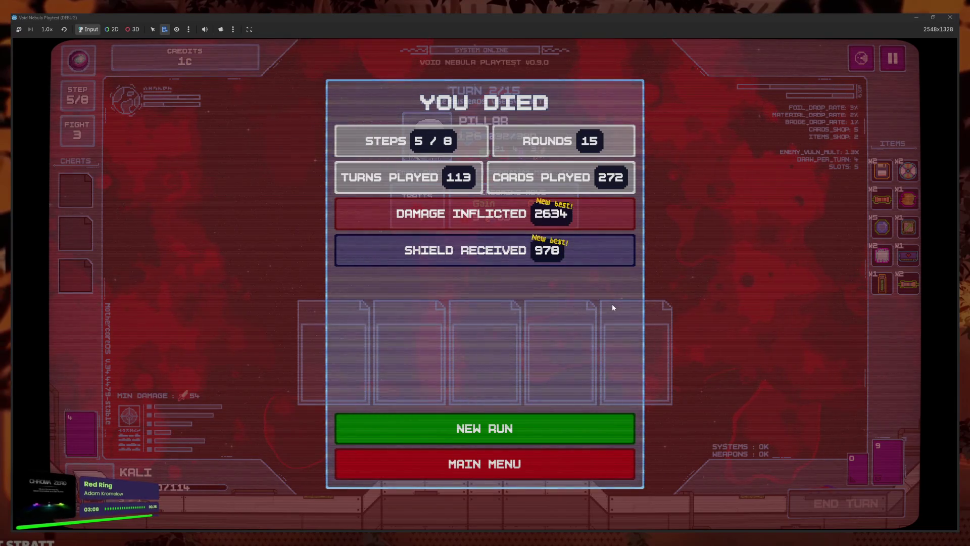
click(578, 456)
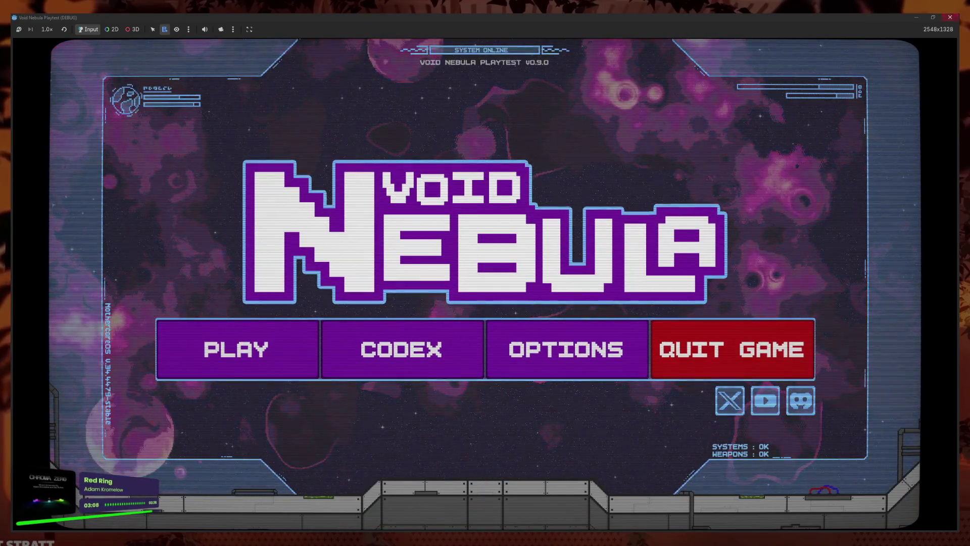
key(F8)
- Load res://data/enemies/ into the ResourceTables view from Open Recent
click(70, 171)
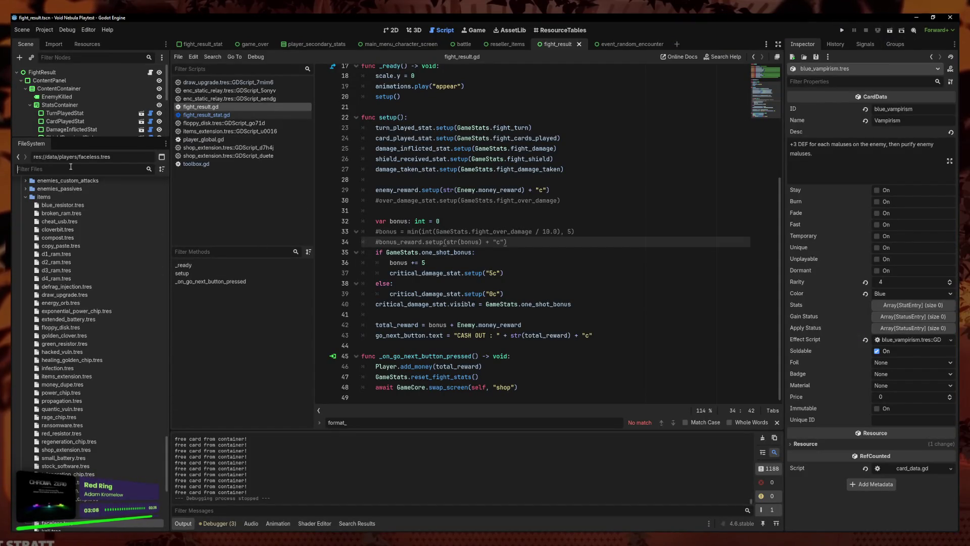
click(569, 33)
click(711, 71)
click(729, 96)
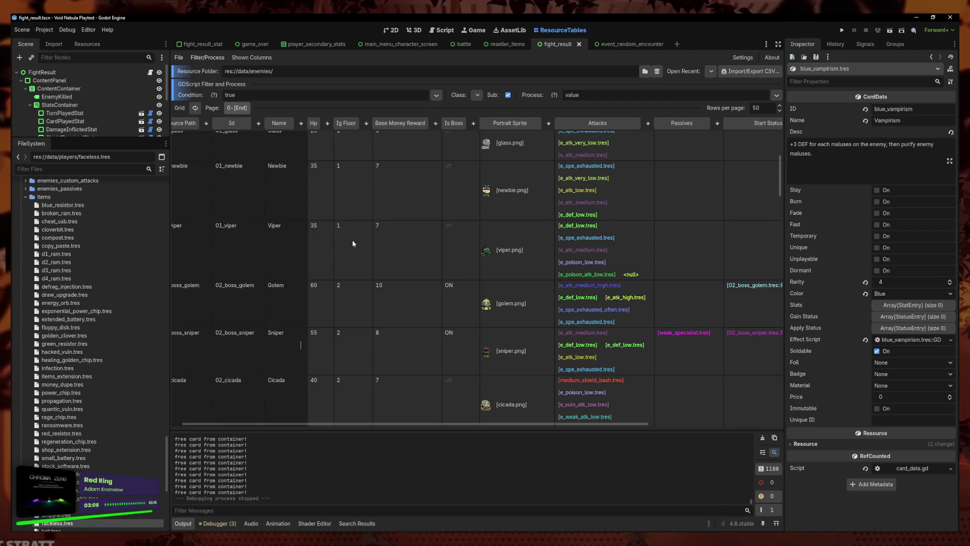
- Browse the enemy rows and select 05_proxy to show its attacks and passives
scroll(353, 244, down, 10)
scroll(296, 352, down, 2)
scroll(267, 221, down, 2)
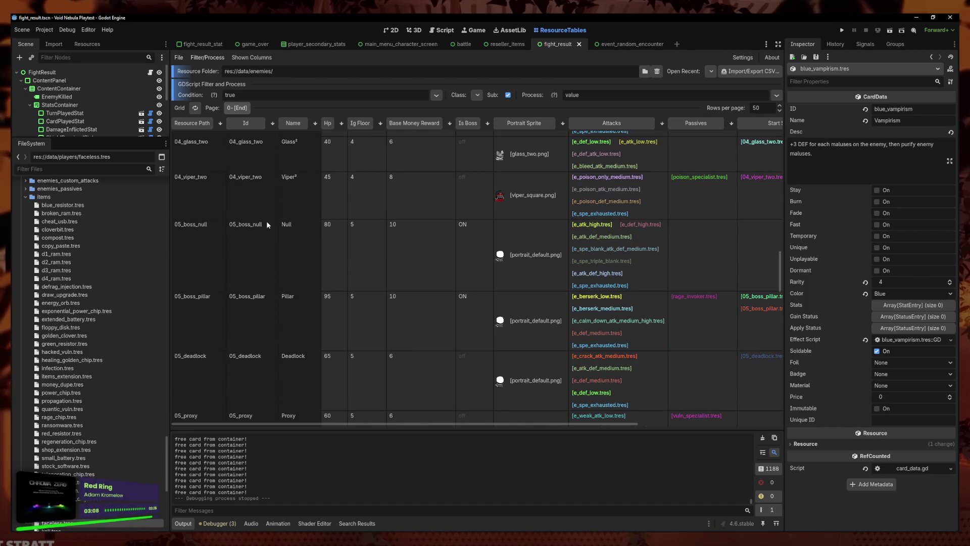
scroll(208, 371, down, 8)
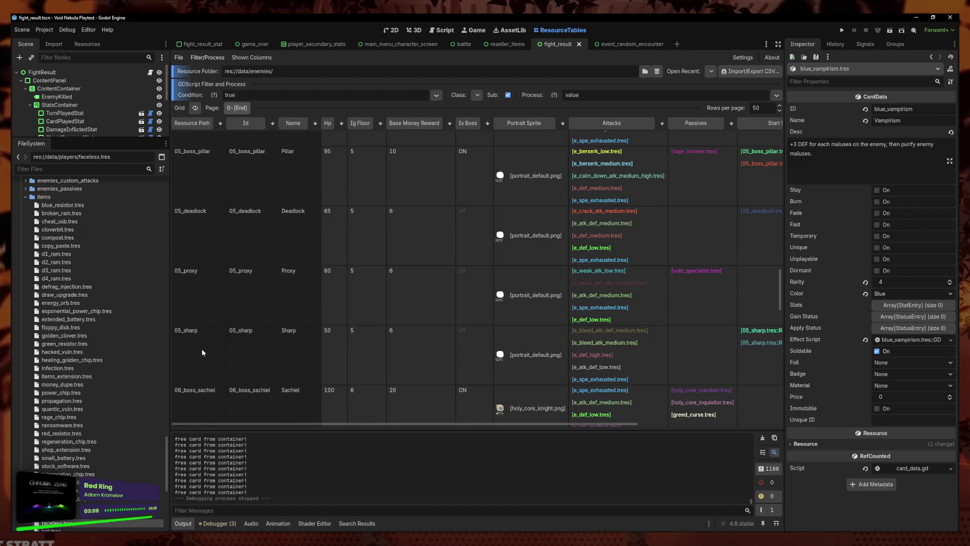
click(202, 330)
click(208, 283)
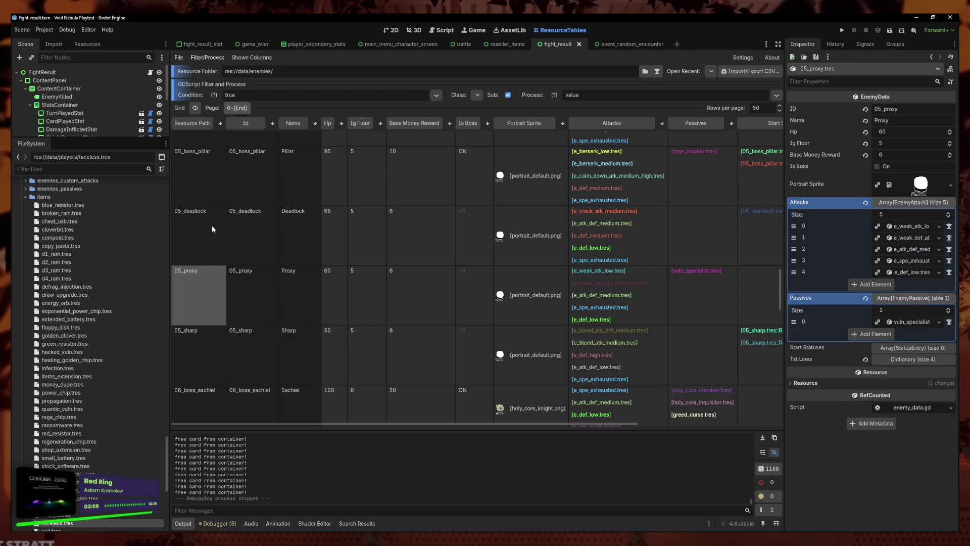
click(213, 220)
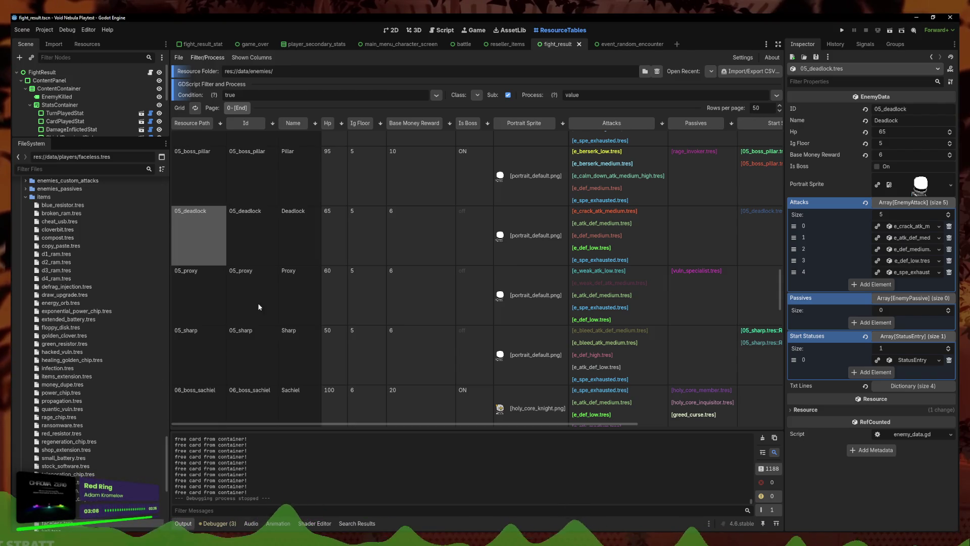
click(204, 341)
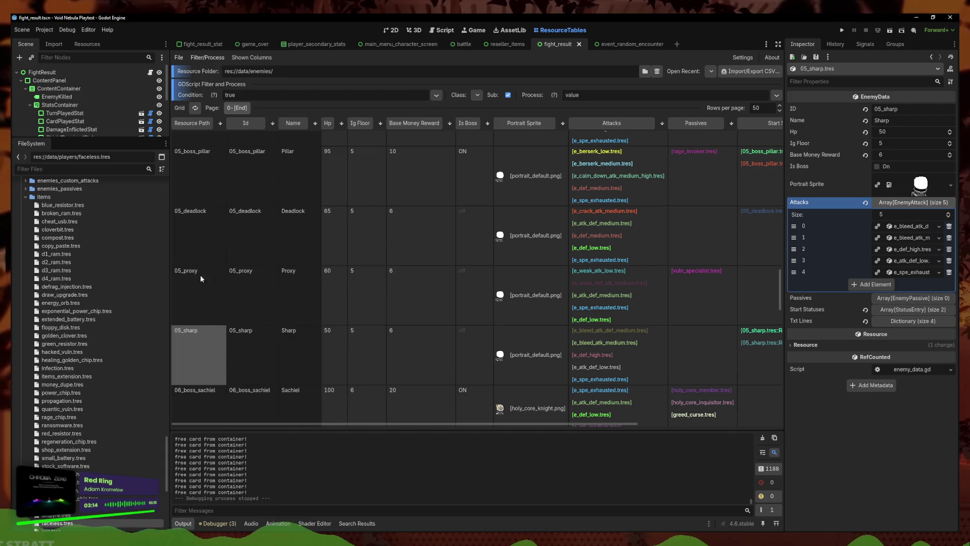
click(202, 303)
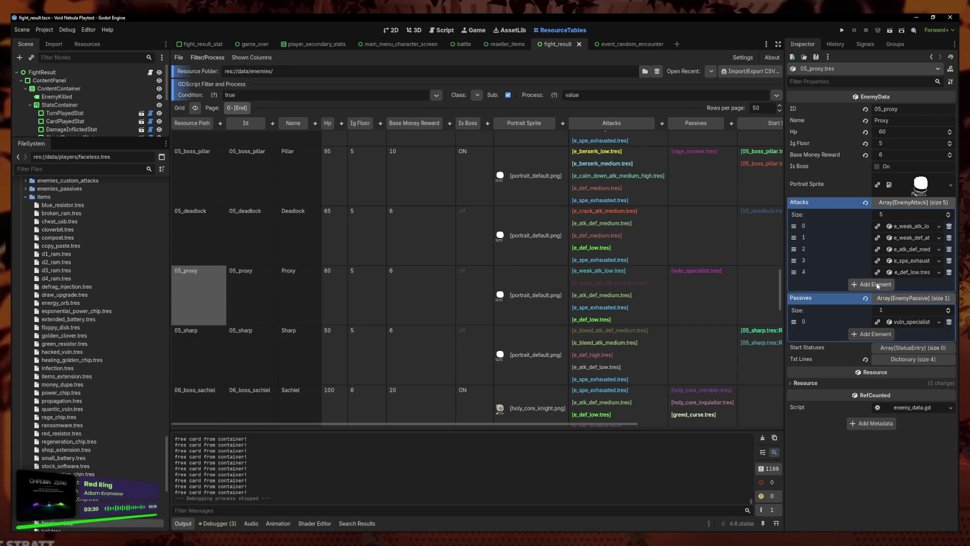
- Widen the Inspector, add and remove a trial 05_proxy attack slot, save, then add a new empty slot
mouse_move(786, 228)
mouse_down()
mouse_move(634, 223)
mouse_move(675, 225)
mouse_up()
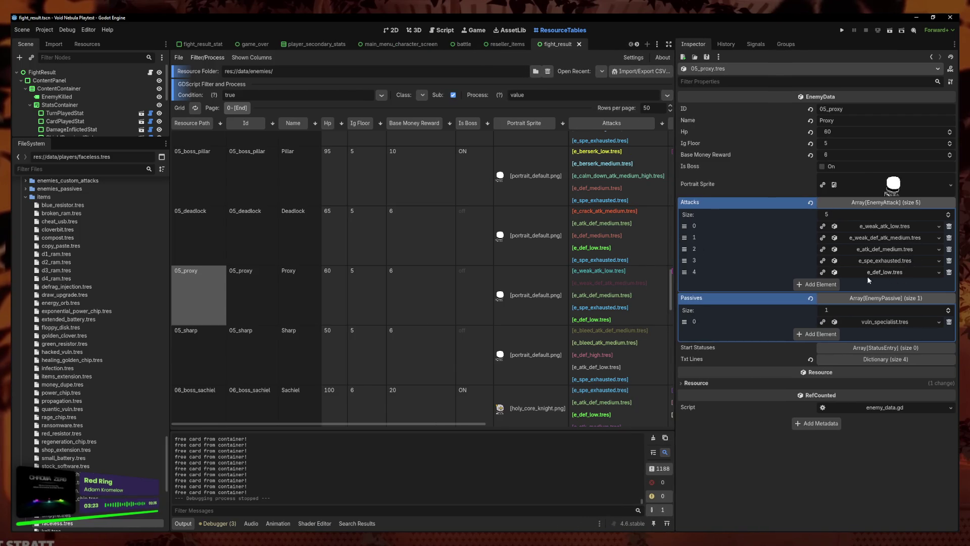
click(817, 284)
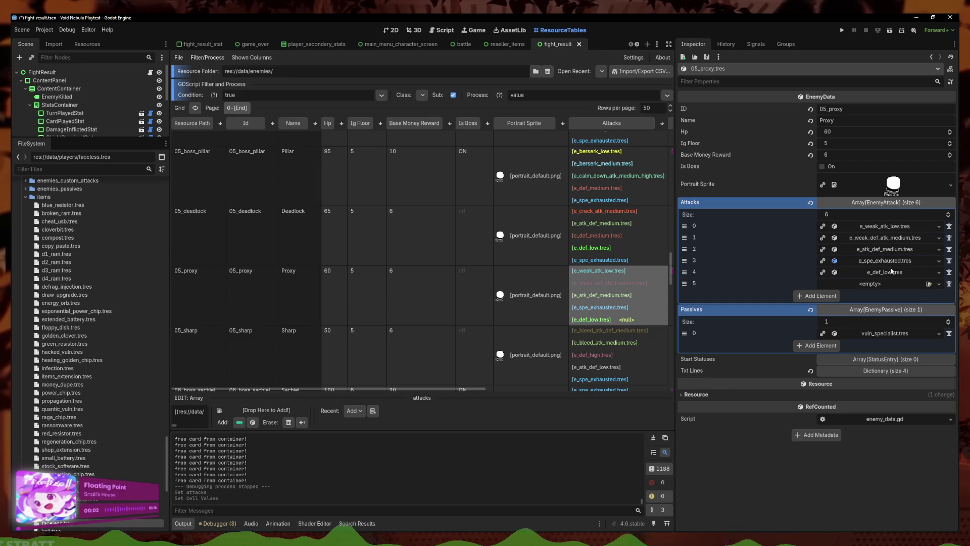
click(949, 283)
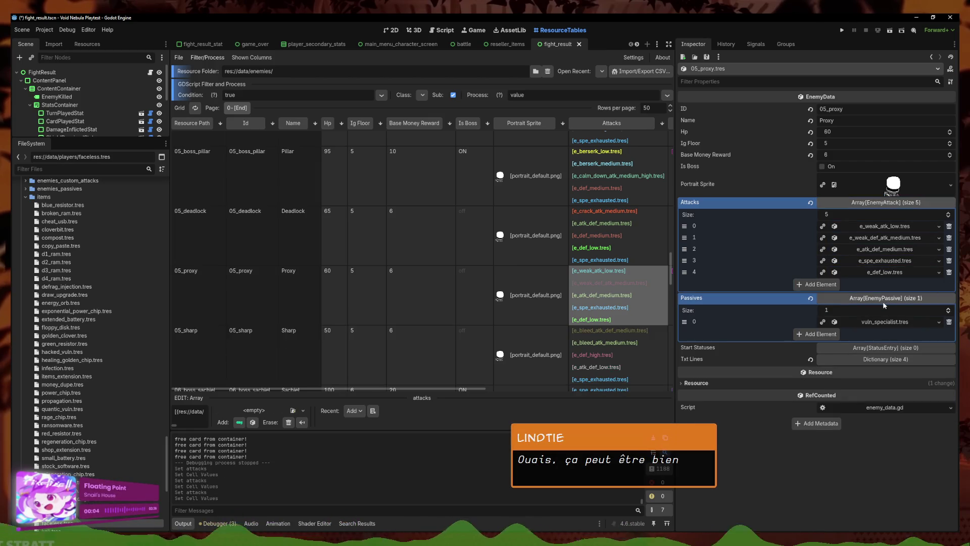
click(821, 285)
click(939, 284)
click(910, 316)
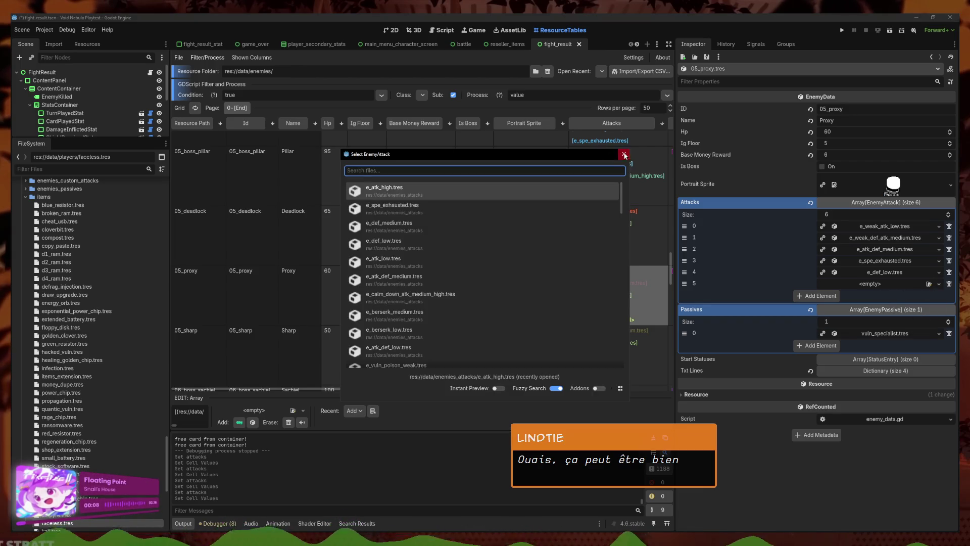
click(625, 155)
click(949, 283)
key(ctrl+s)
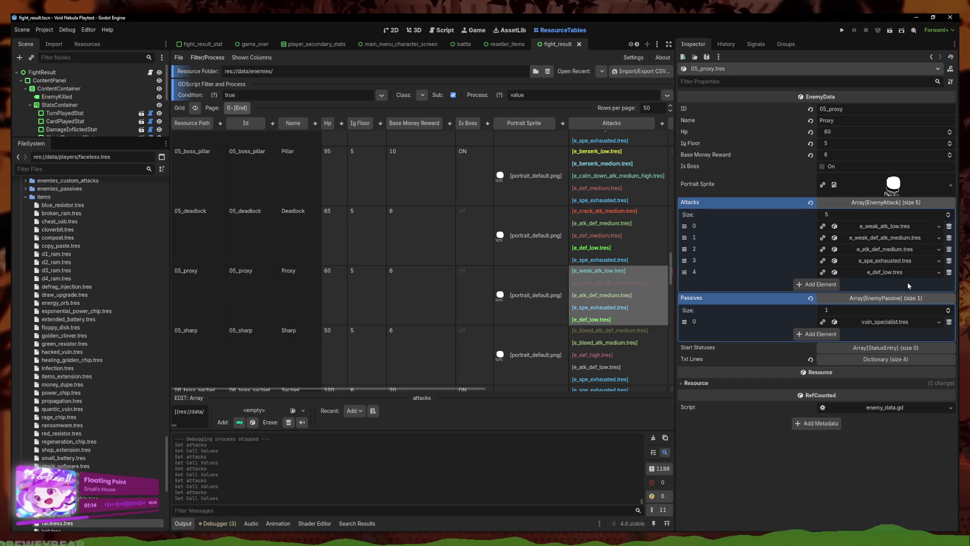
click(827, 287)
- Assign e_spe_exhausted_often.tres to Proxy's new sixth attack slot
click(938, 284)
click(918, 316)
text(ex)
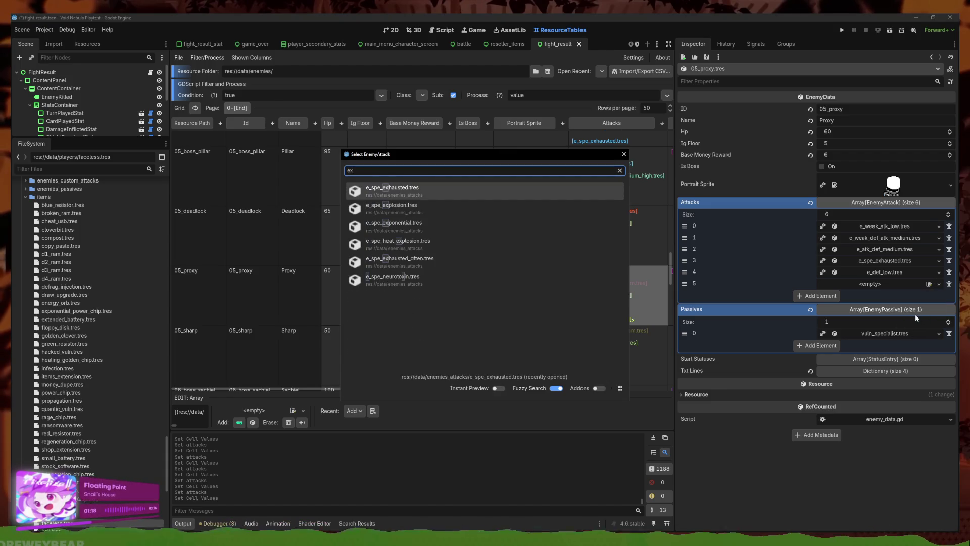
key(Down)
key(Down)
key(Down)
key(Return)
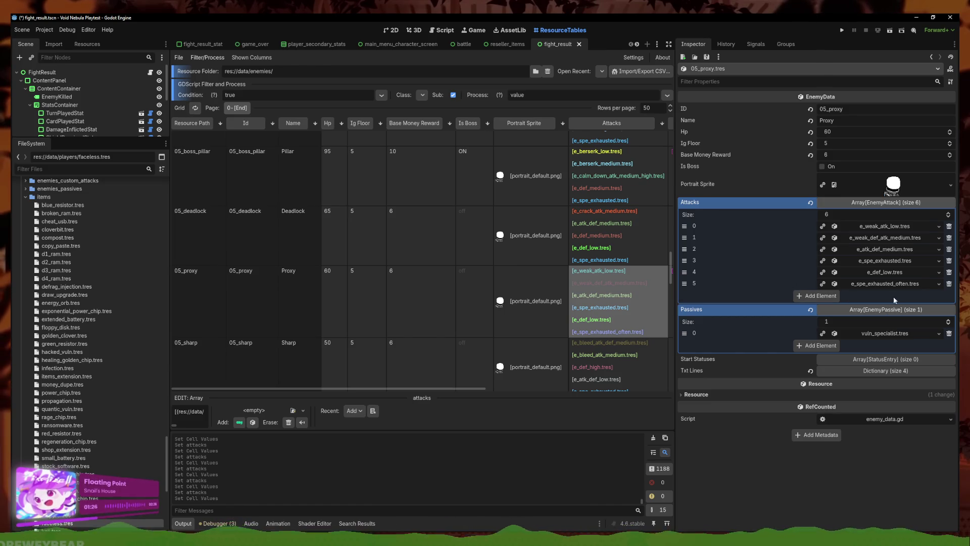
- Select 05_boss_pillar and add e_spe_exhausted_often.tres as a new attack
scroll(112, 438, down, 5)
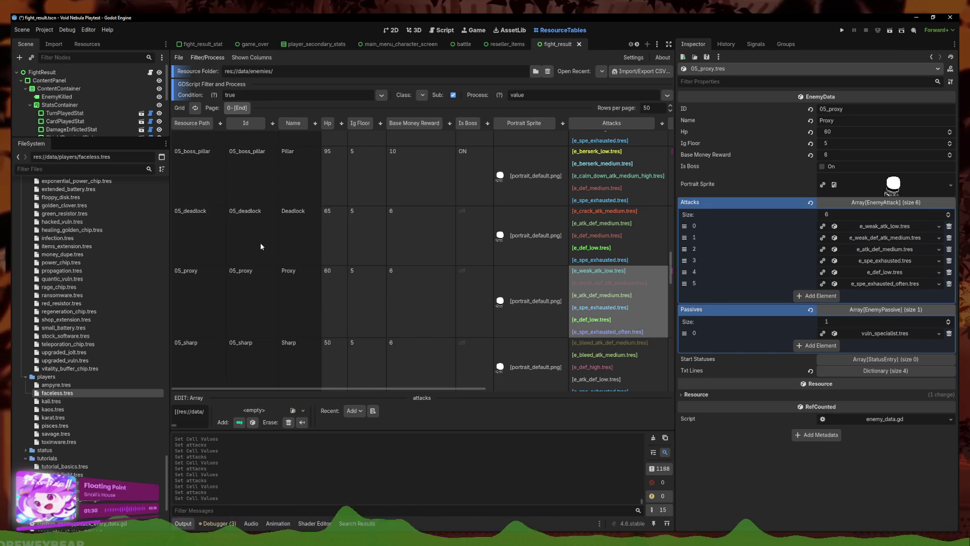
scroll(199, 211, up, 1)
click(616, 207)
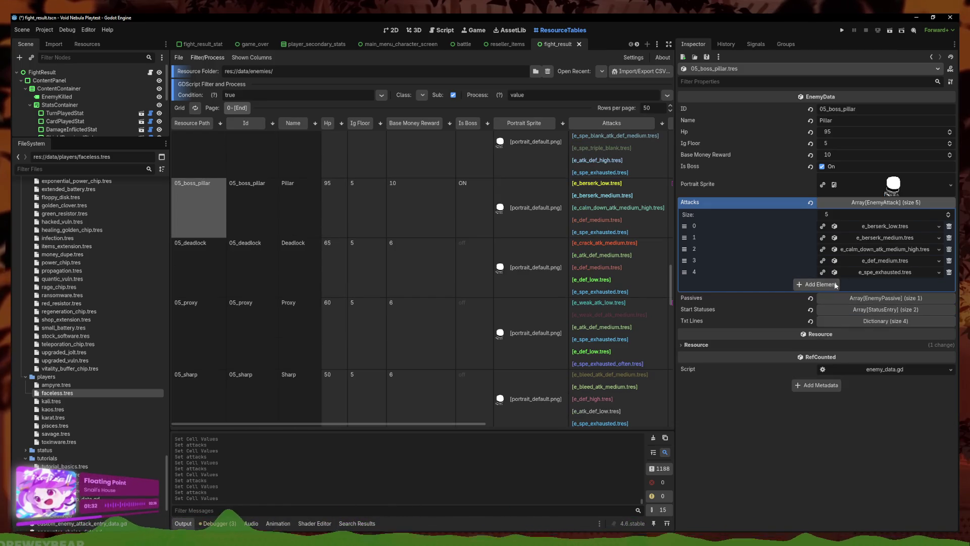
click(940, 283)
click(917, 308)
text(ex)
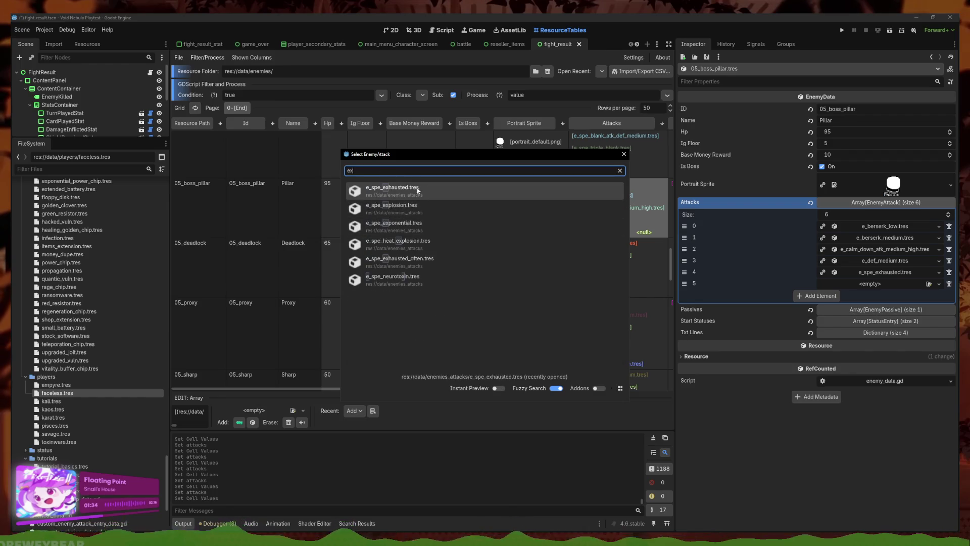
click(429, 259)
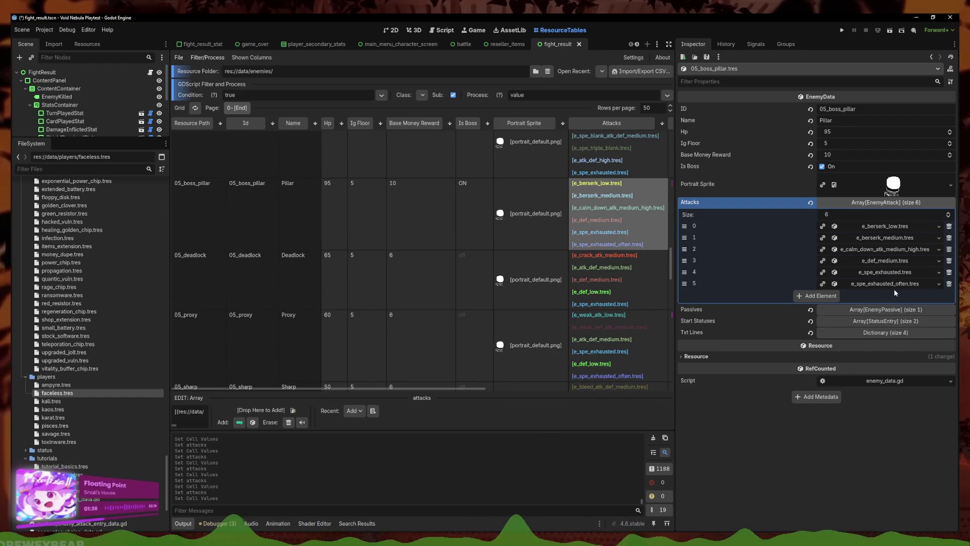
- Add e_atk_low.tres as Pillar's seventh attack, then select 05_deadlock to show its data
click(819, 295)
click(939, 295)
click(917, 327)
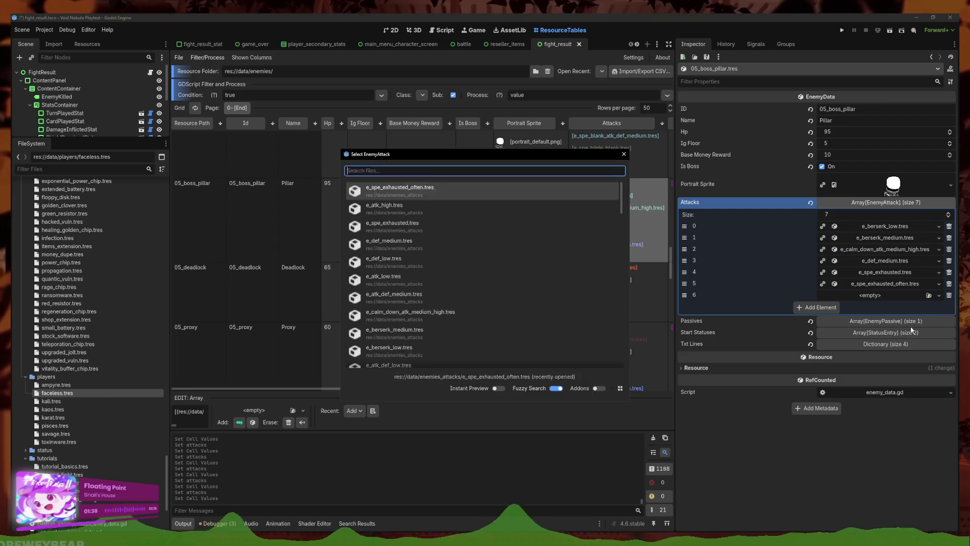
text(at)
key(Return)
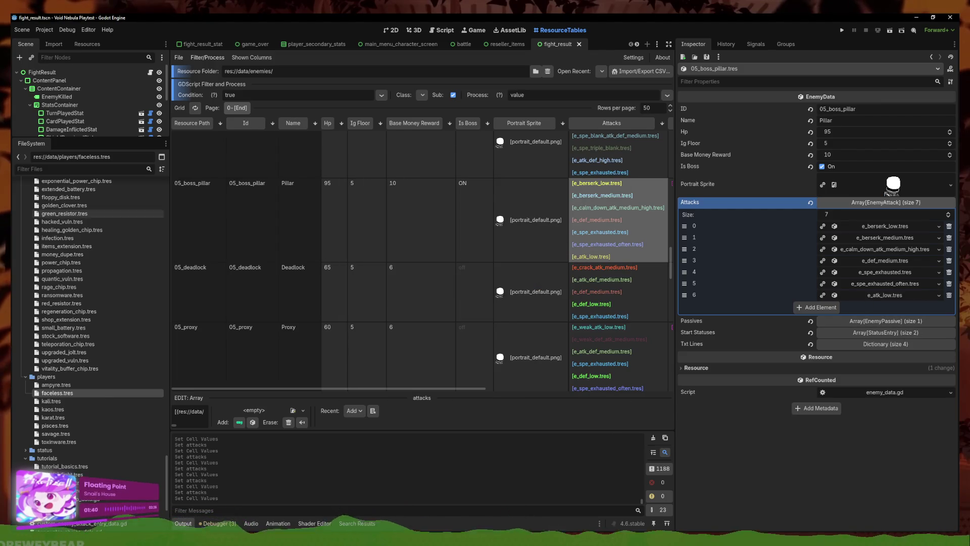
scroll(246, 342, down, 2)
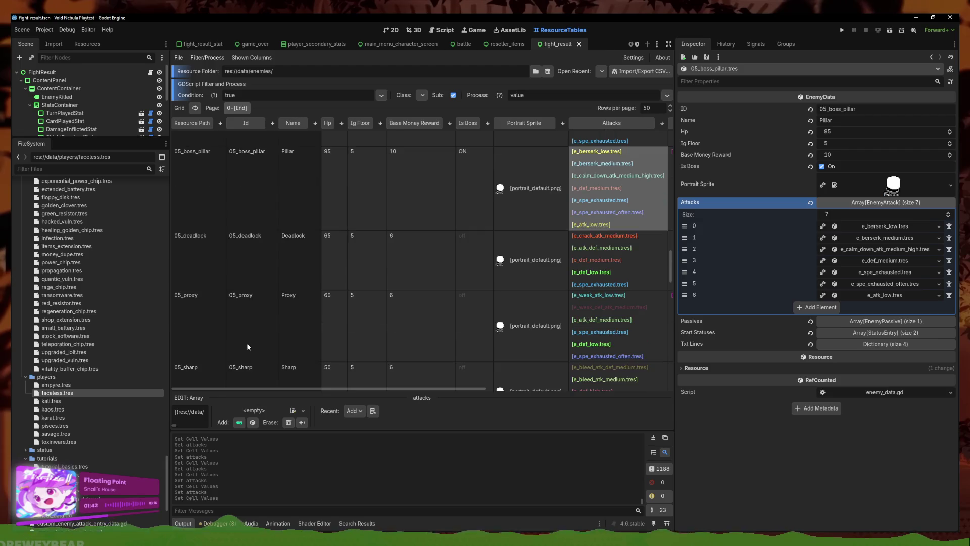
scroll(208, 252, up, 1)
click(207, 257)
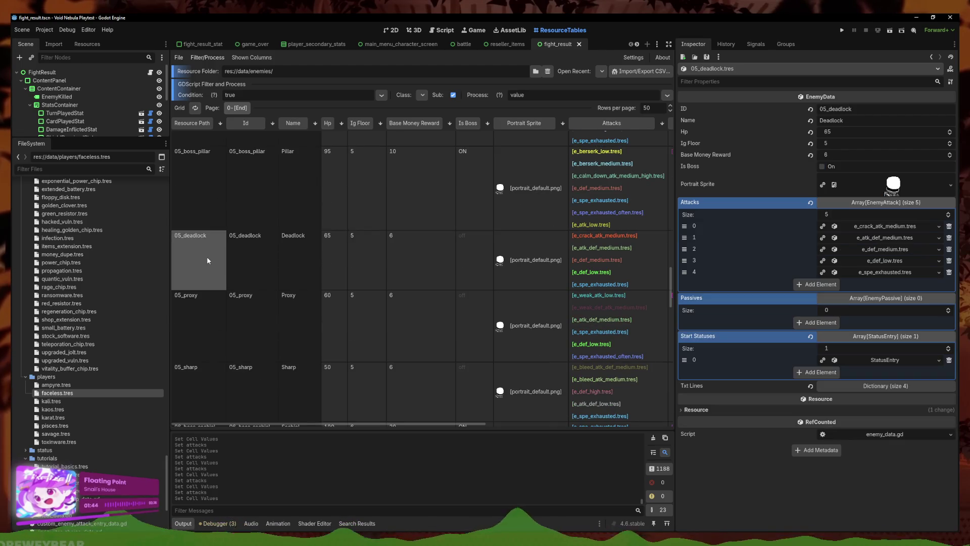
- Browse down past 05_sharp and 06_boss_sachiel to select the 06_boss_thaumiel enemy
scroll(436, 285, down, 1)
scroll(435, 285, down, 1)
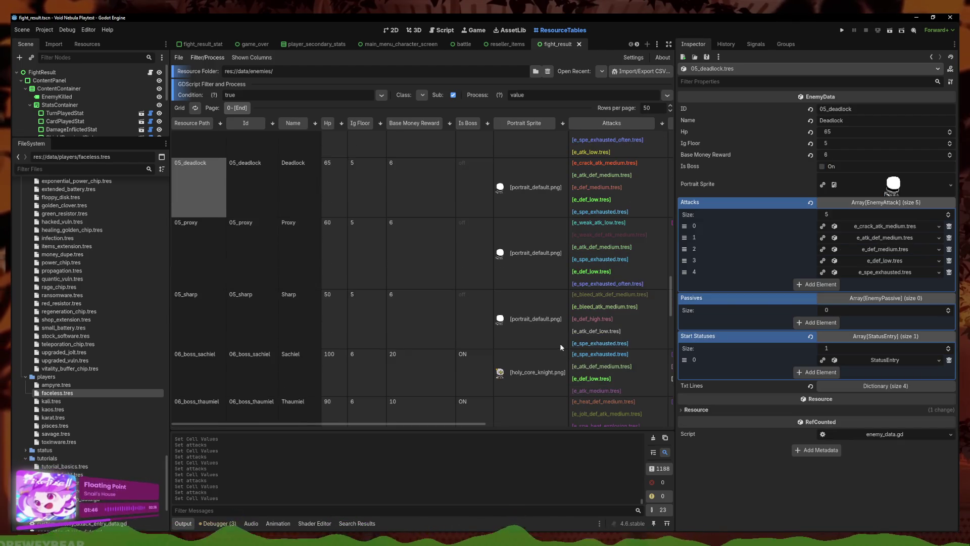
click(203, 321)
scroll(434, 353, down, 1)
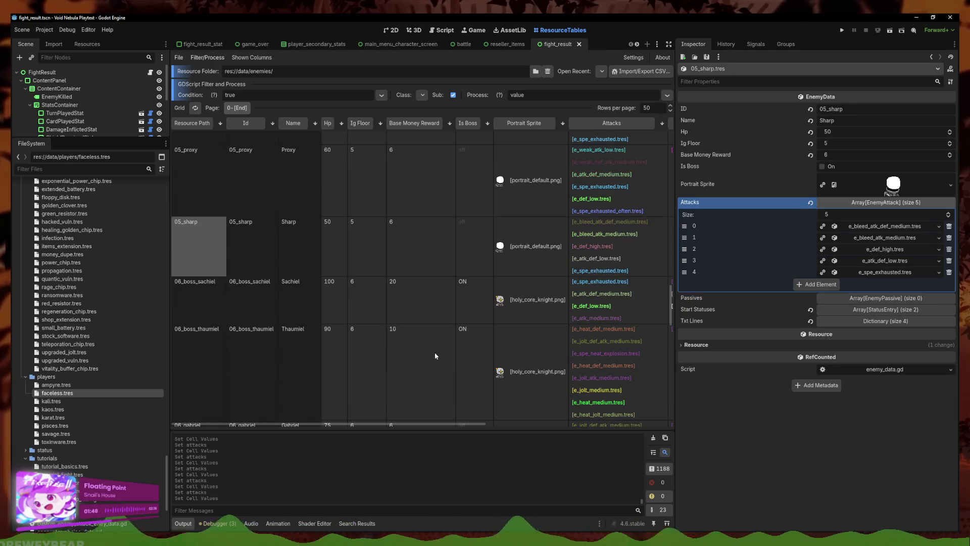
click(193, 300)
scroll(626, 309, down, 2)
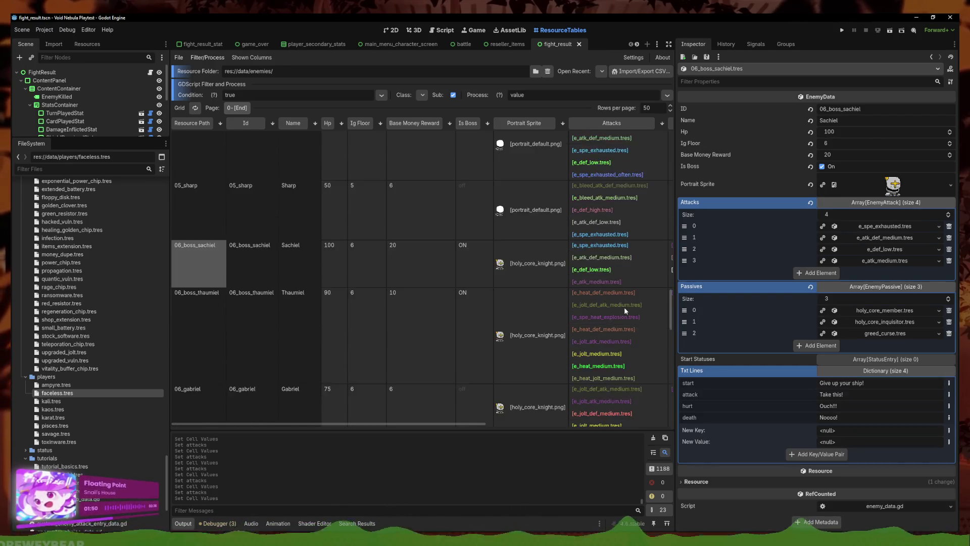
click(205, 298)
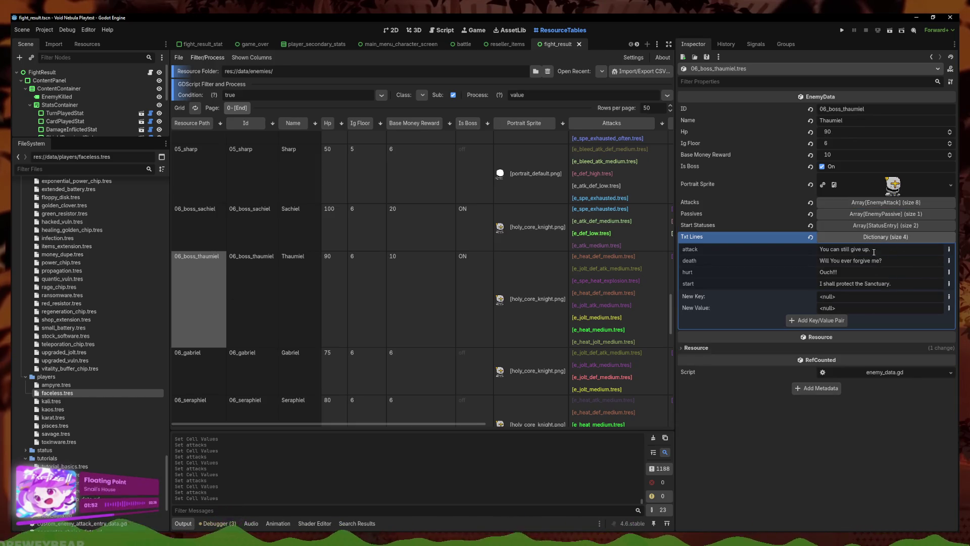
- Replace Thaumiel's last attack slot with e_spe_exhausted.tres
click(878, 214)
click(878, 214)
click(879, 202)
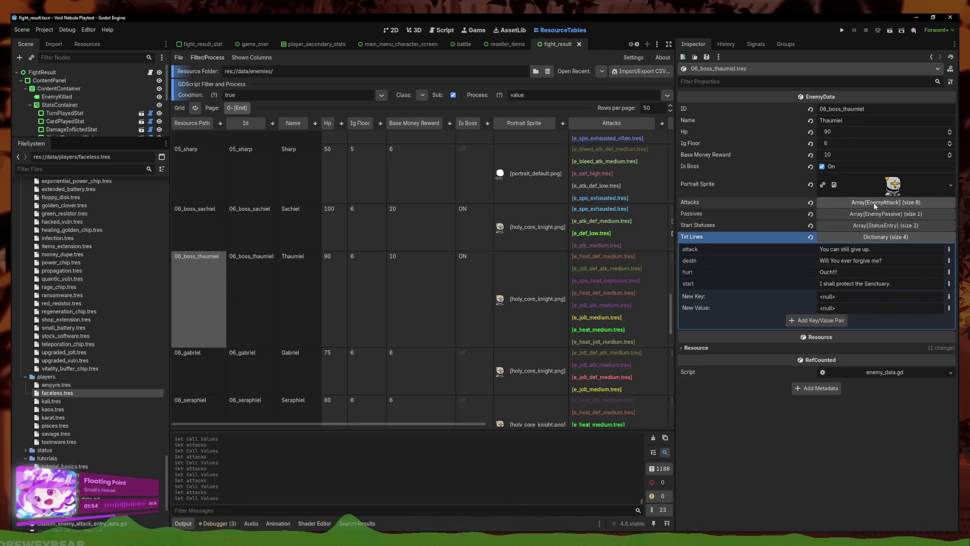
click(939, 307)
click(912, 340)
text(spe)
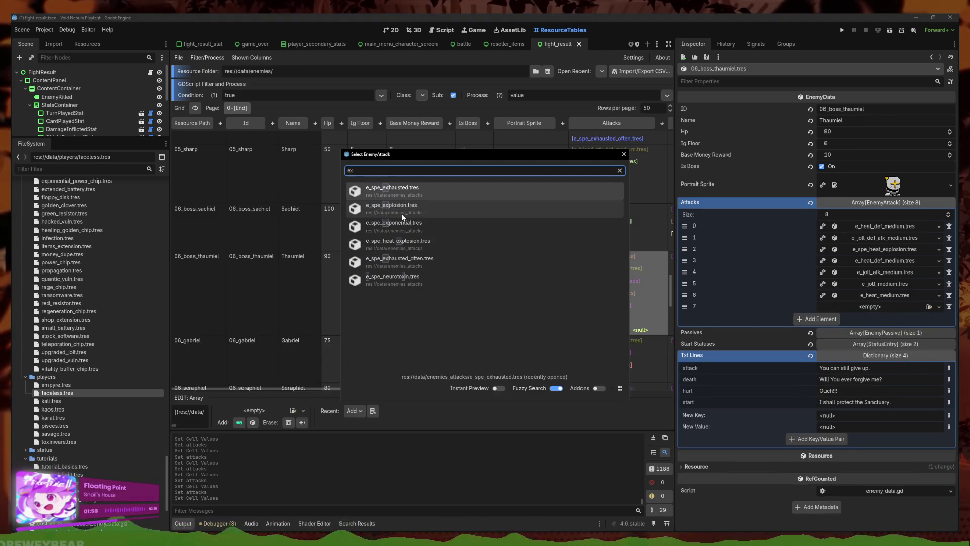
double_click(509, 237)
- Append e_spe_exhausted.tres as a new attack for 06_gabriel
scroll(392, 344, down, 1)
click(606, 306)
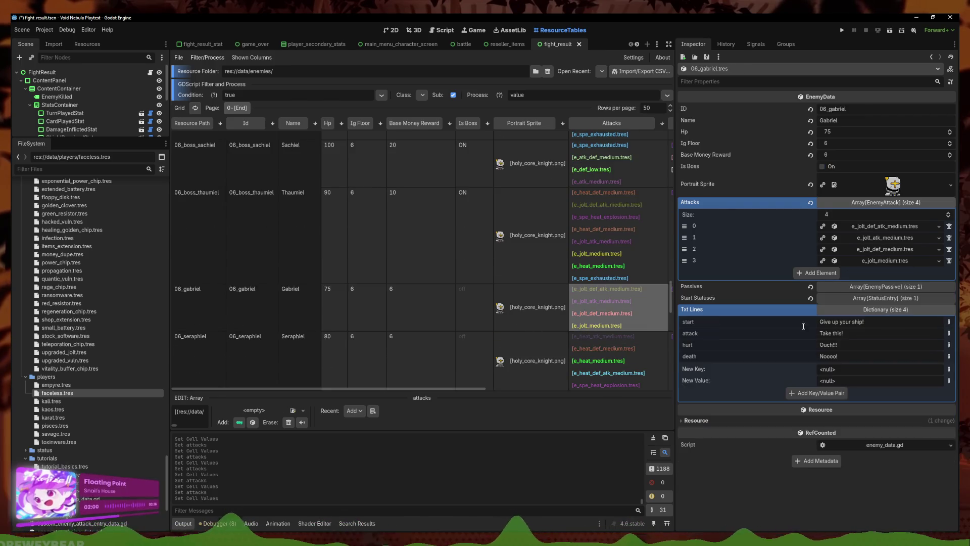
click(816, 273)
click(938, 273)
click(913, 306)
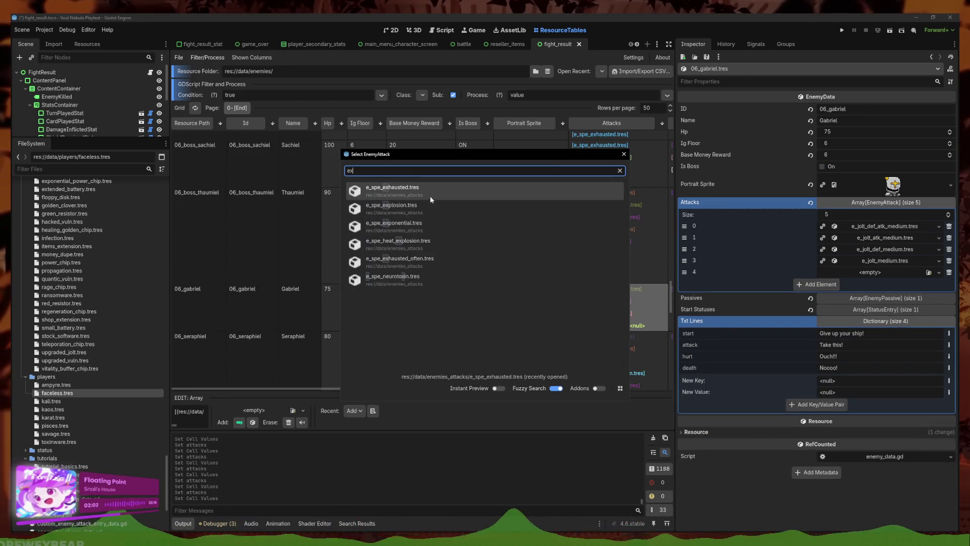
double_click(426, 188)
- Append e_spe_exhausted.tres as a new attack for 06_seraphiel
scroll(598, 289, down, 1)
click(598, 289)
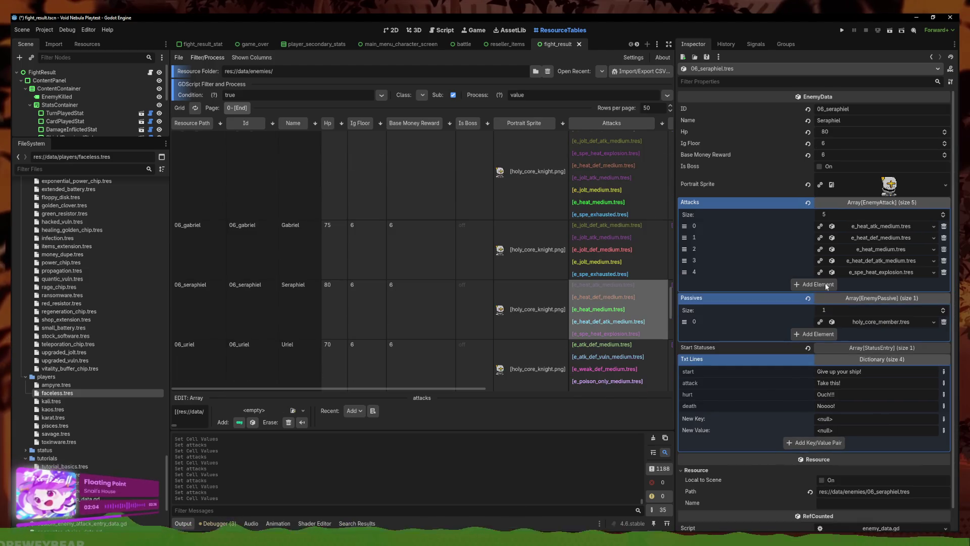
click(814, 284)
click(934, 284)
click(924, 308)
text(ex)
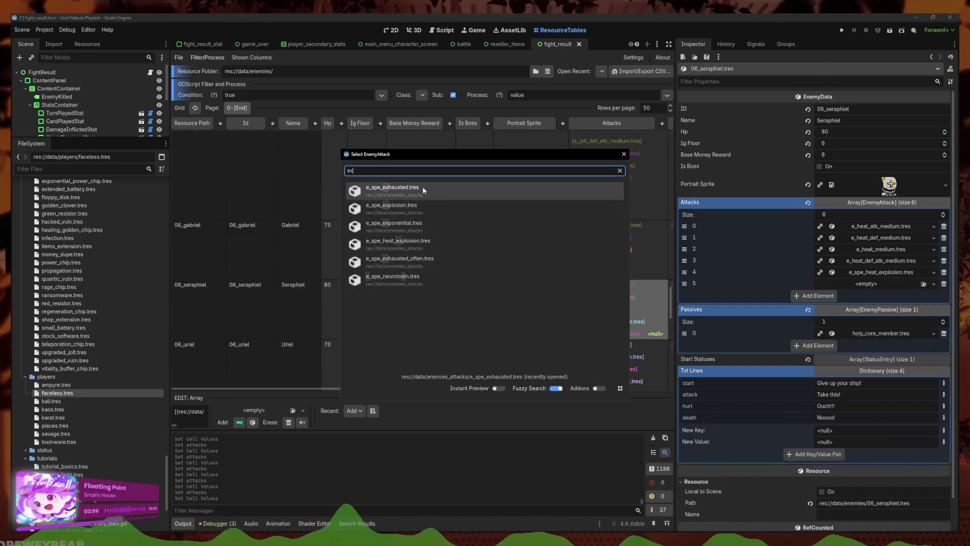
double_click(422, 188)
- Append e_spe_exhausted.tres as a new attack for 06_uriel
scroll(625, 308, down, 1)
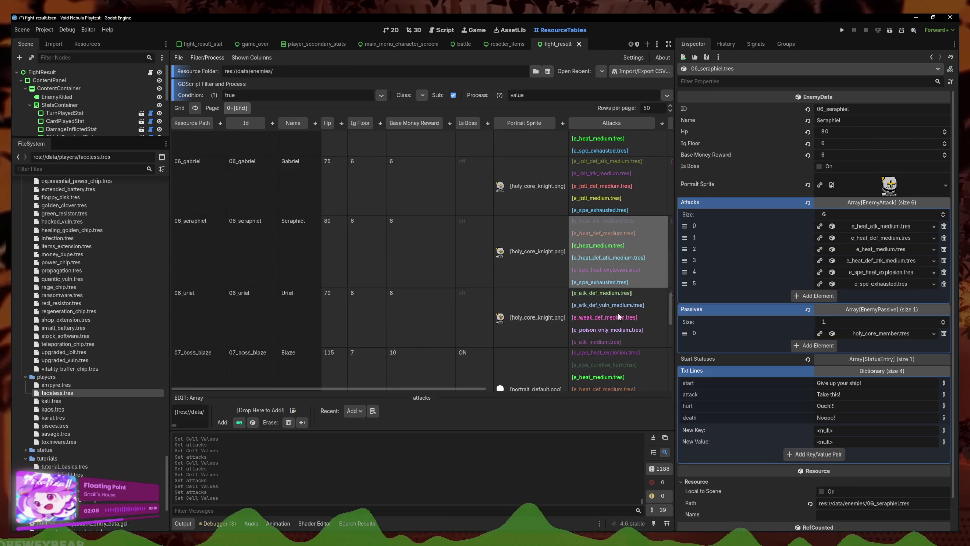
click(620, 331)
click(827, 284)
click(936, 284)
click(923, 308)
double_click(426, 193)
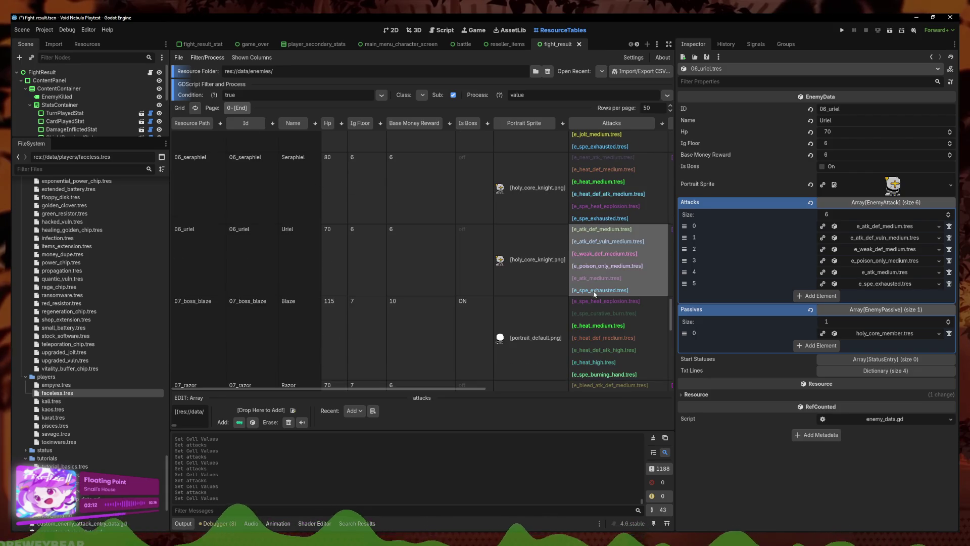
- Append e_spe_exhausted.tres as a new attack for 07_boss_blaze
click(598, 319)
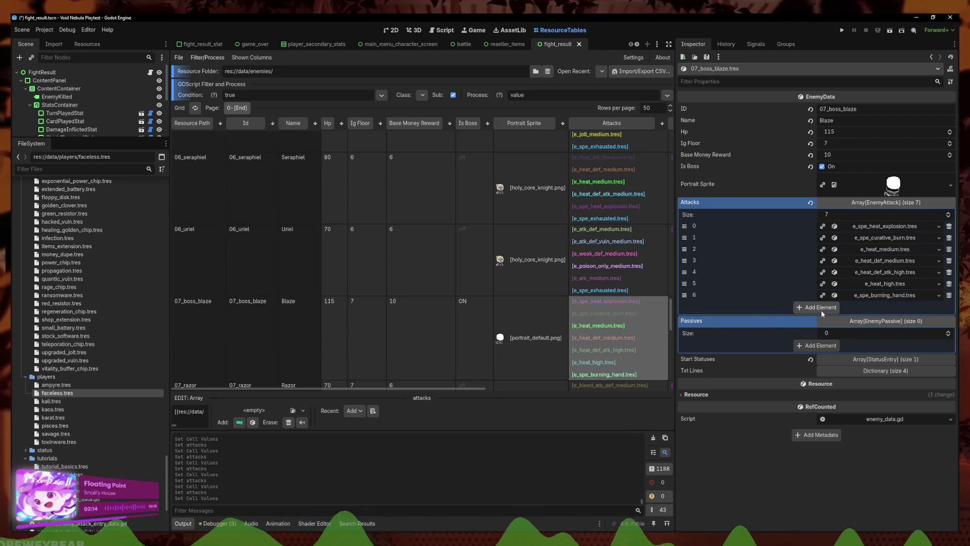
click(820, 309)
click(934, 308)
click(905, 339)
text(ex)
double_click(414, 197)
- Append e_spe_exhausted.tres as a new attack for 07_razor
click(606, 334)
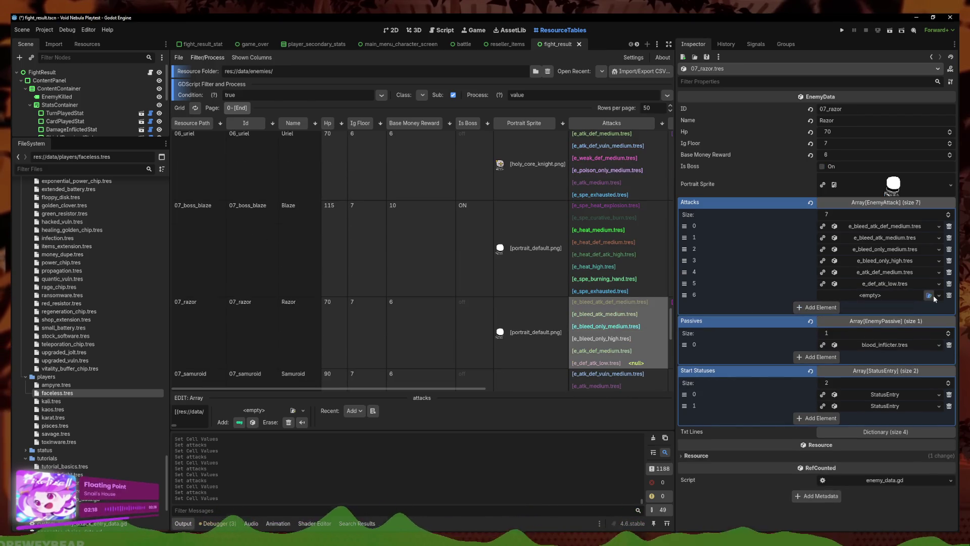
click(928, 295)
key(Escape)
click(939, 295)
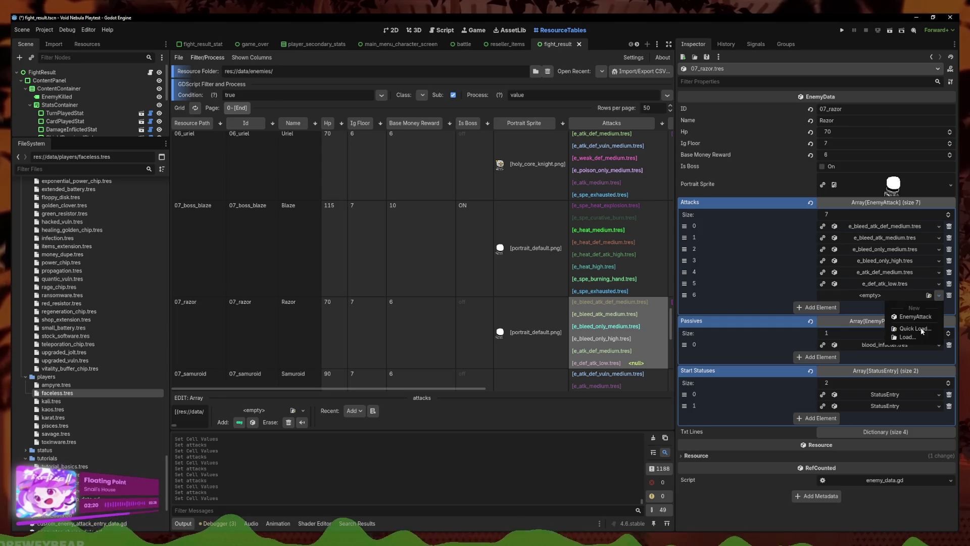
click(916, 329)
double_click(434, 204)
- Append e_spe_exhausted.tres as a new attack for 07_samuroid
scroll(617, 322, down, 3)
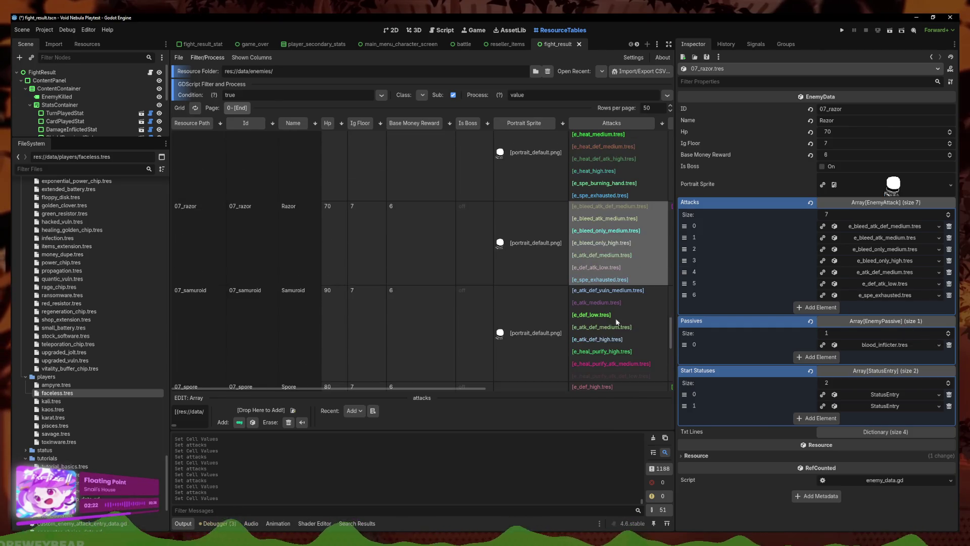
click(616, 322)
click(816, 318)
click(939, 318)
click(914, 351)
double_click(434, 204)
- Give 07_spore e_spe_exhausted.tres and remove its duplicate e_poison_def_medium attack
scroll(604, 259, down, 3)
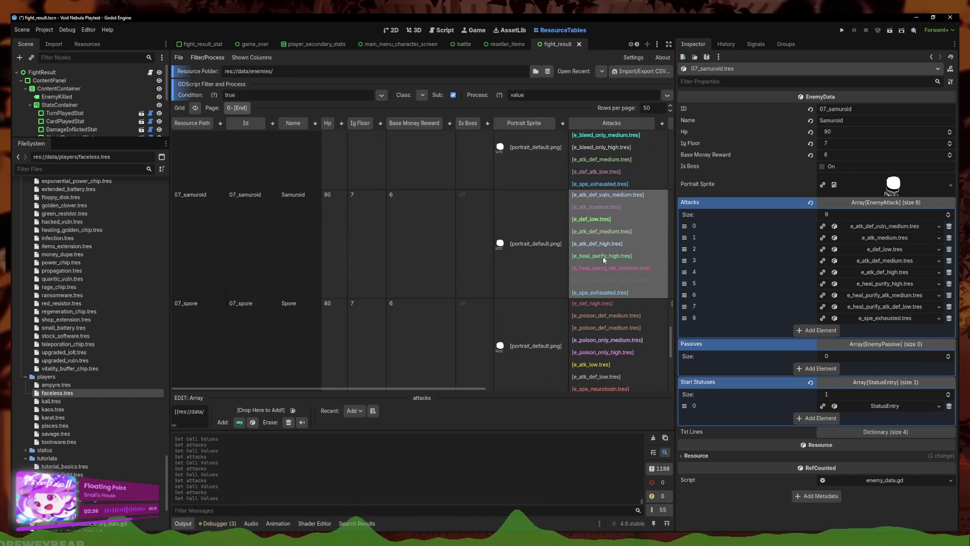
scroll(617, 329, down, 2)
click(617, 328)
click(817, 319)
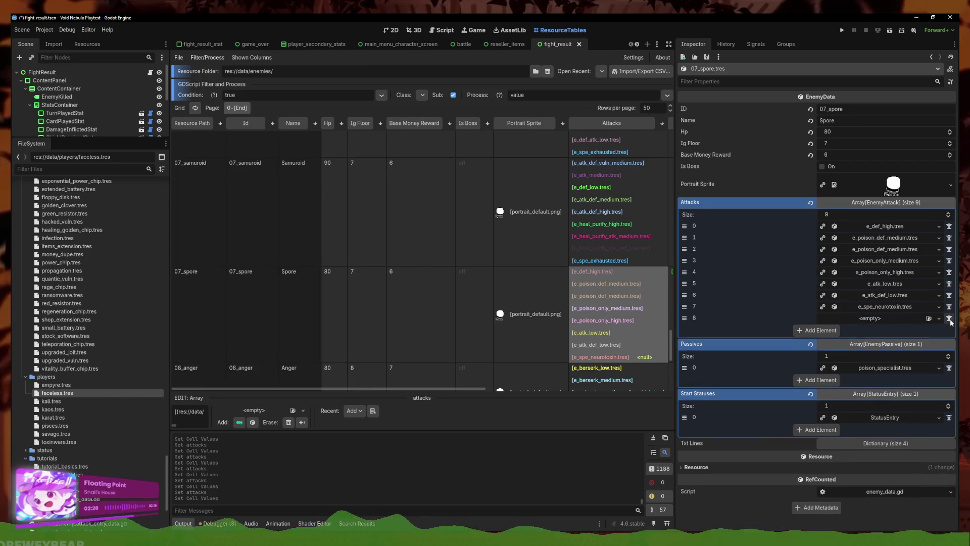
click(939, 318)
click(915, 352)
double_click(427, 190)
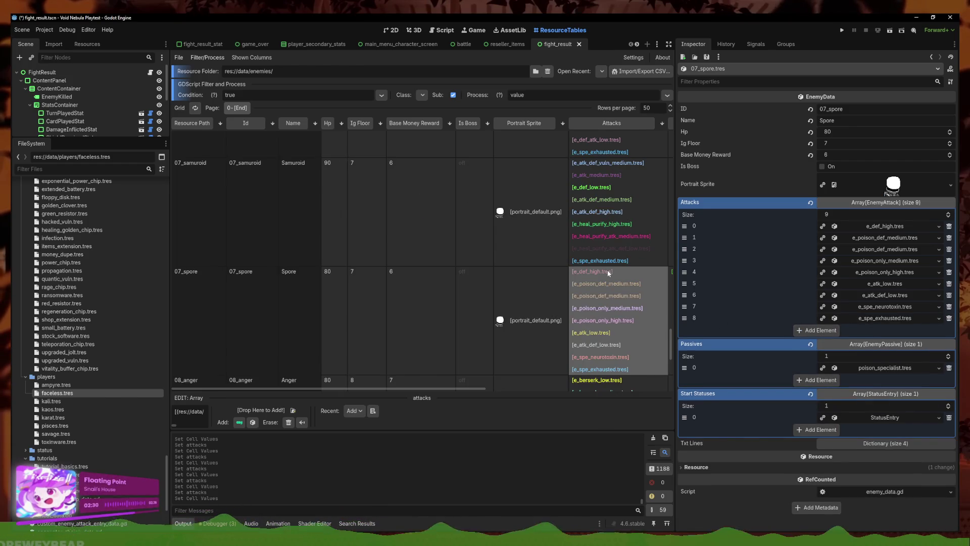
scroll(609, 273, down, 2)
click(949, 249)
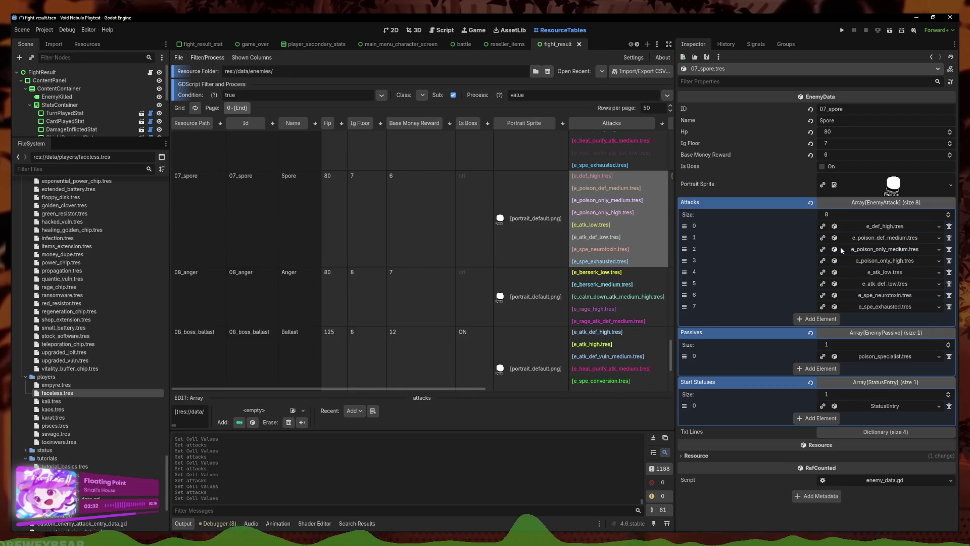
- Append e_spe_exhausted.tres as a new attack for 08_anger
click(621, 308)
scroll(620, 283, up, 1)
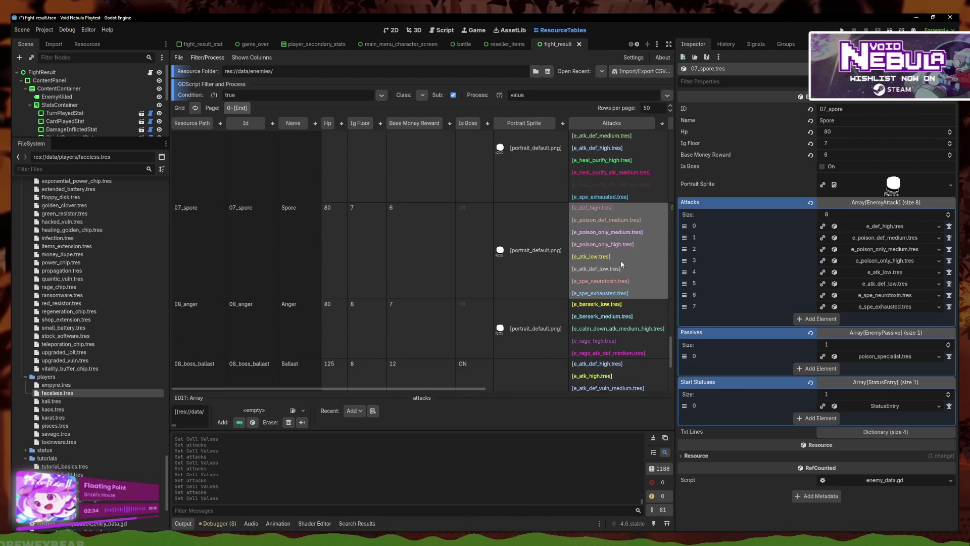
click(816, 284)
click(934, 284)
click(908, 316)
double_click(394, 189)
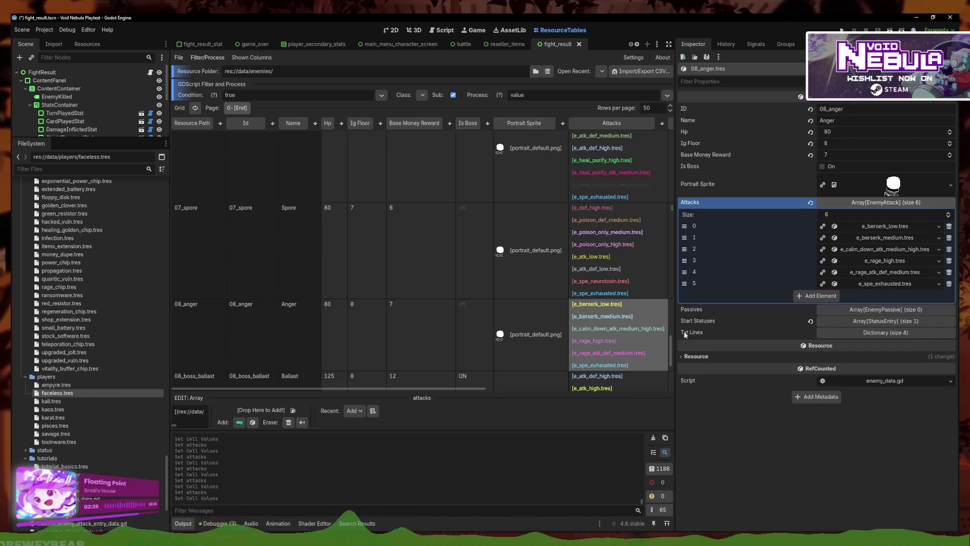
- Add e_spe_exhausted.tres as 08_boss_ballast's eighth attack
scroll(621, 329, down, 3)
click(621, 329)
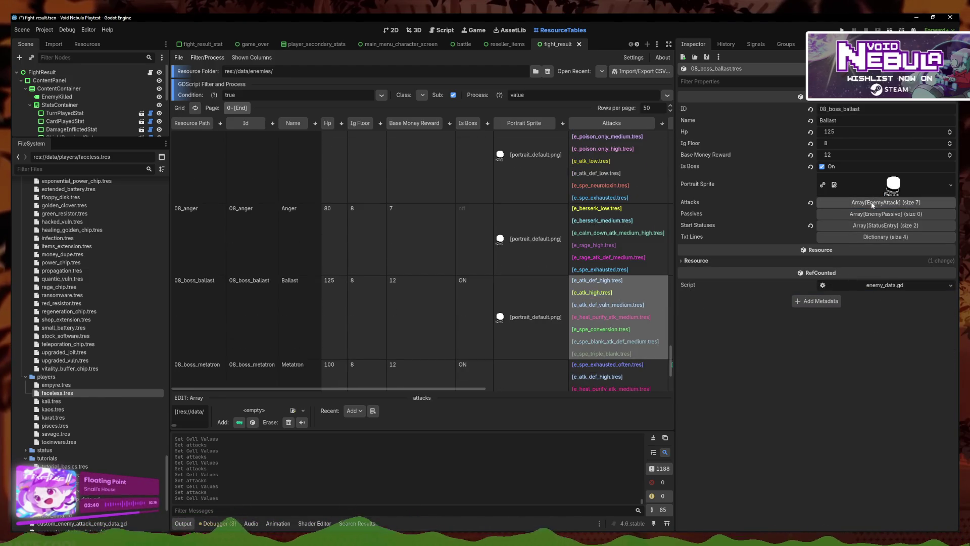
click(854, 202)
click(828, 309)
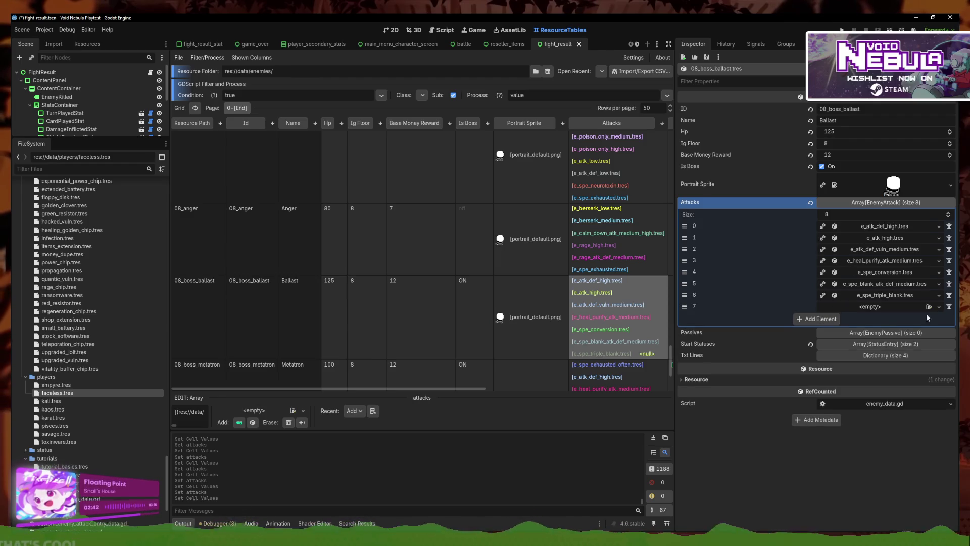
click(939, 310)
click(913, 332)
text(exhausted)
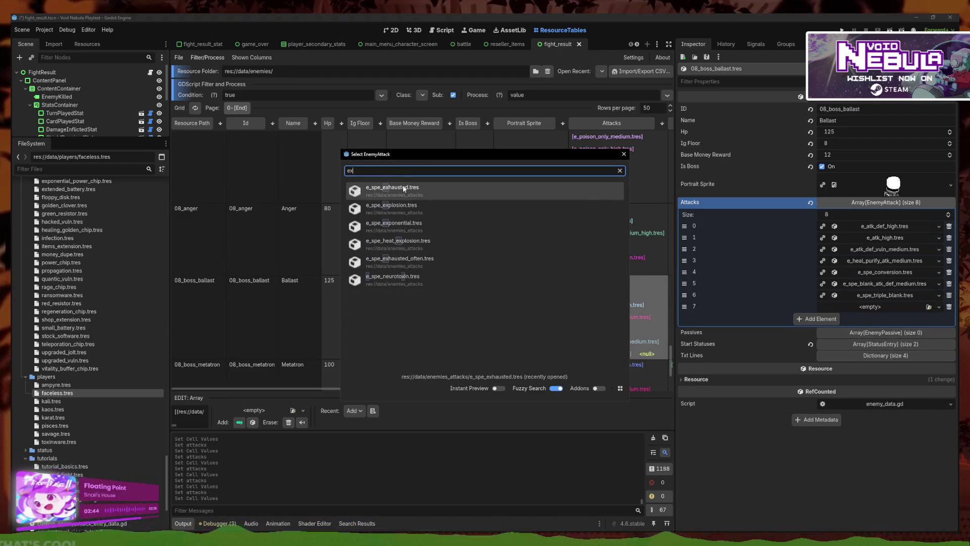
double_click(595, 277)
- Add e_spe_exhausted.tres as 08_boss_metatron's eighth attack
click(596, 279)
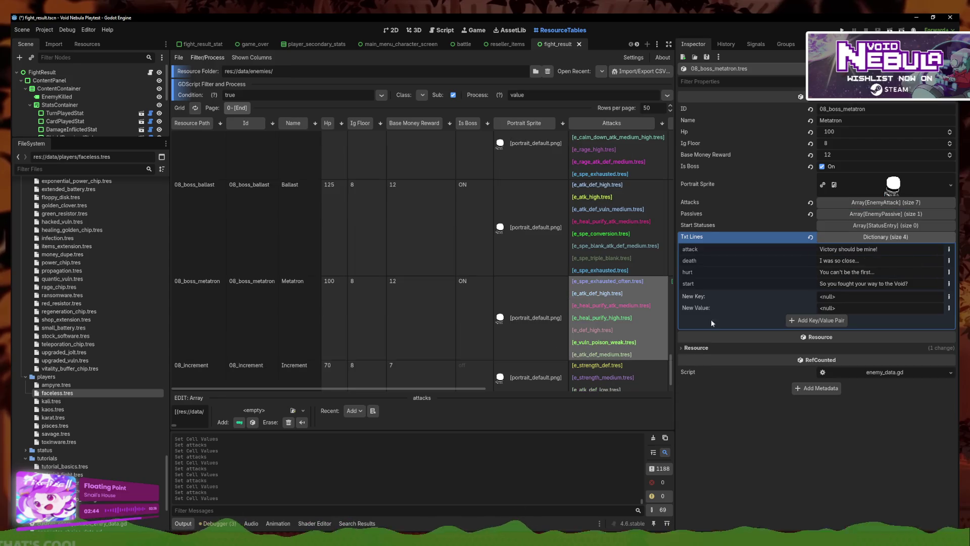
click(865, 214)
click(885, 202)
click(885, 203)
click(885, 203)
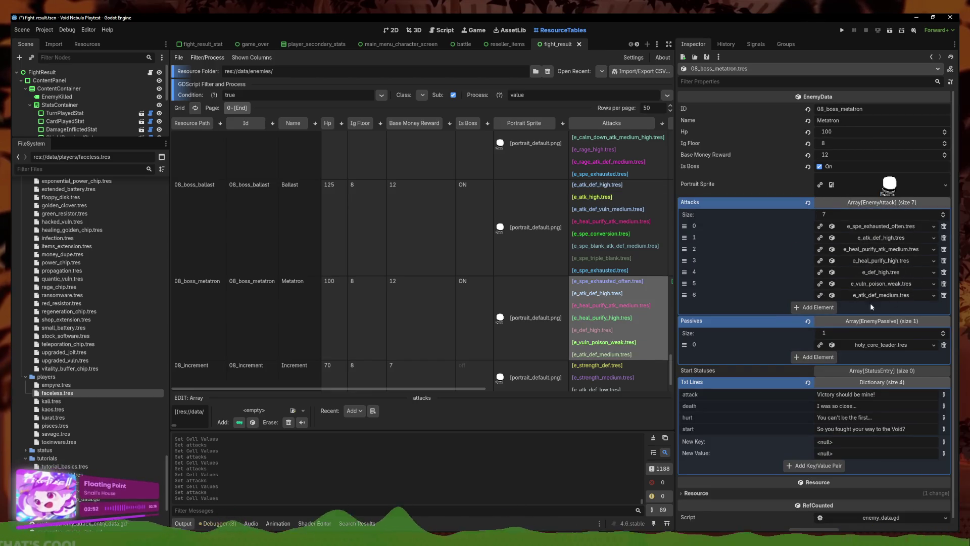
click(814, 307)
click(935, 307)
click(898, 337)
text(ex)
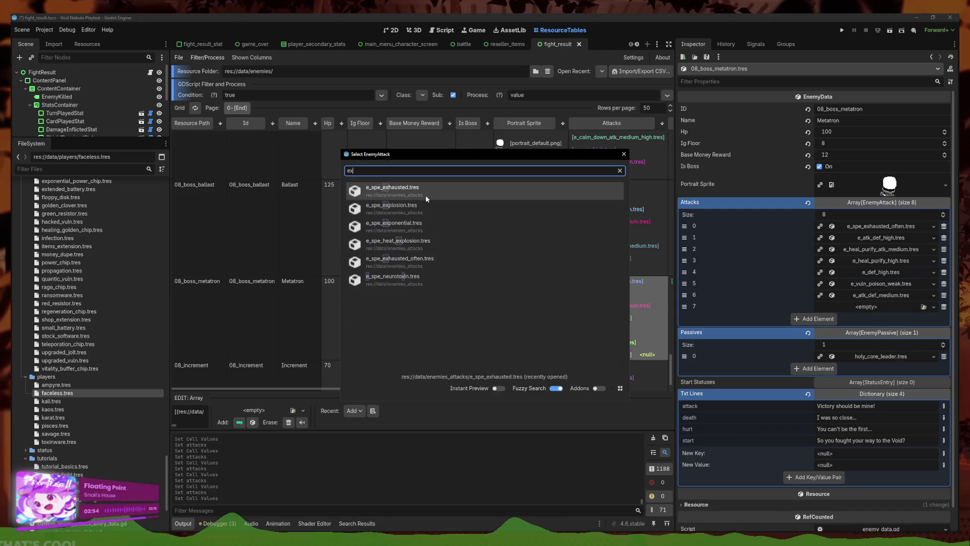
click(425, 195)
- Select 08_increment and add an empty fourth attack slot
scroll(541, 238, down, 1)
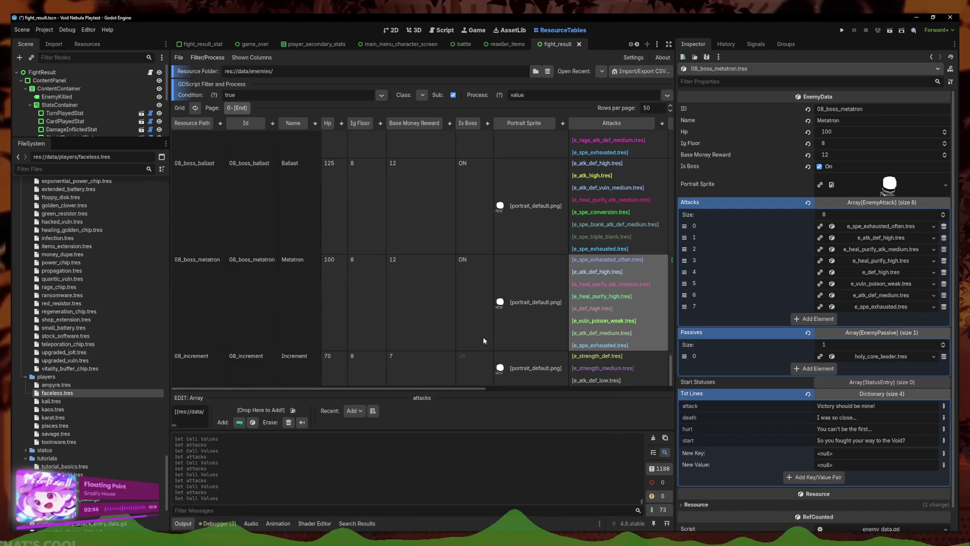
click(645, 362)
click(818, 261)
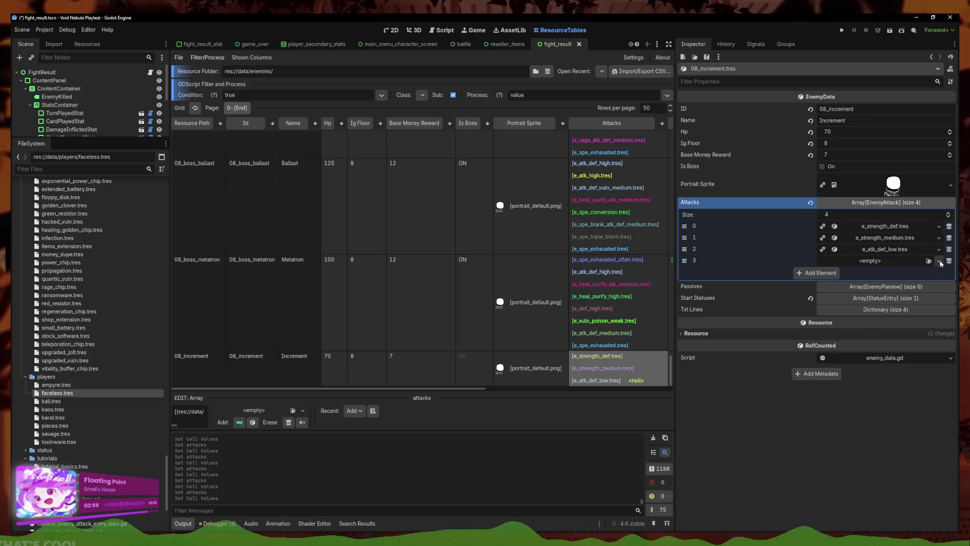
- Quick Load e_spe_exhausted.tres into 08_increment's element 3, then scroll back up the enemy table
click(941, 263)
click(922, 293)
click(450, 206)
scroll(626, 360, down, 1)
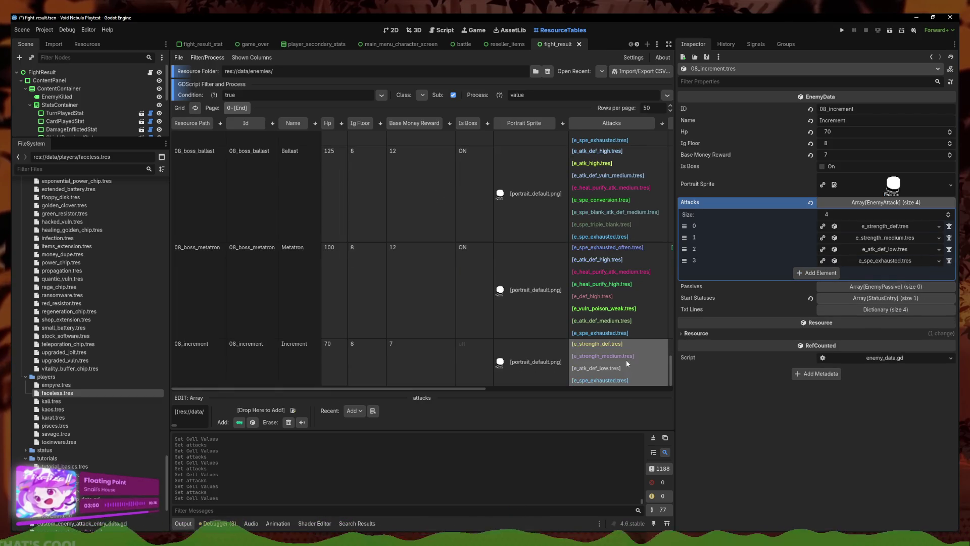
scroll(611, 332, up, 9)
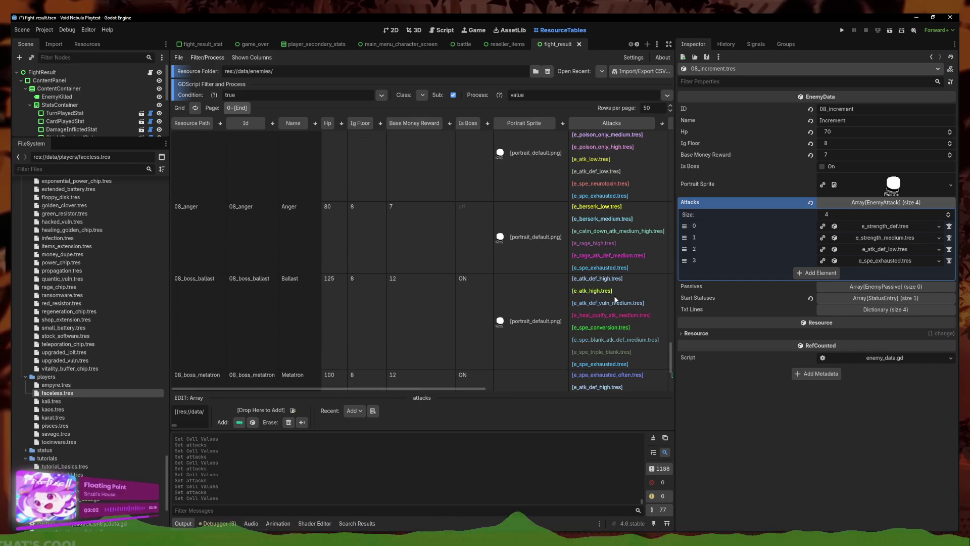
scroll(612, 295, up, 10)
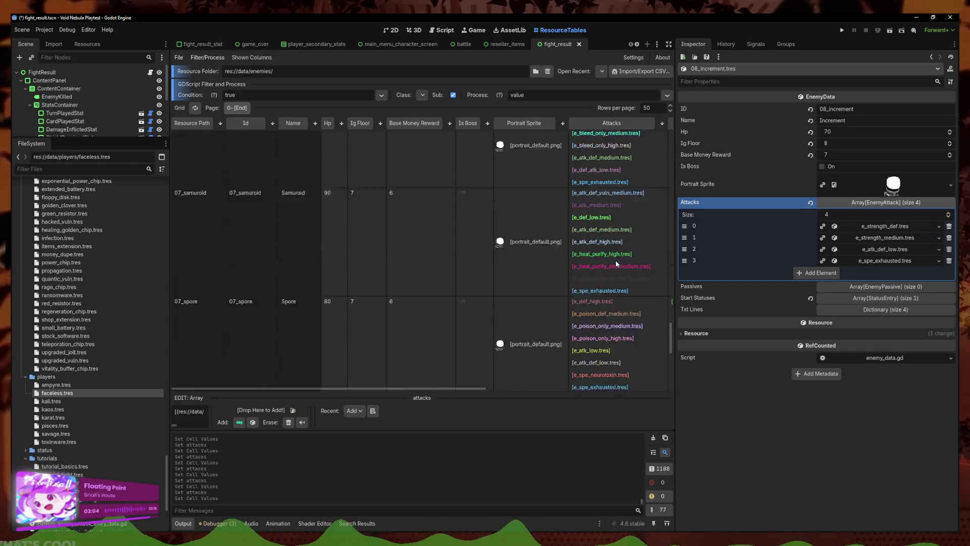
scroll(630, 313, up, 9)
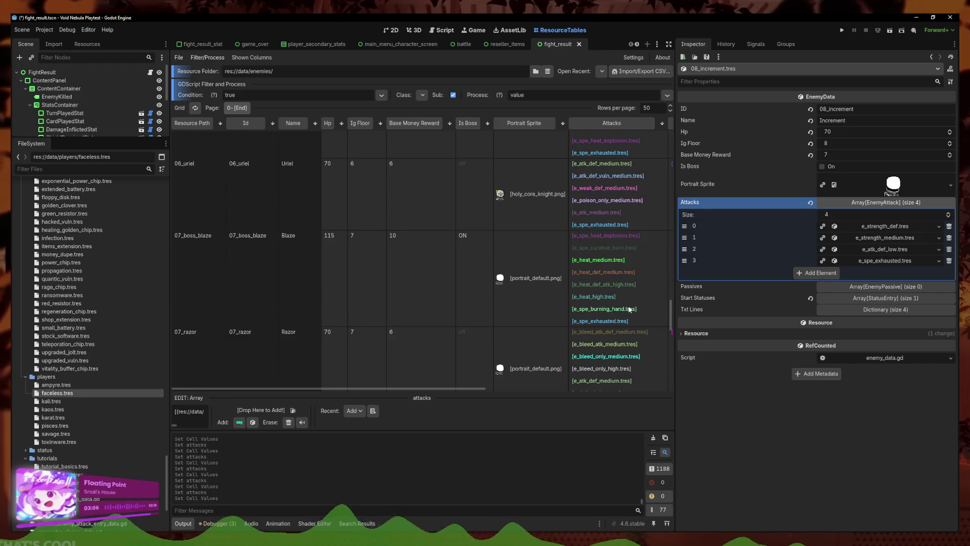
scroll(644, 280, up, 10)
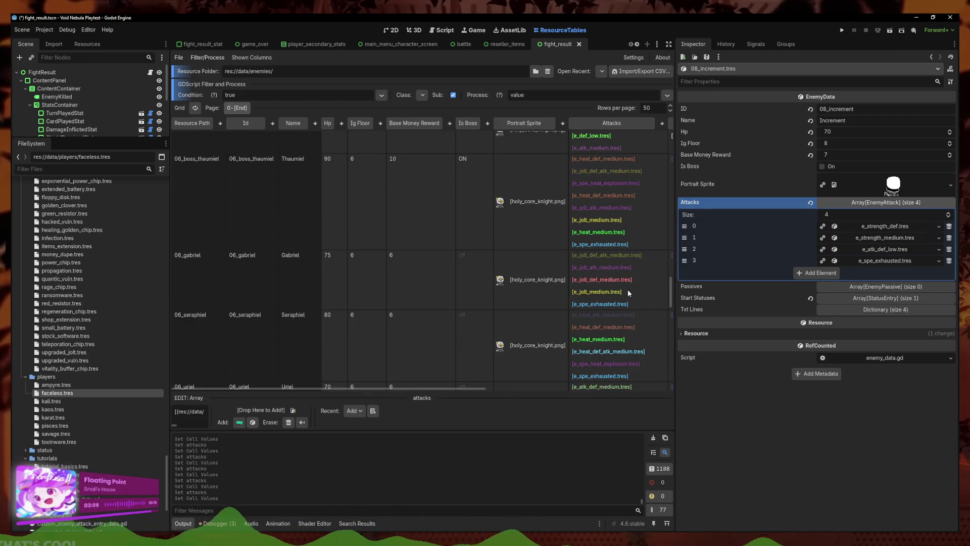
scroll(625, 281, up, 3)
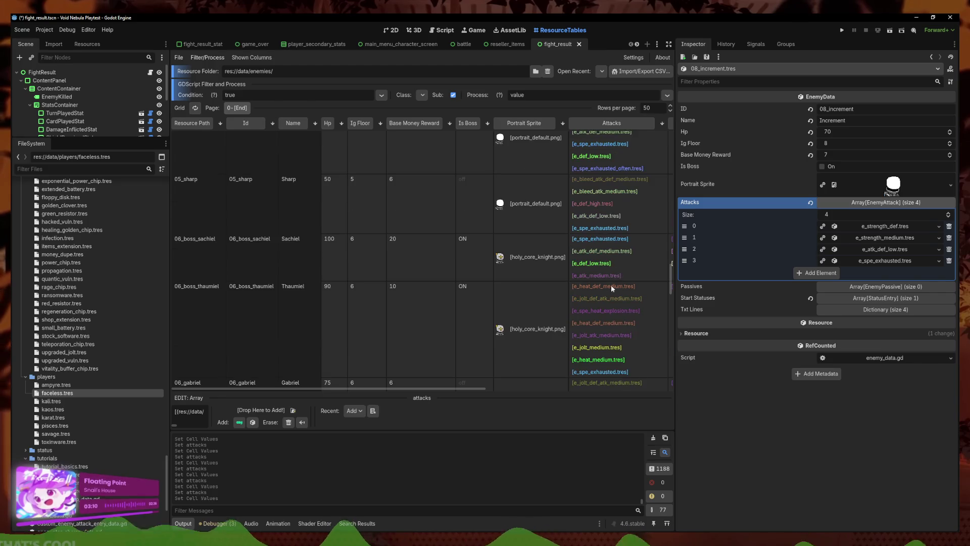
scroll(614, 237, up, 7)
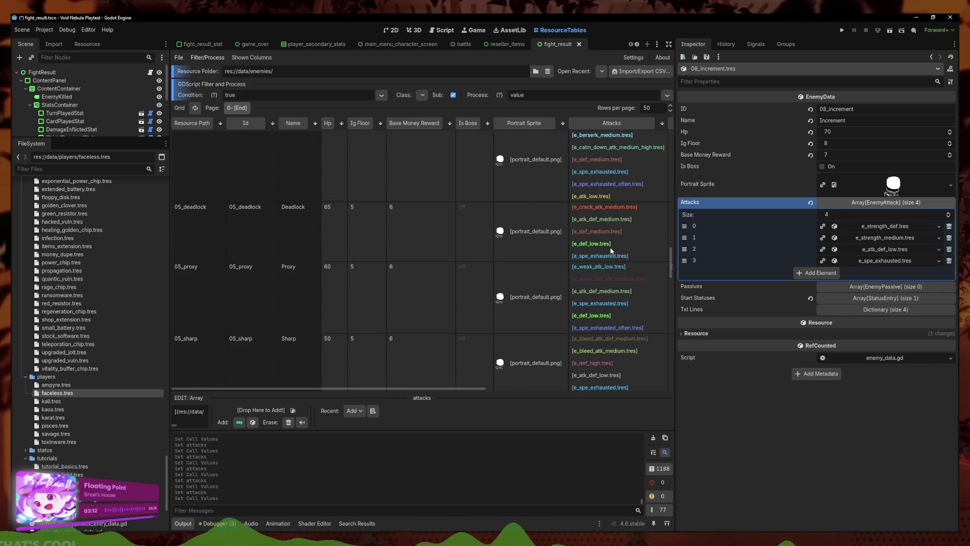
scroll(605, 230, up, 7)
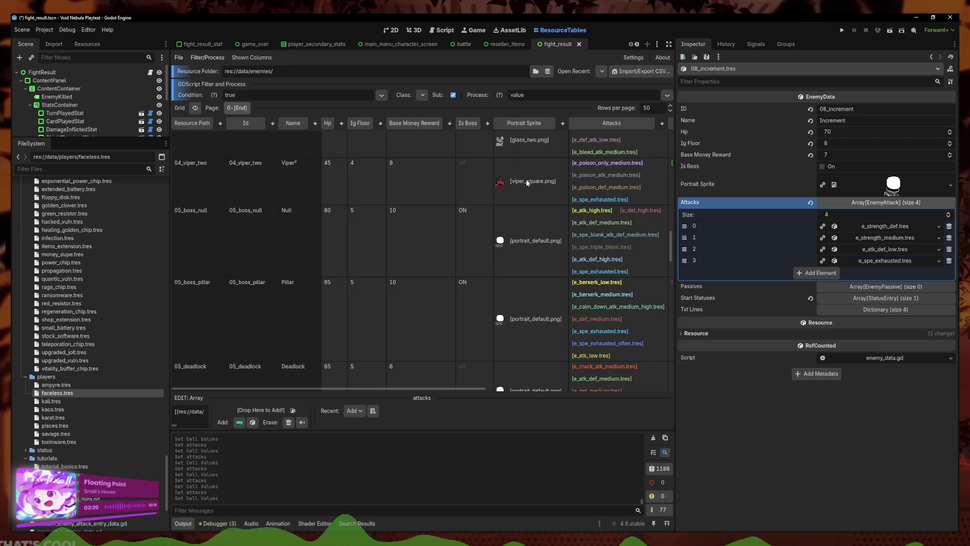
scroll(606, 270, up, 2)
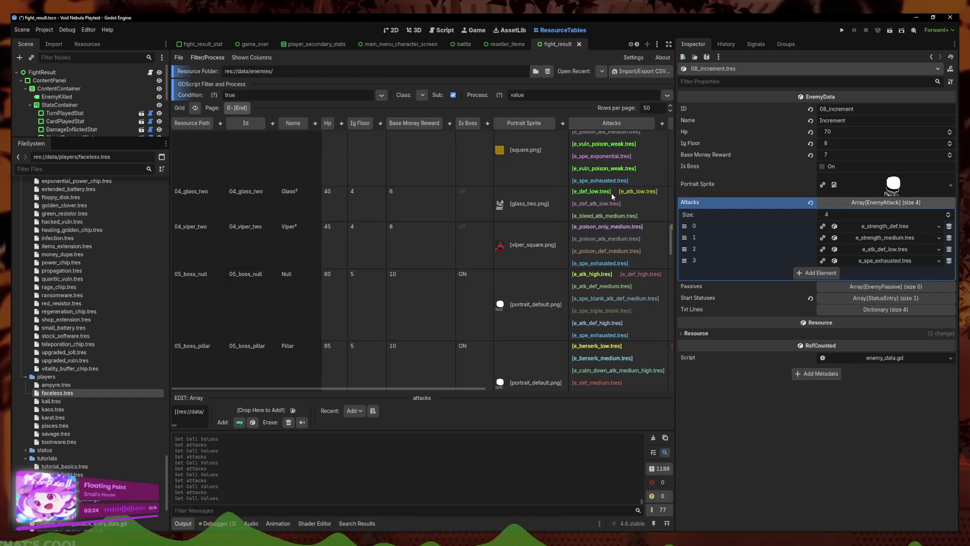
- Add e_spe_exhausted.tres as 04_glass_two's fifth attack
click(606, 200)
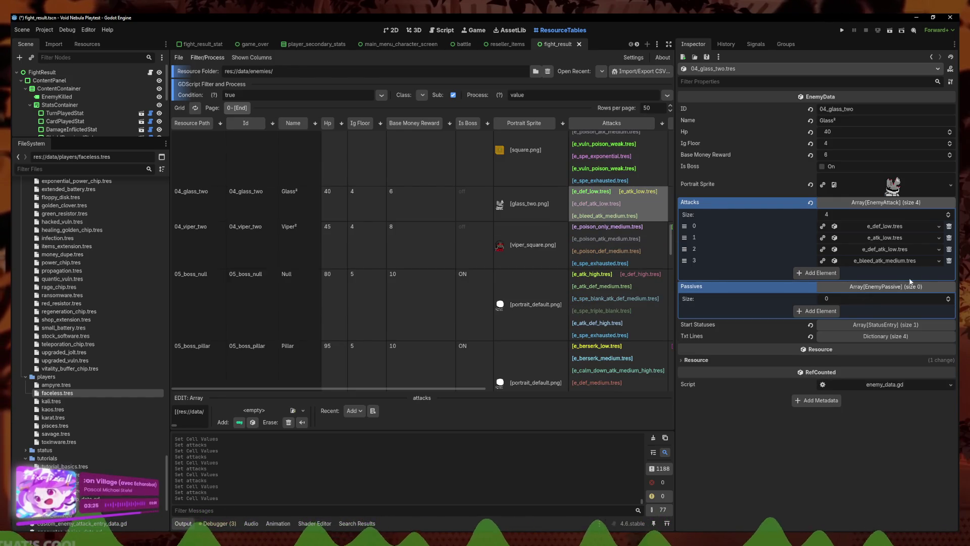
click(839, 273)
click(930, 273)
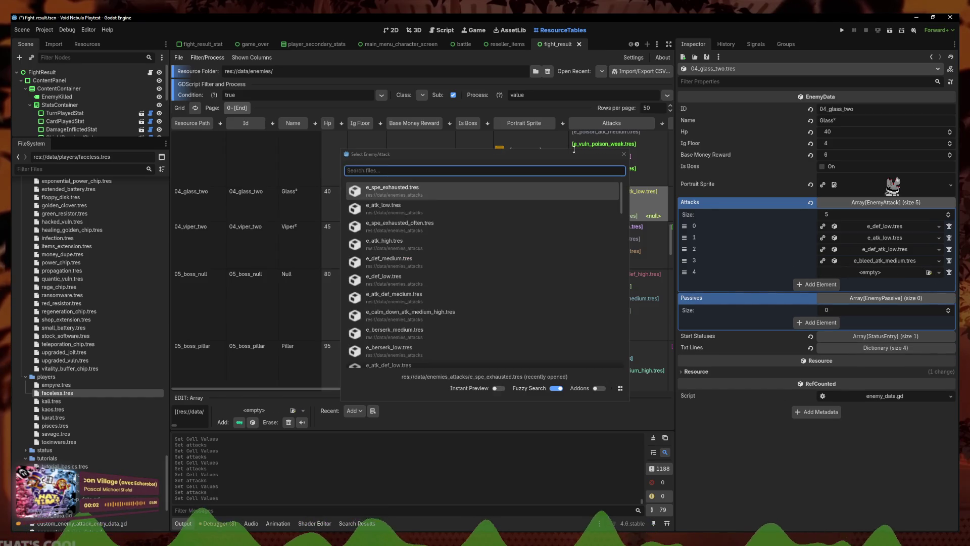
click(623, 154)
click(938, 273)
click(904, 301)
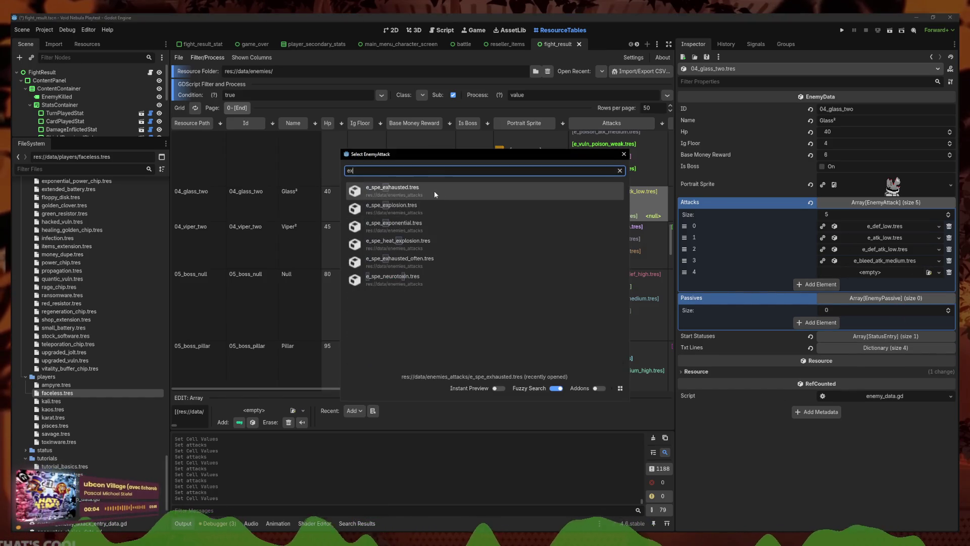
click(434, 190)
scroll(623, 285, up, 3)
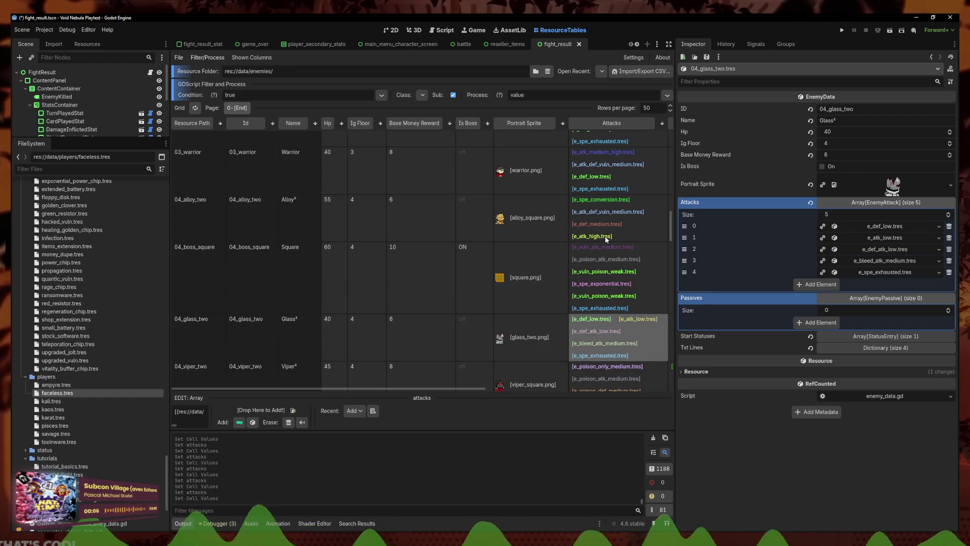
- Add e_spe_exhausted.tres as 04_alloy_two's fifth attack
click(606, 238)
click(817, 284)
click(939, 273)
click(905, 303)
text(e)
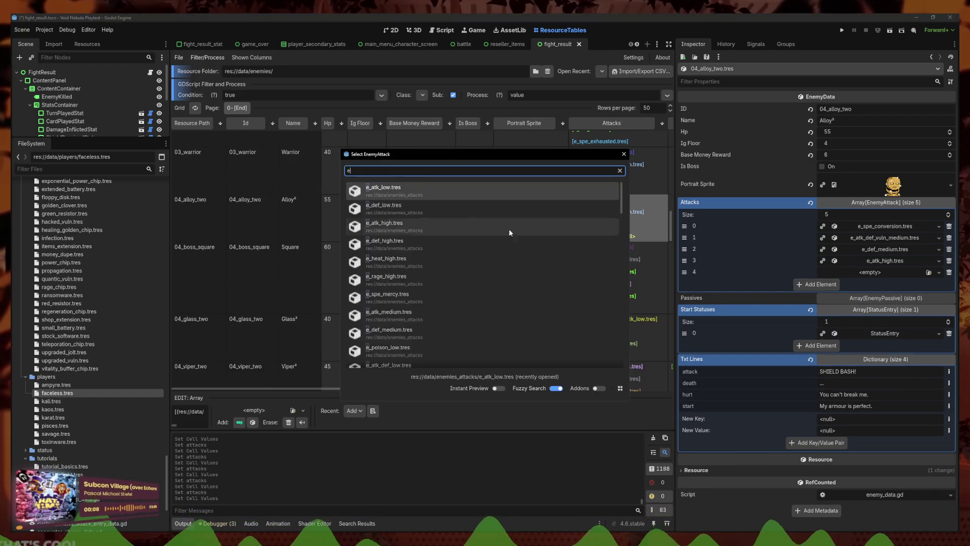
click(432, 187)
scroll(611, 280, up, 2)
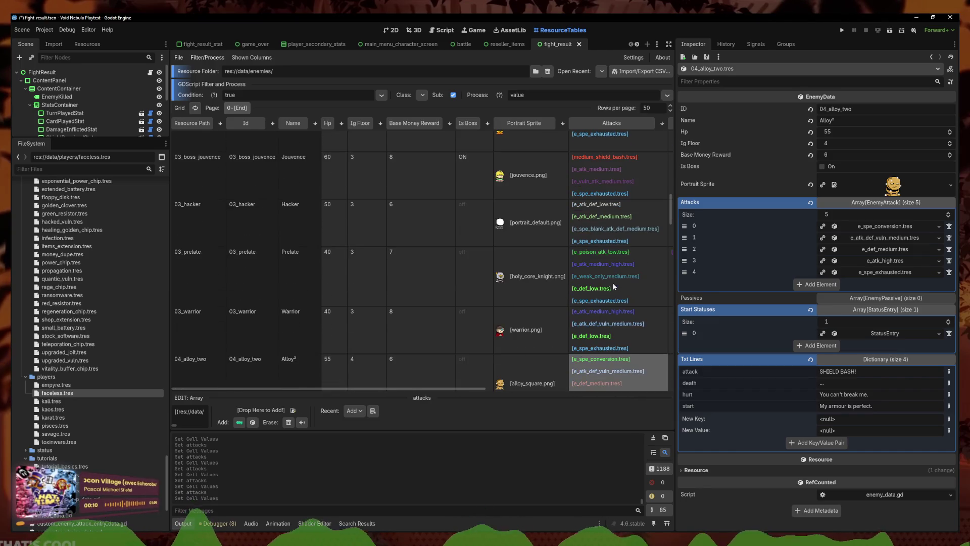
scroll(628, 259, up, 2)
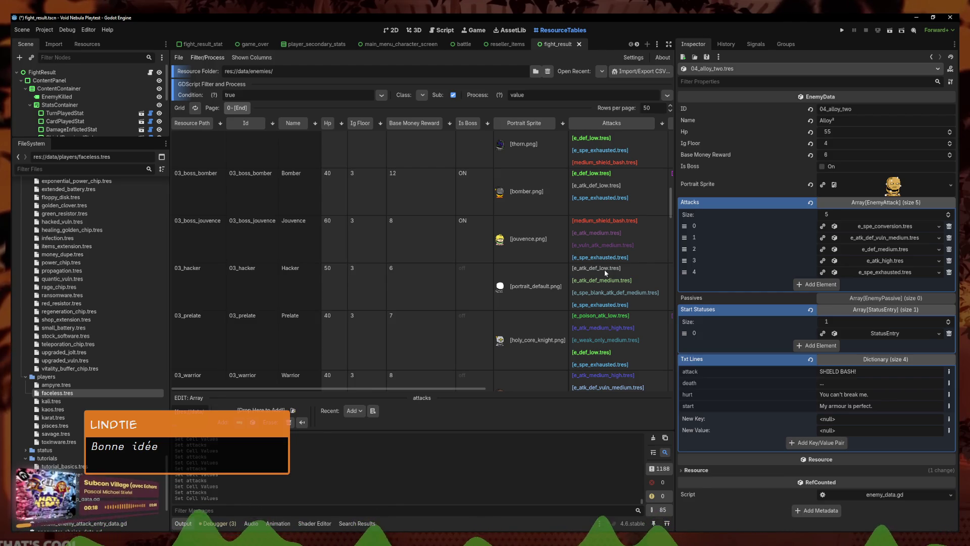
scroll(606, 273, up, 4)
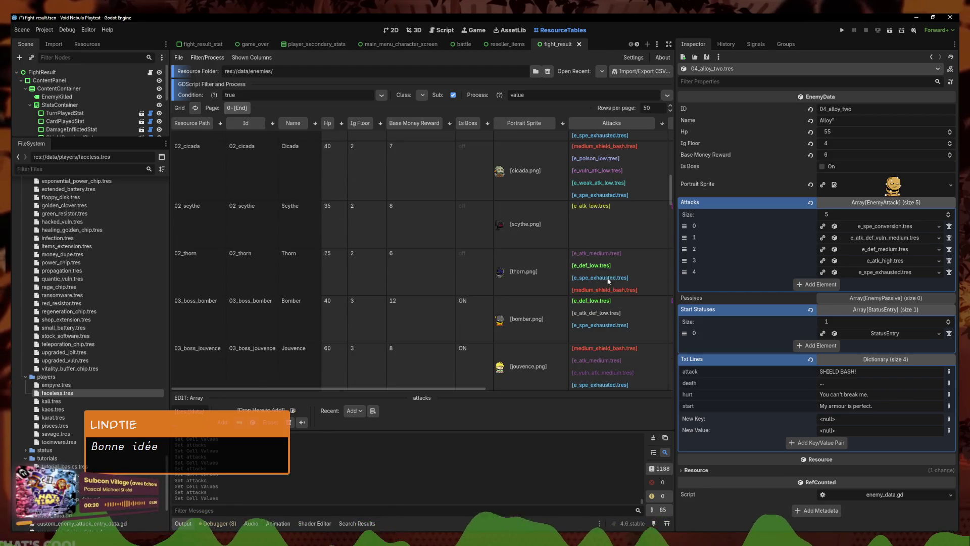
- Replace 02_scythe's first attack with e_spe_exhausted.tres
click(612, 225)
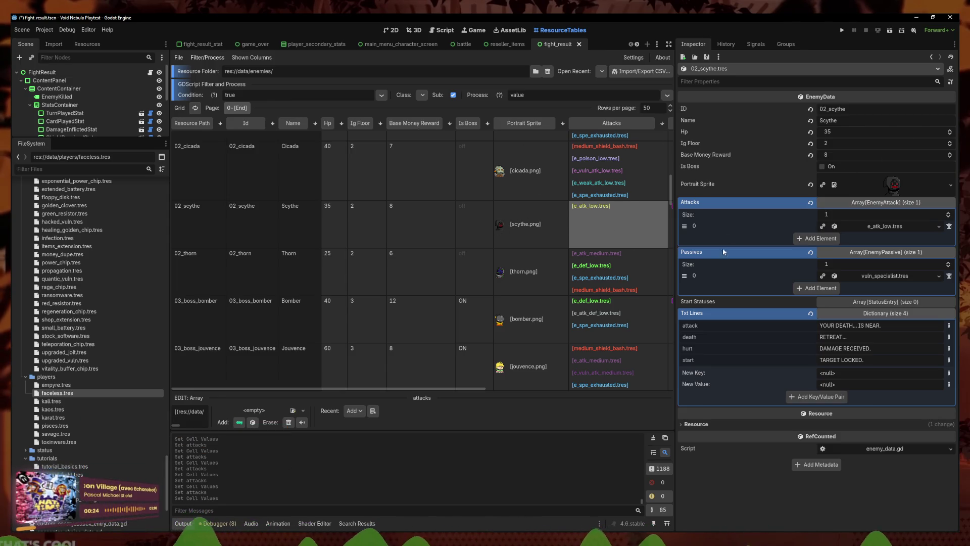
click(939, 227)
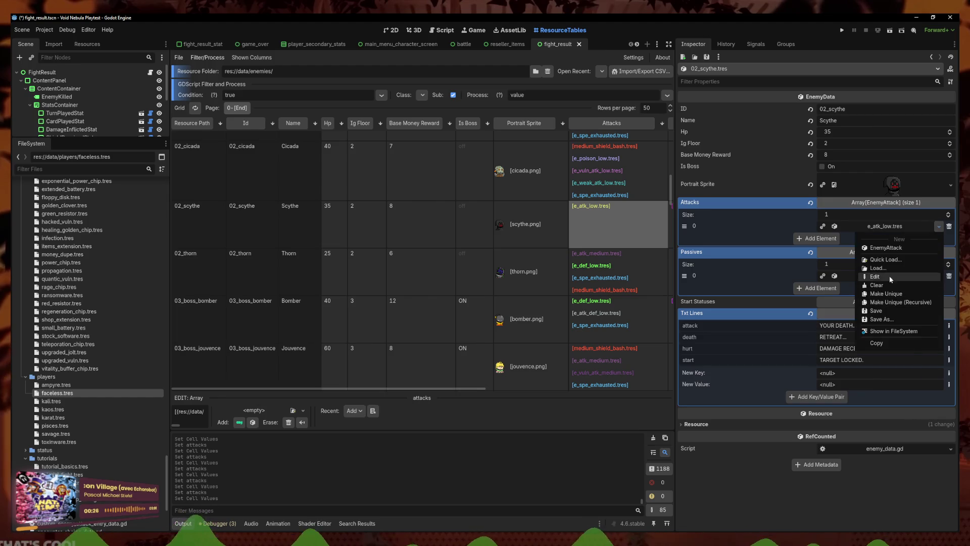
click(886, 260)
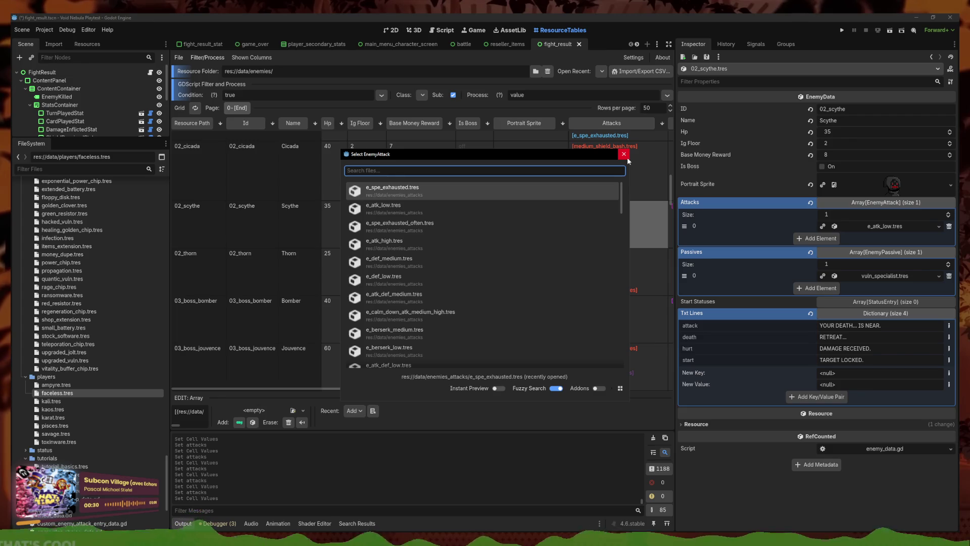
key(Return)
- Add e_atk_low.tres and e_atk_medium.tres as 02_scythe's second and third attacks
click(819, 238)
click(939, 238)
click(905, 272)
key(Return)
click(817, 249)
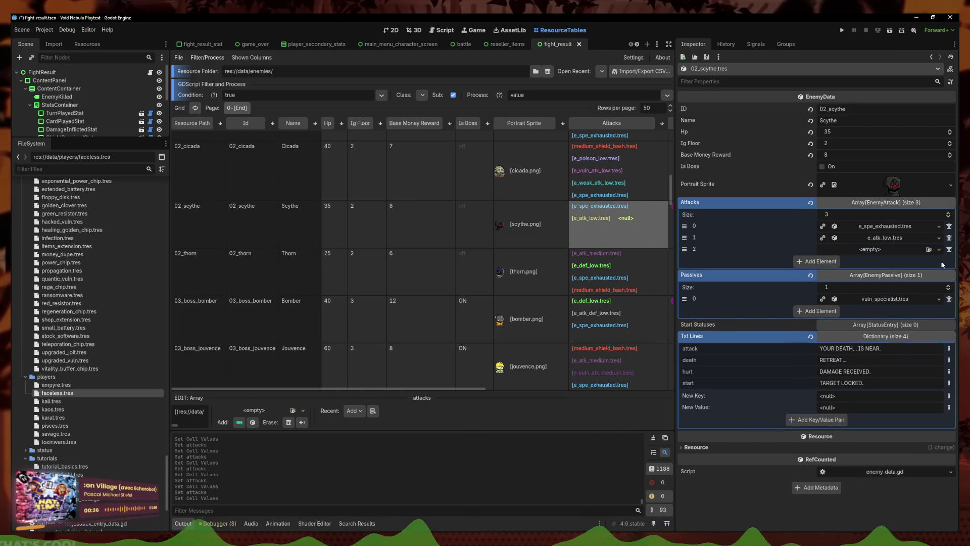
click(938, 250)
click(905, 283)
text(at)
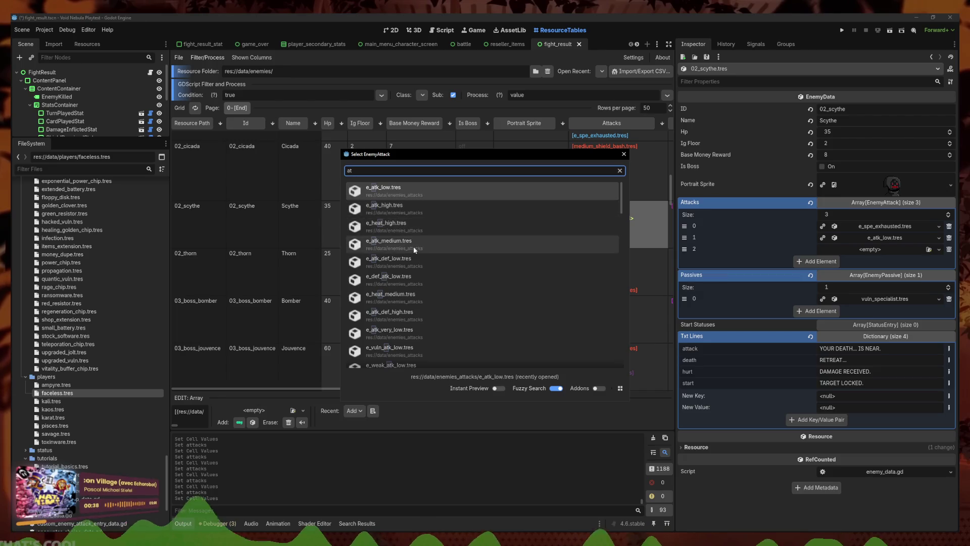
click(384, 244)
- Check 02_cicada, Sniper and Golem, then delete 01_viper's empty sixth attack slot
click(617, 183)
scroll(632, 212, up, 2)
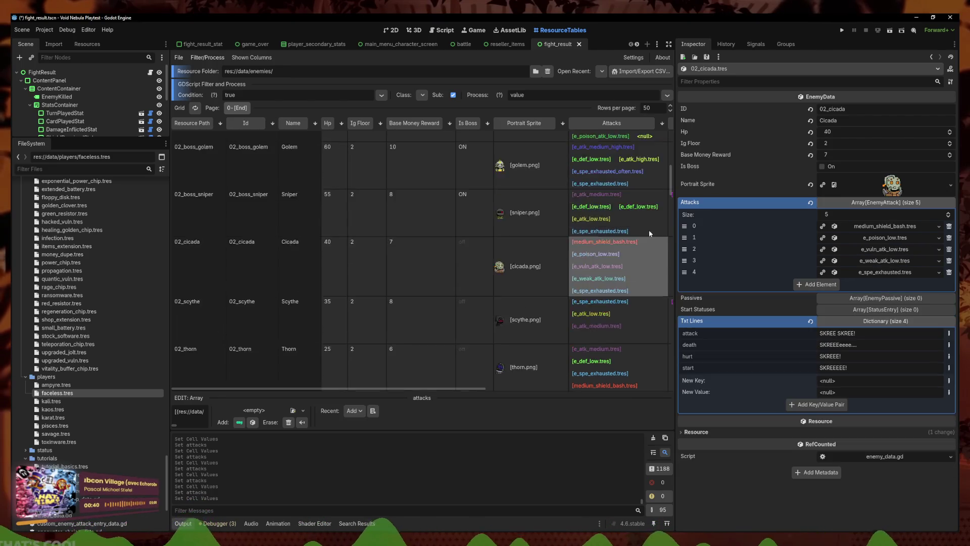
click(632, 247)
click(630, 210)
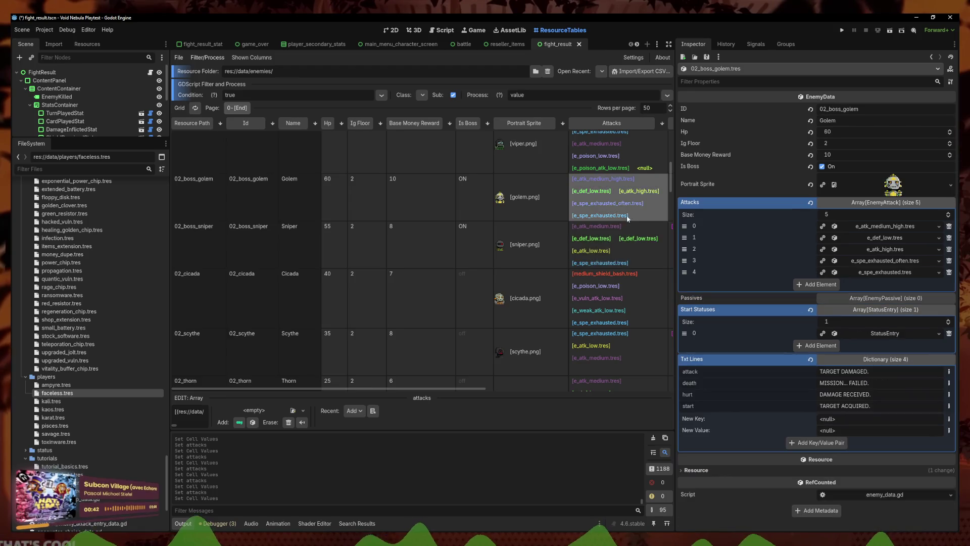
scroll(628, 241, up, 2)
click(625, 219)
scroll(623, 217, up, 1)
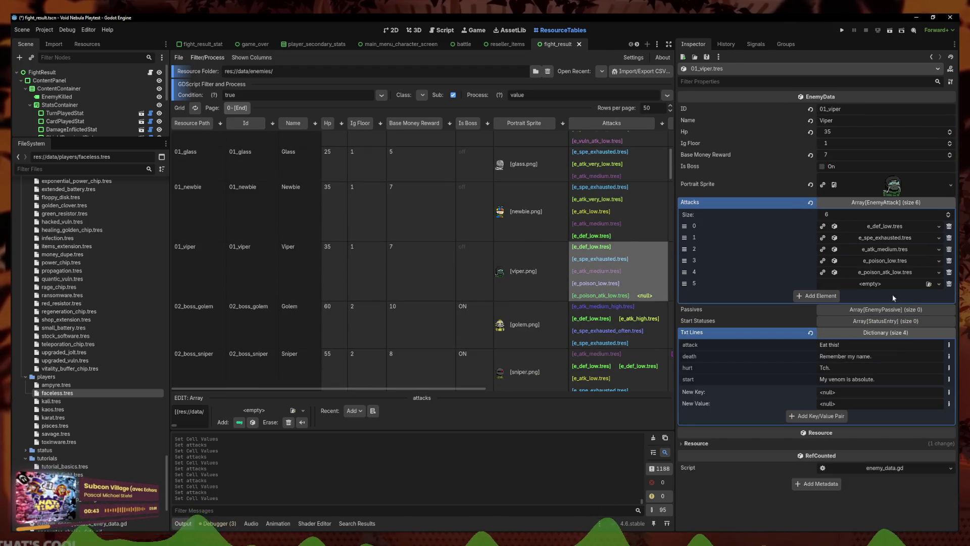
click(950, 284)
- Scroll down the enemy files and select 03_boss_bomber
scroll(619, 264, up, 3)
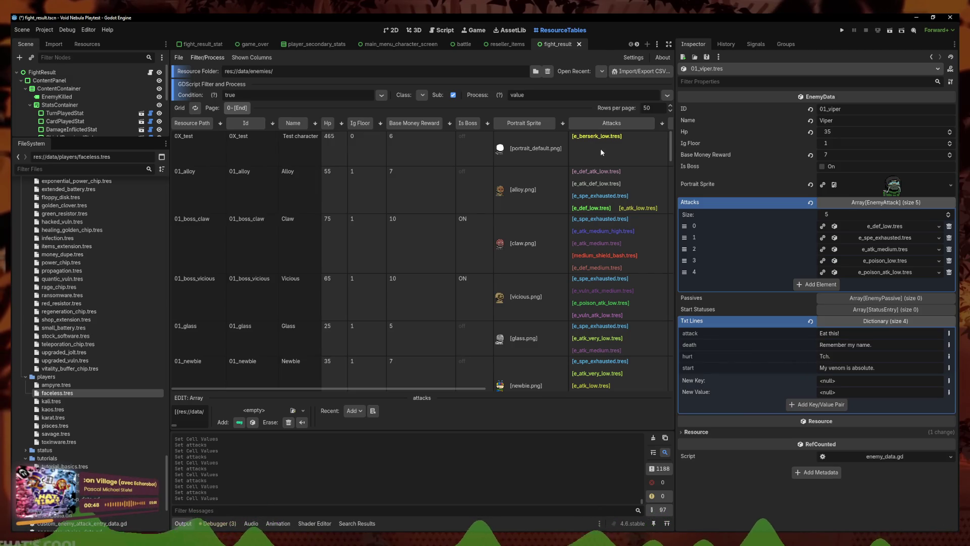
scroll(600, 149, down, 5)
scroll(607, 293, down, 2)
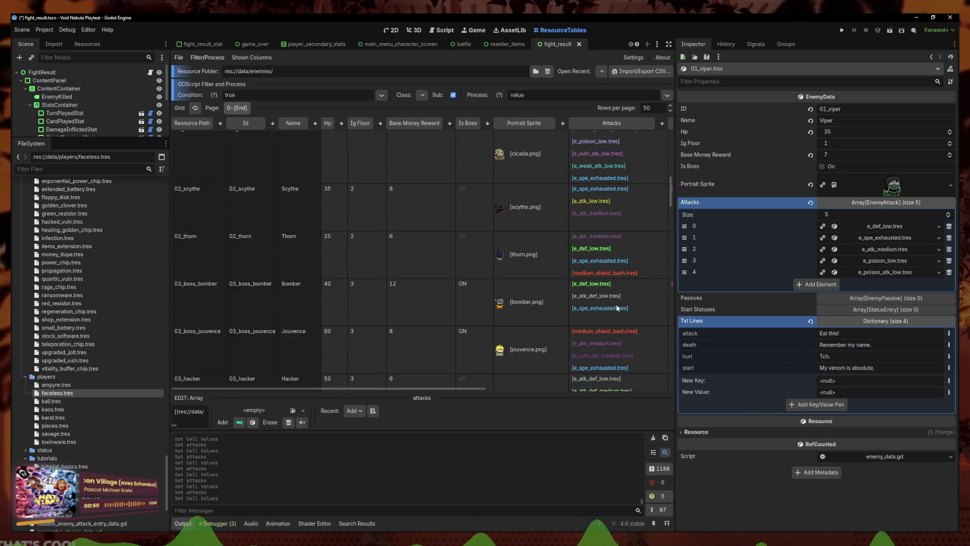
scroll(642, 268, down, 2)
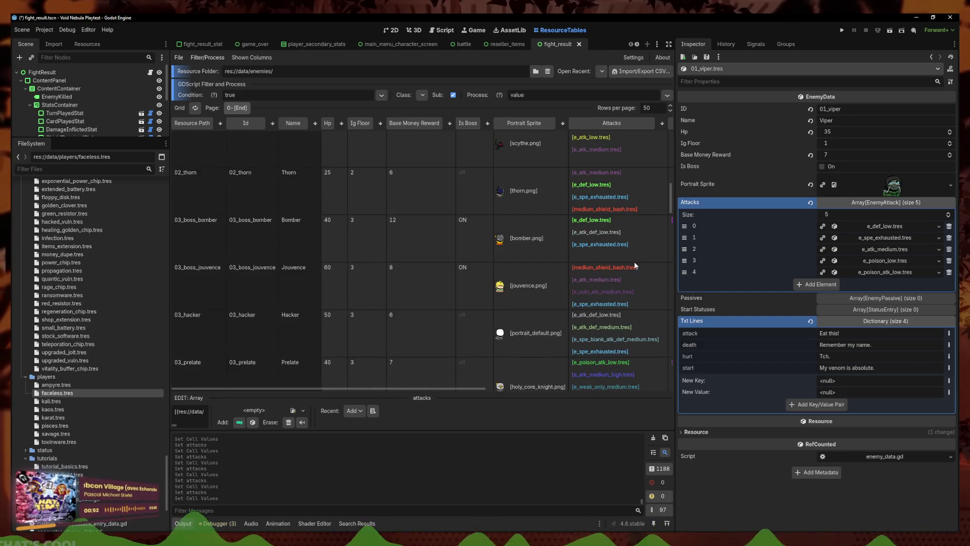
click(183, 233)
- Switch to the Script workspace and open battle.tscn by filtering files for 'batt'
key(Tab)
click(447, 30)
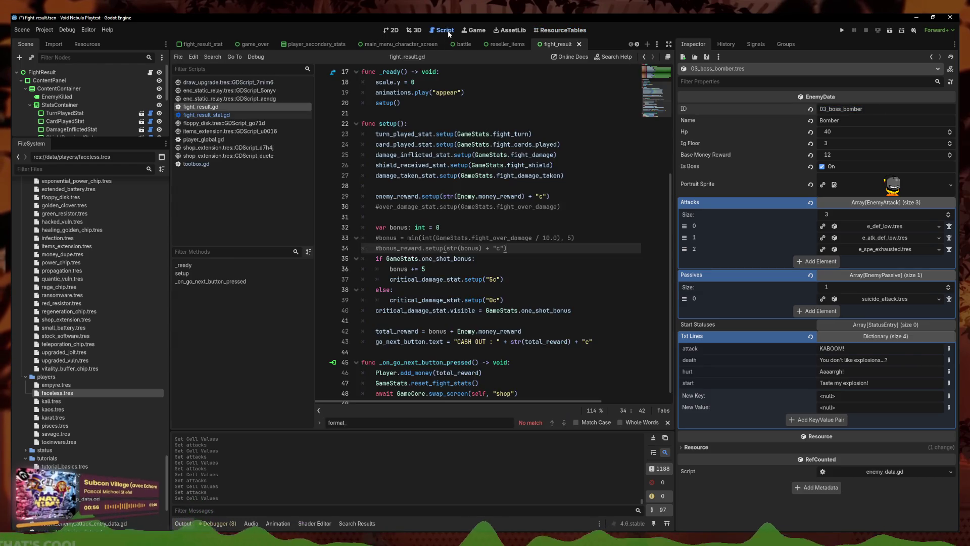
click(74, 170)
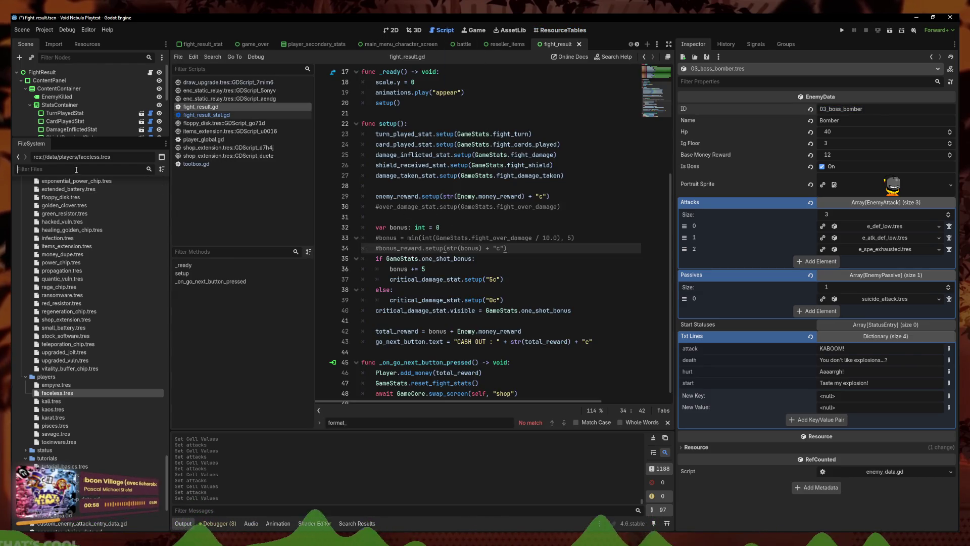
text(batt)
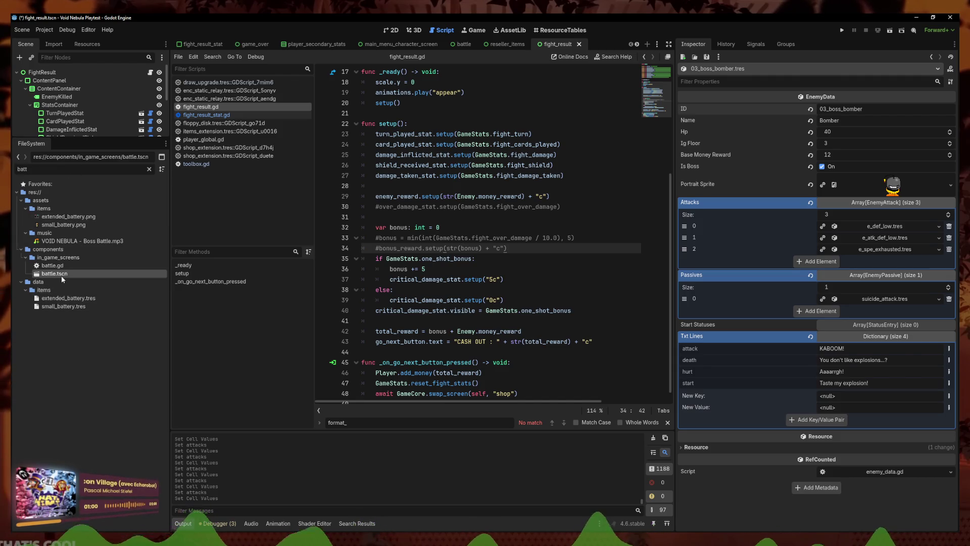
double_click(61, 275)
scroll(490, 259, down, 4)
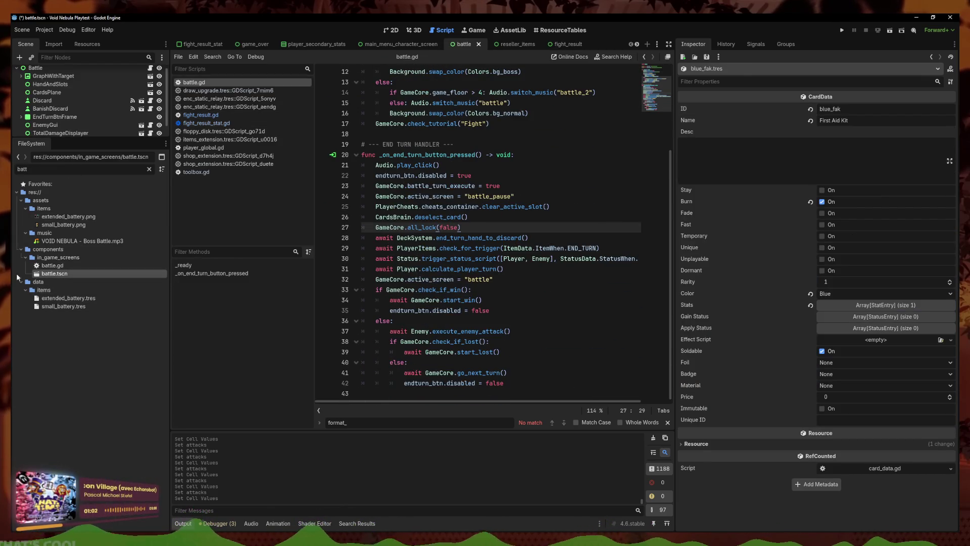
- Filter the project files for 'game_core' and open game_core.gd
click(65, 268)
scroll(455, 202, up, 4)
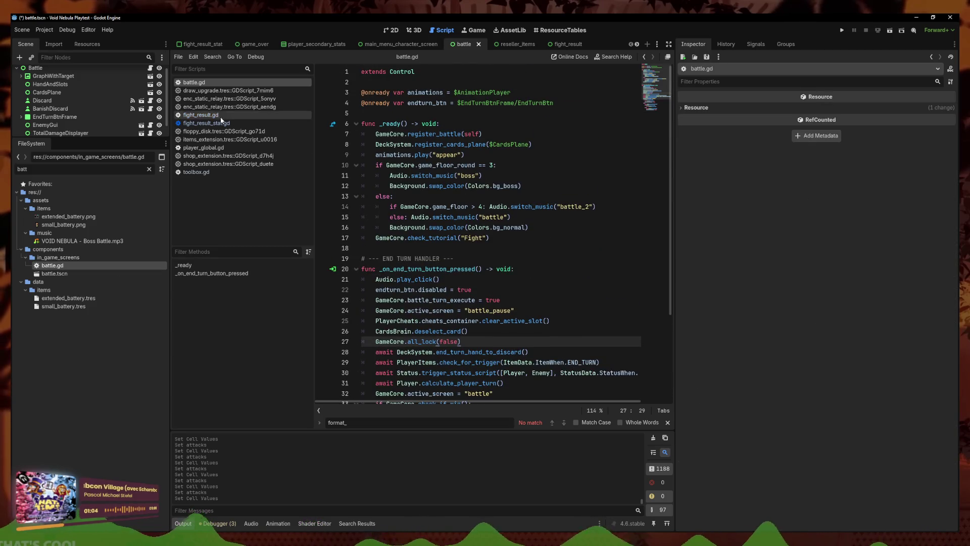
scroll(499, 264, down, 4)
click(61, 167)
text(game_core)
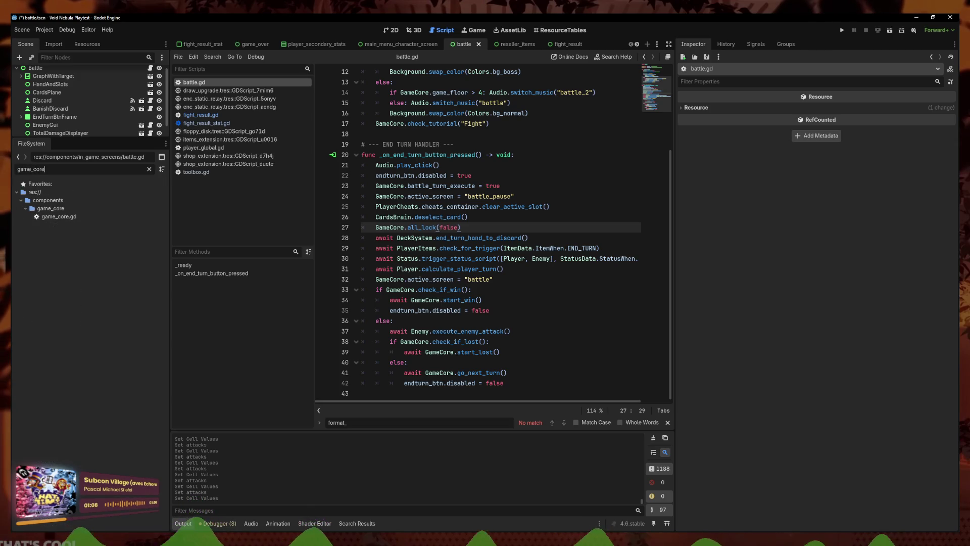
double_click(59, 216)
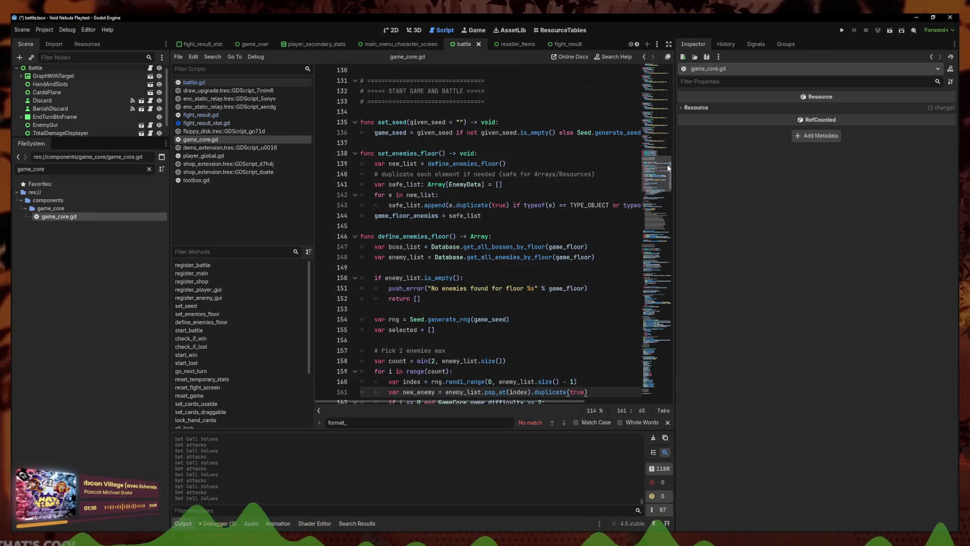
- Uncomment the game_floor debug lines and set game_floor_round to 3
scroll(663, 220, down, 10)
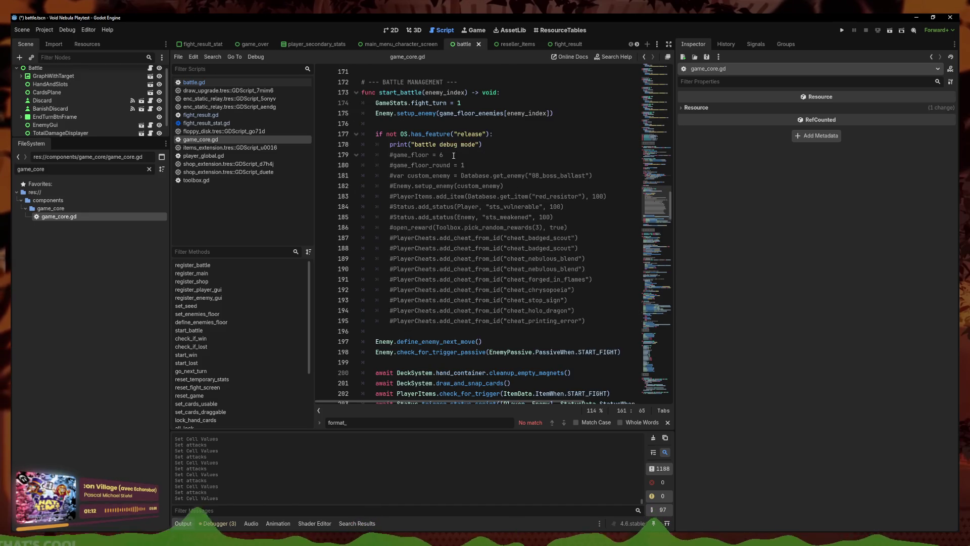
click(461, 155)
key(ctrl+k)
text(3)
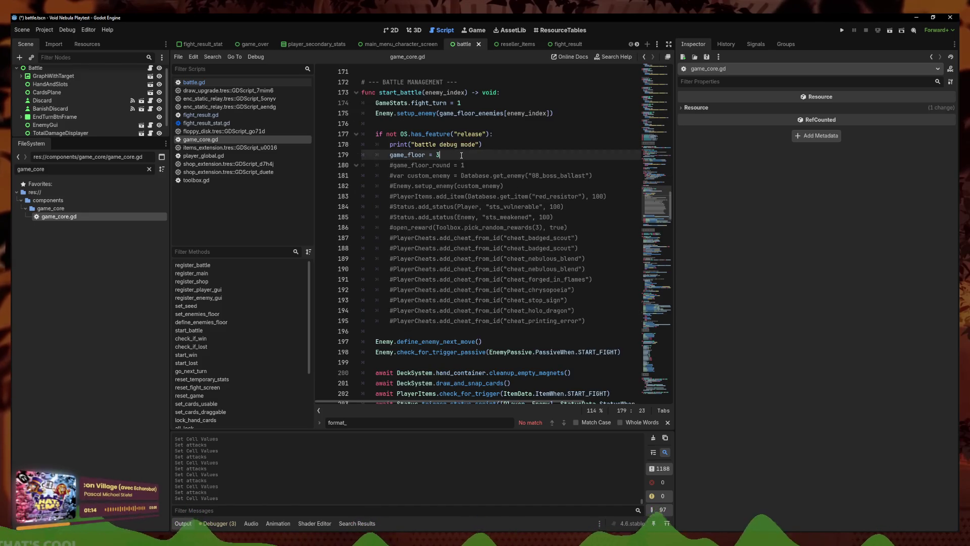
key(Down)
key(ctrl+k)
key(End)
key(BackSpace)
text(3)
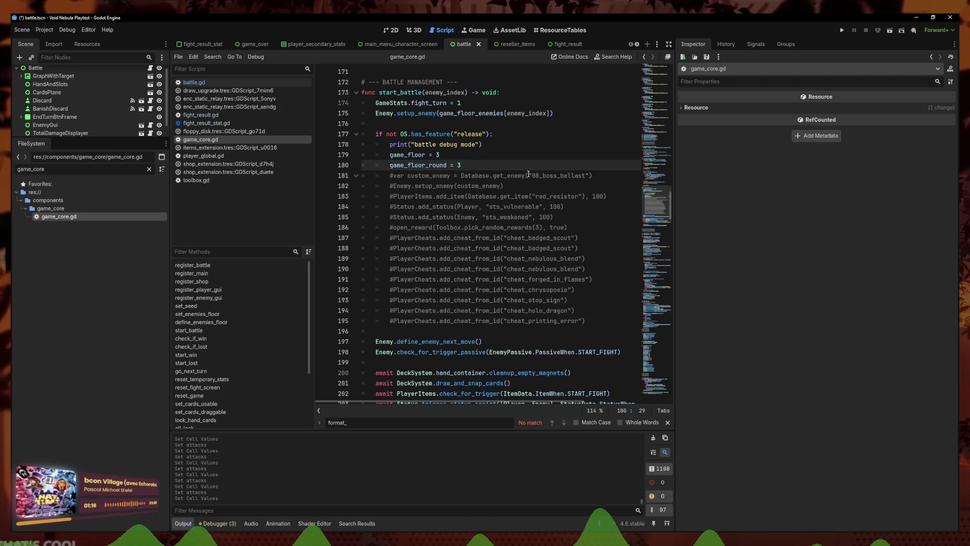
- Uncomment the custom enemy line, change 08_boss_ballast to 03_boss_bomber, save and run
key(Down)
key(ctrl+k)
key(End)
double_click(580, 173)
text(03_boss_bomber)
key(ctrl+s)
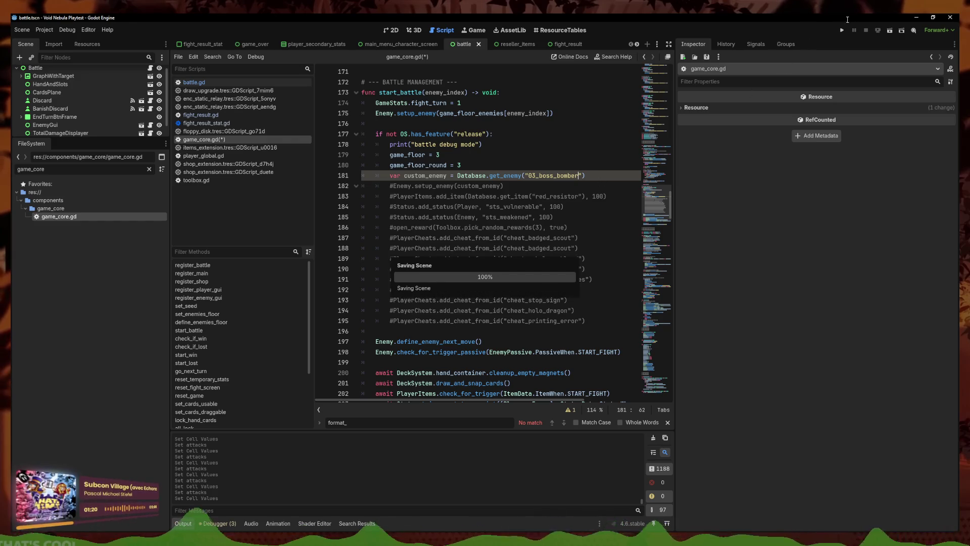
click(842, 30)
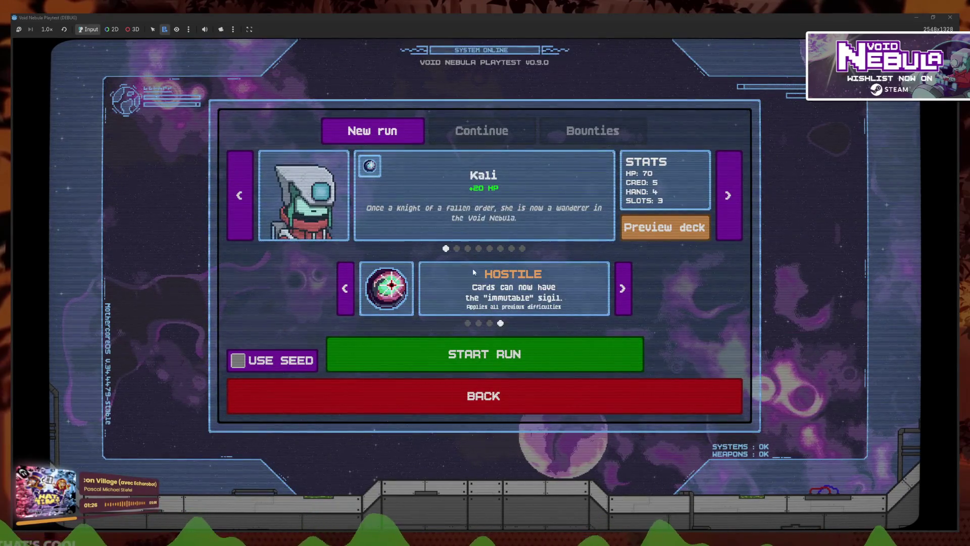
- Start a new run with Kali selected, then stop the game
click(502, 250)
click(503, 248)
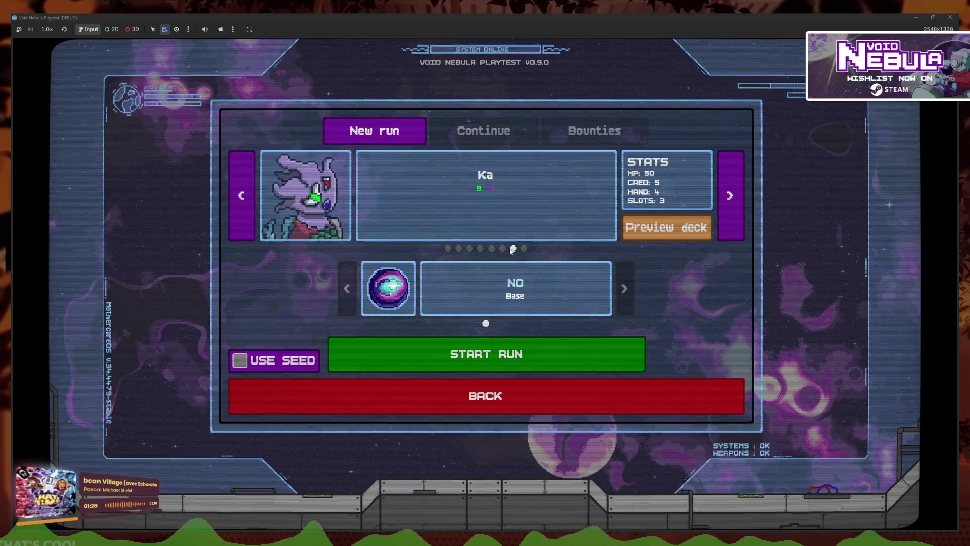
click(490, 248)
click(500, 248)
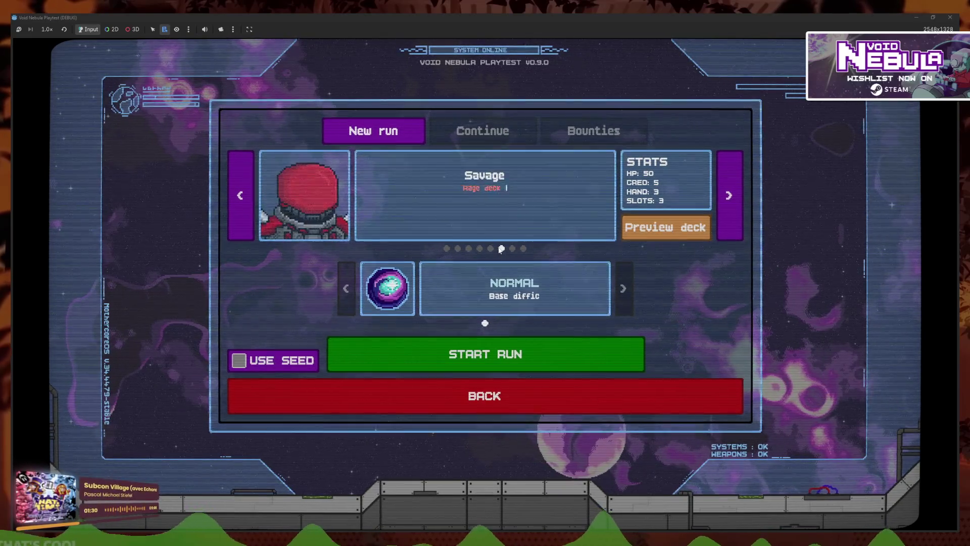
click(446, 248)
click(490, 341)
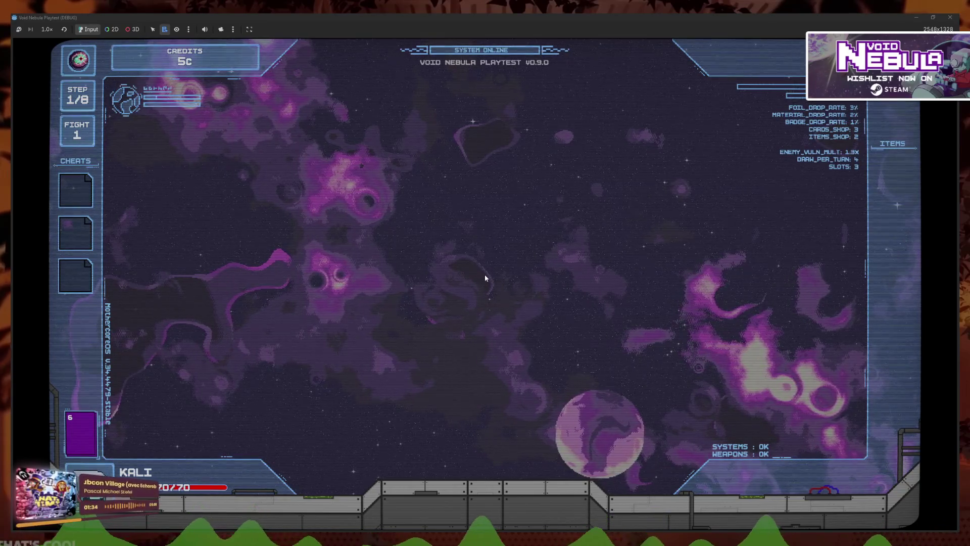
key(F8)
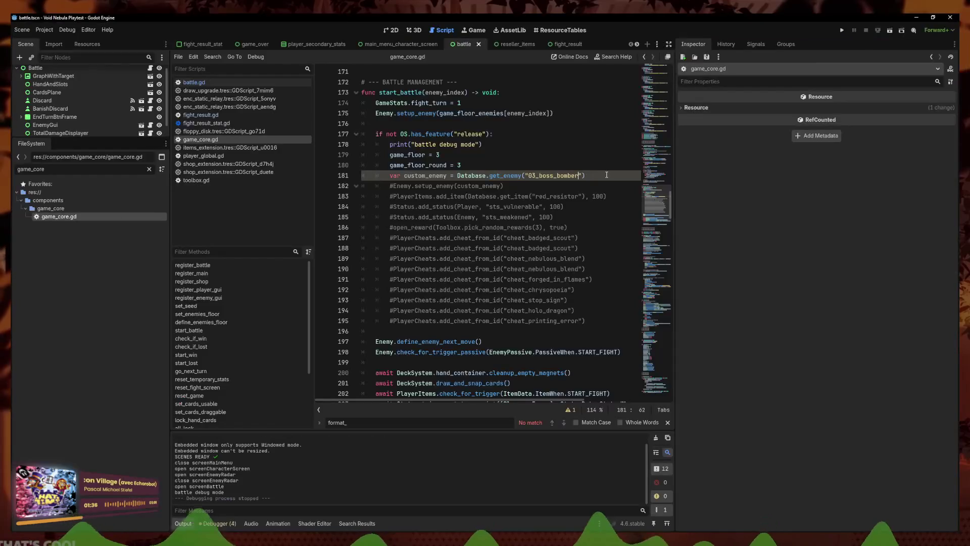
- Uncomment Enemy.setup_enemy(custom_enemy), rerun, and enter the Bomber fight before returning to the menu
key(ctrl+k)
click(524, 186)
key(ctrl+k)
key(F5)
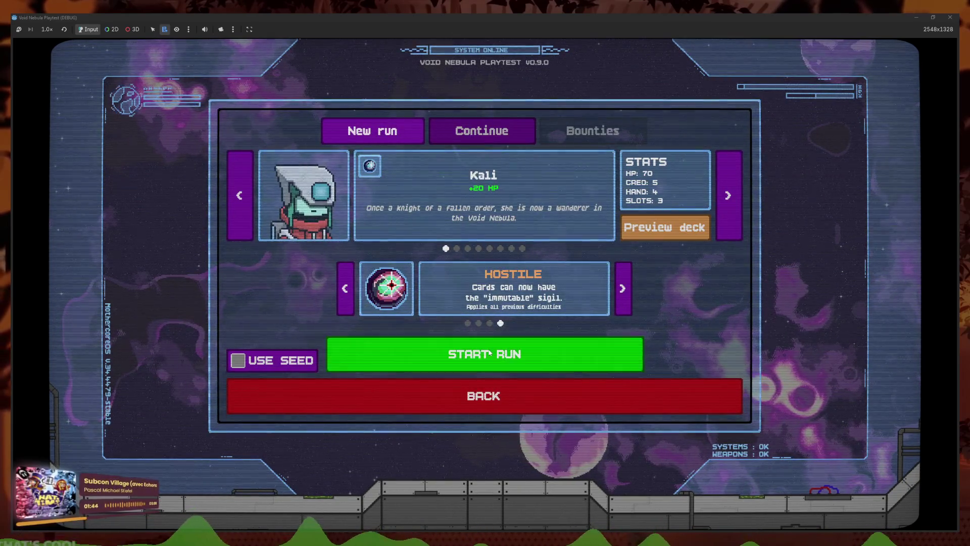
click(475, 354)
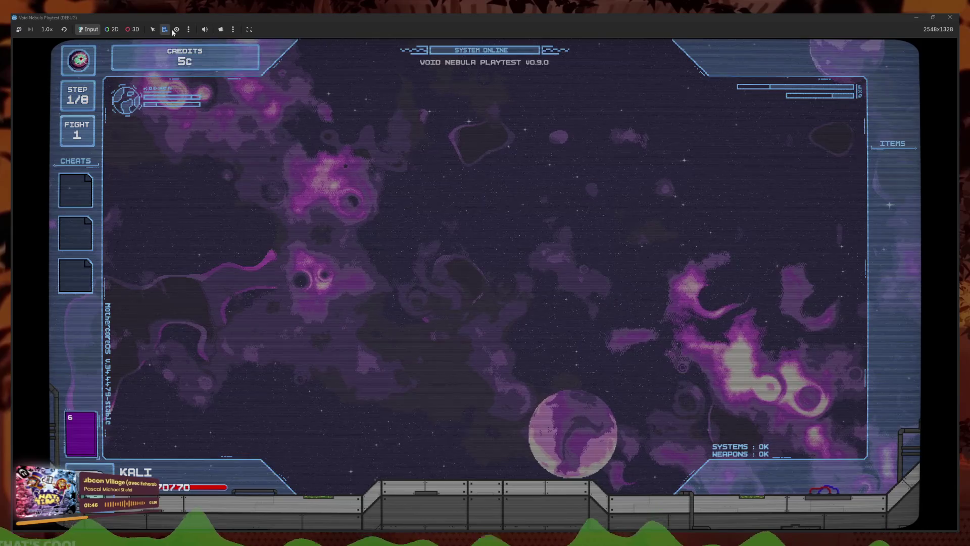
click(585, 309)
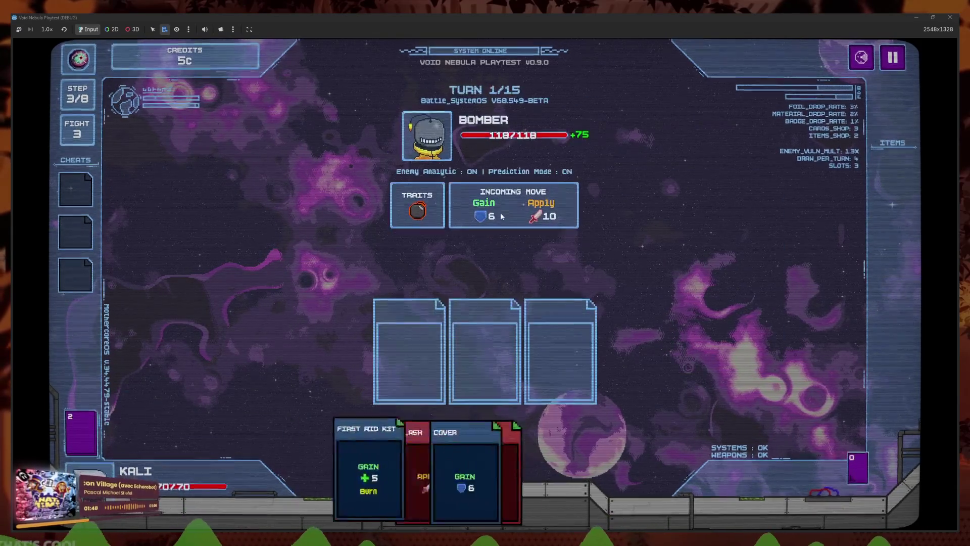
key(Escape)
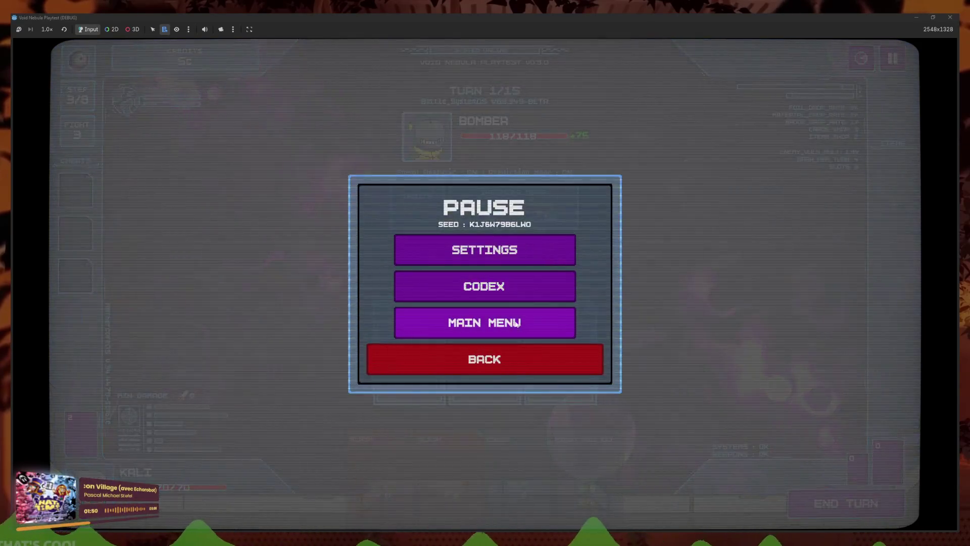
click(463, 320)
- Start a new run on NORMAL difficulty, stop it, and select 'bomber' in the enemy id
click(263, 328)
click(370, 132)
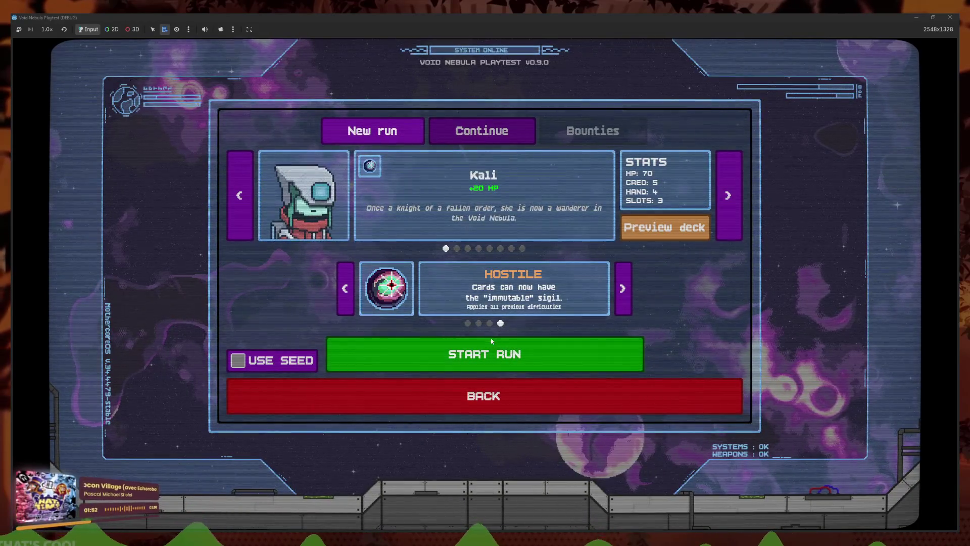
click(468, 323)
click(486, 345)
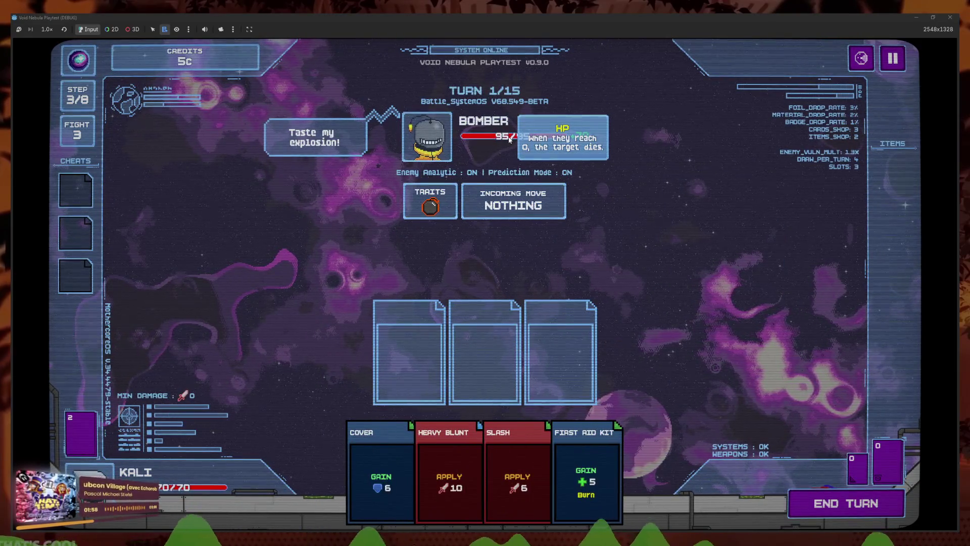
key(F8)
drag(578, 176, 539, 178)
- Change the debug enemy to 03_boss_j and playtest the Jouvence fight
text(_j)
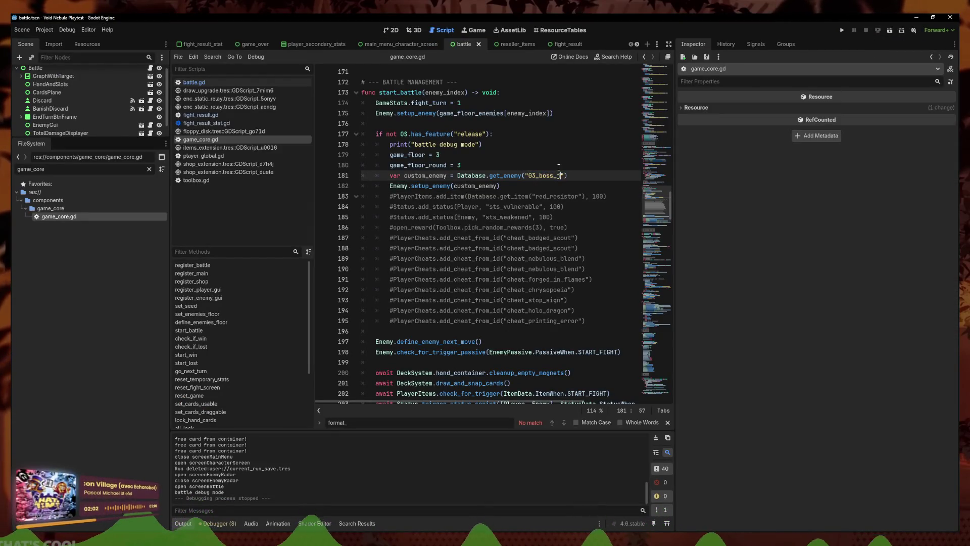
click(842, 29)
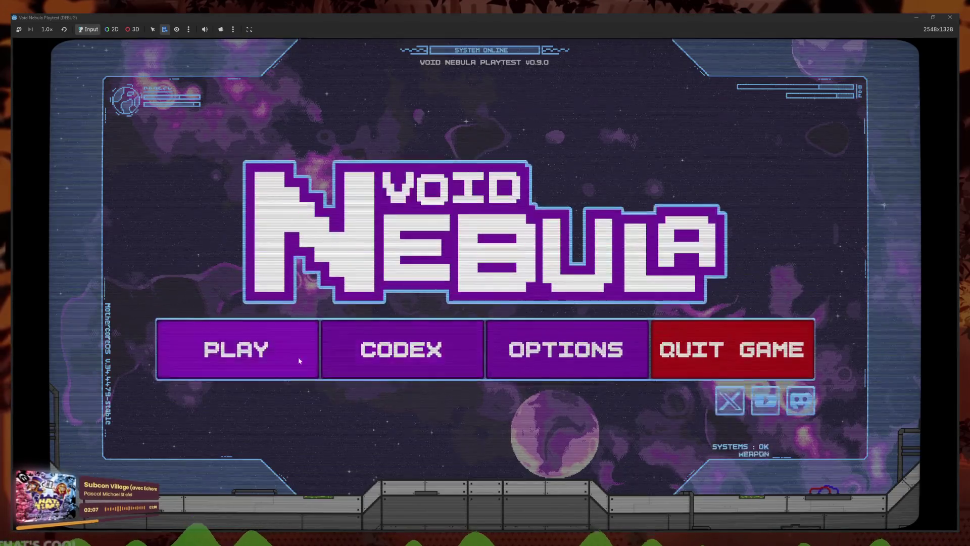
click(298, 357)
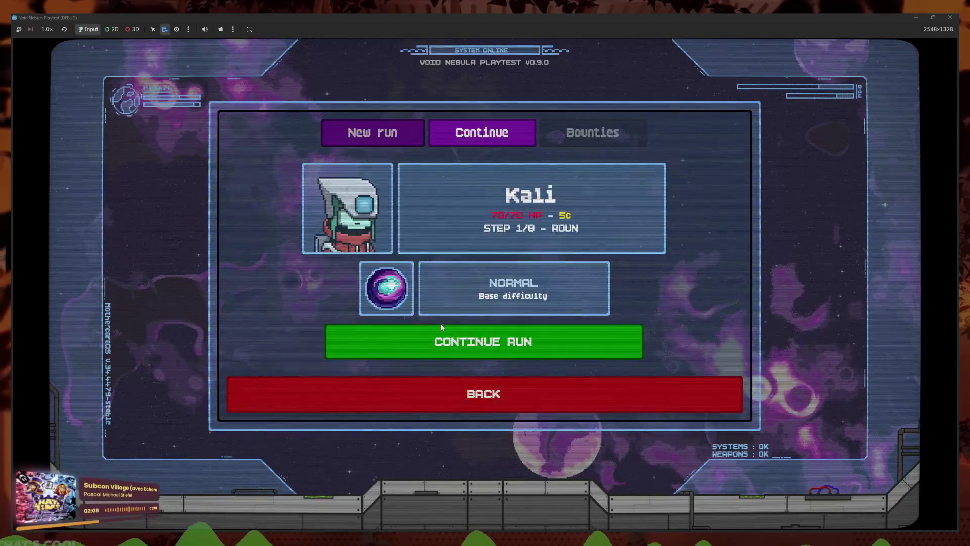
click(372, 131)
click(499, 354)
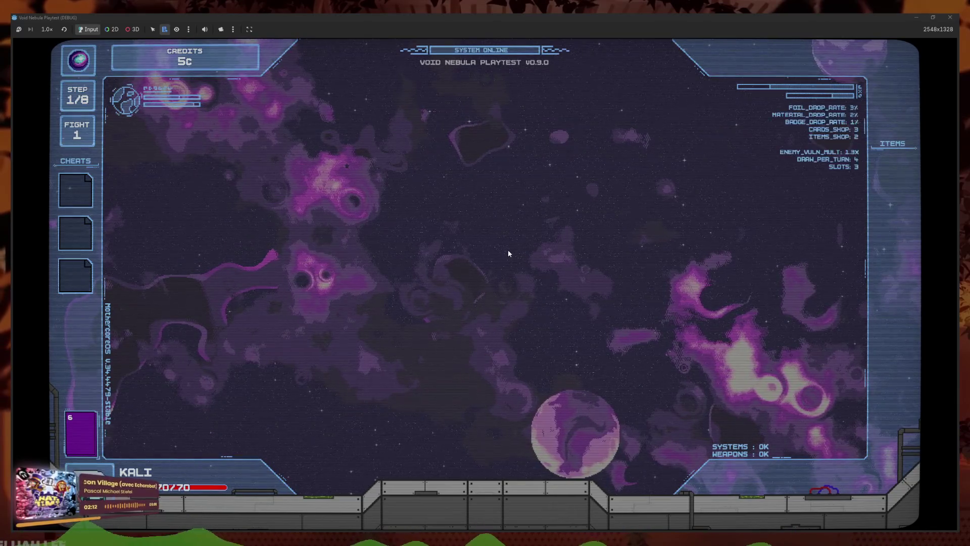
click(478, 263)
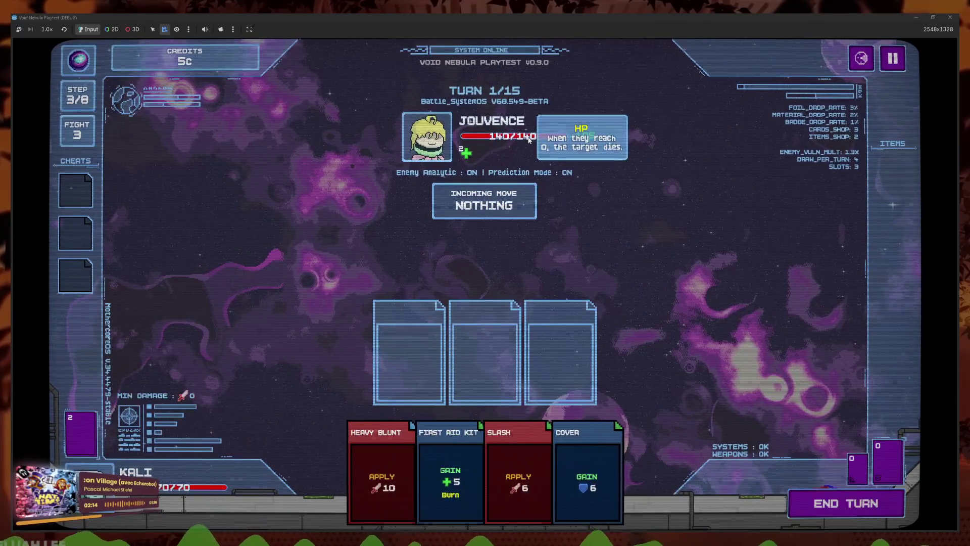
key(F8)
- Filter files for 'bomber', retest the Bomber fight, and set Bomber's Hp to 40
double_click(58, 169)
text(bomber)
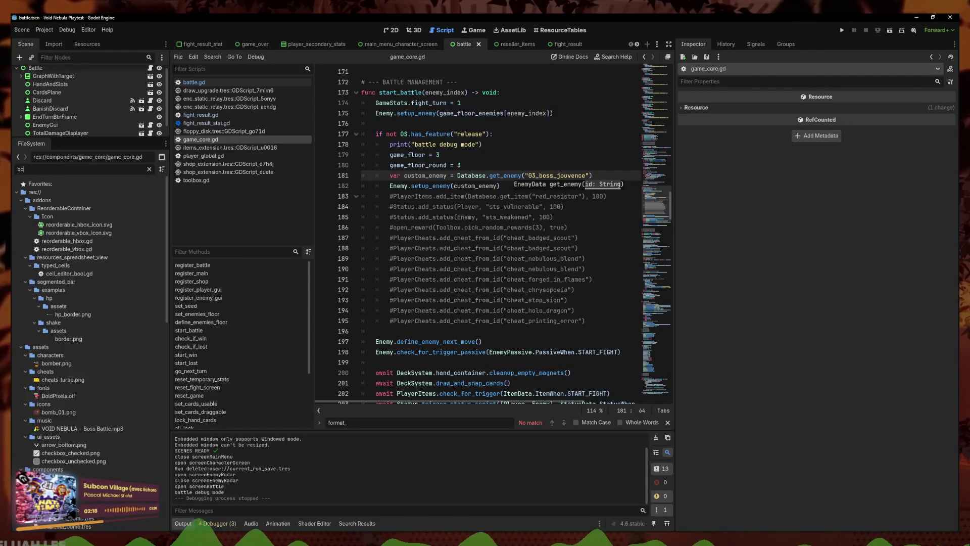
key(F5)
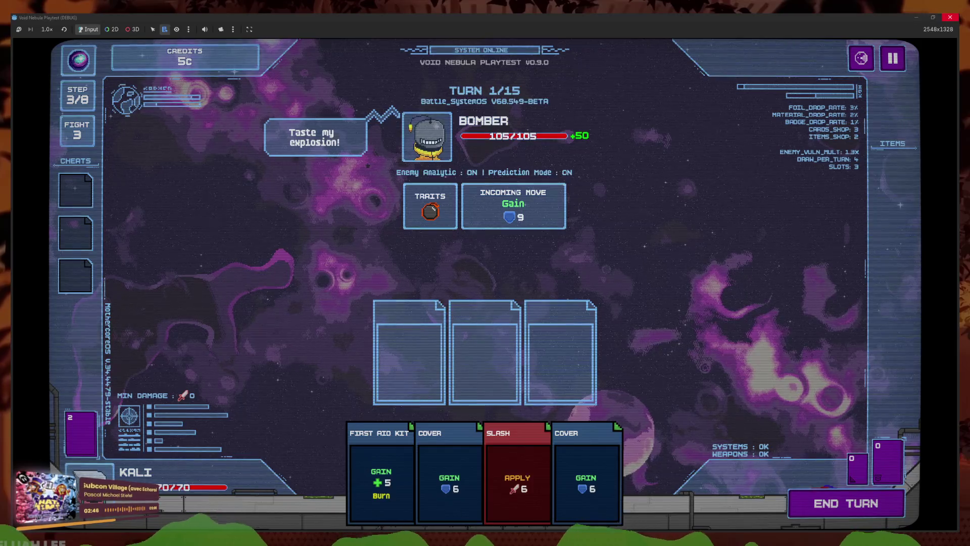
key(F8)
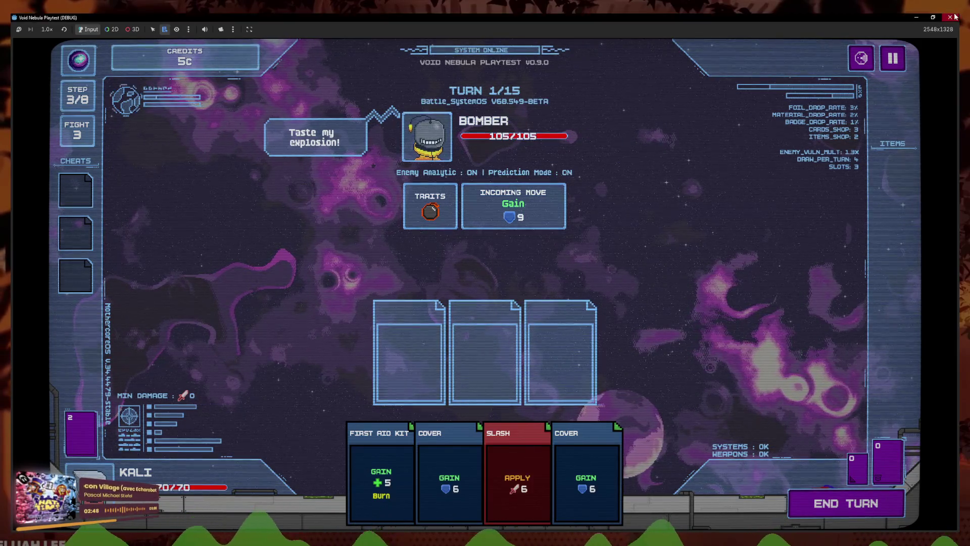
text(40)
key(Return)
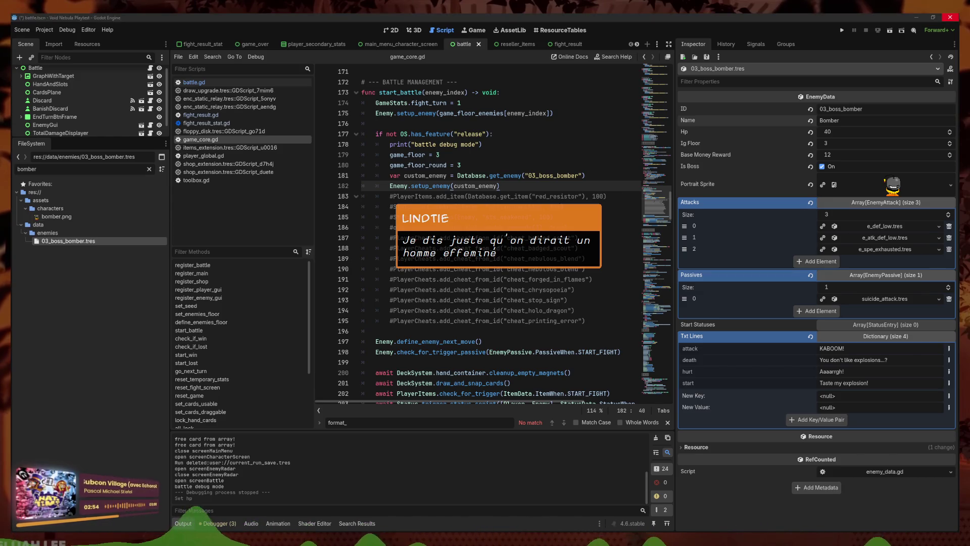
drag(581, 187, 581, 145)
click(521, 166)
mouse_move(503, 185)
mouse_down()
mouse_move(500, 167)
mouse_move(314, 153)
mouse_up()
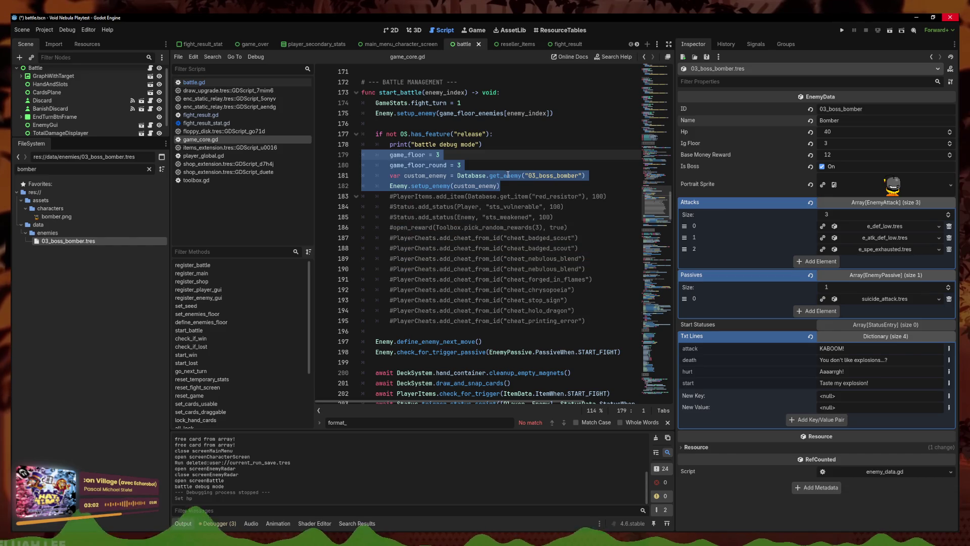
right_click(67, 242)
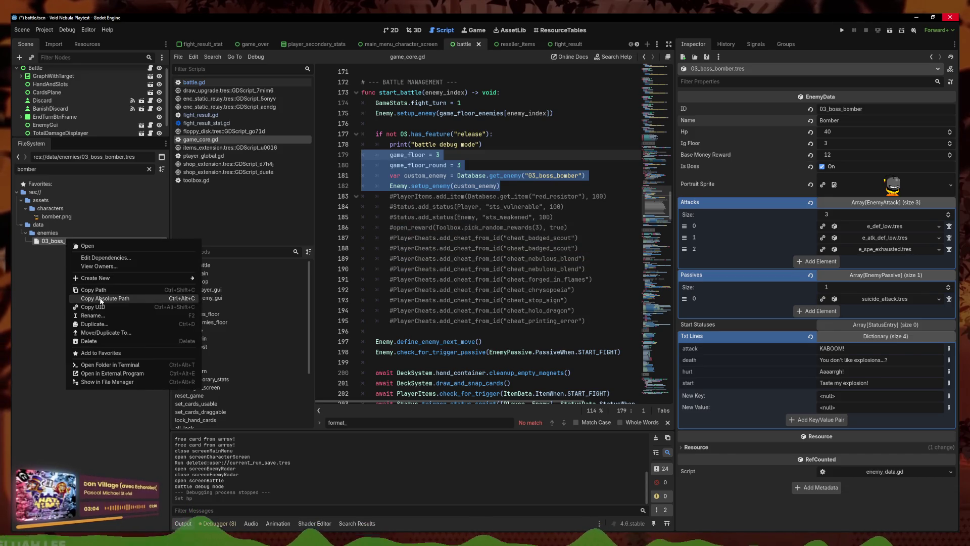
- Duplicate 03_boss_bomber.tres as 07_boss_kamikaze.tres
click(101, 325)
click(410, 277)
key(BackSpace)
text(7_boss_bomber.tres)
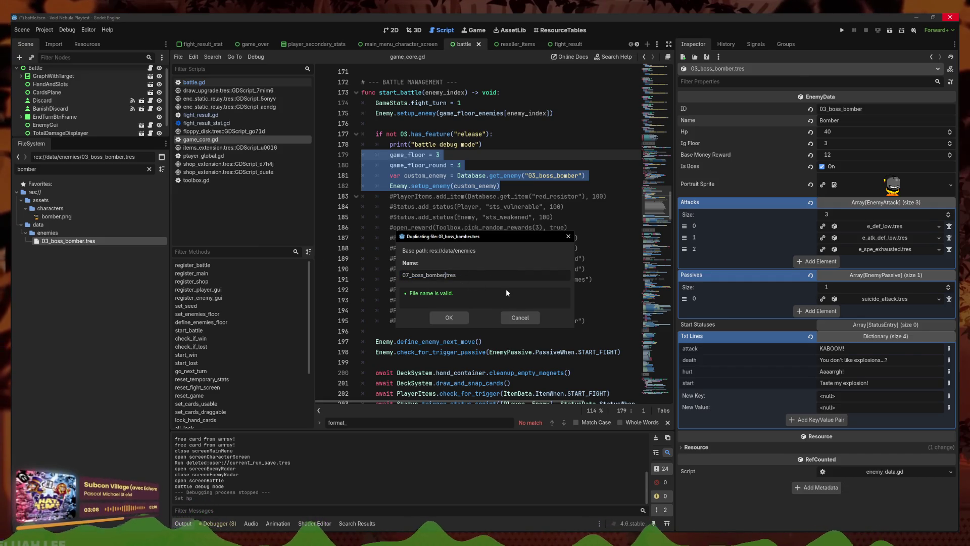
key(BackSpace)
key(BackSpace)
key(BackSpace)
key(BackSpace)
key(BackSpace)
text(kamikaze)
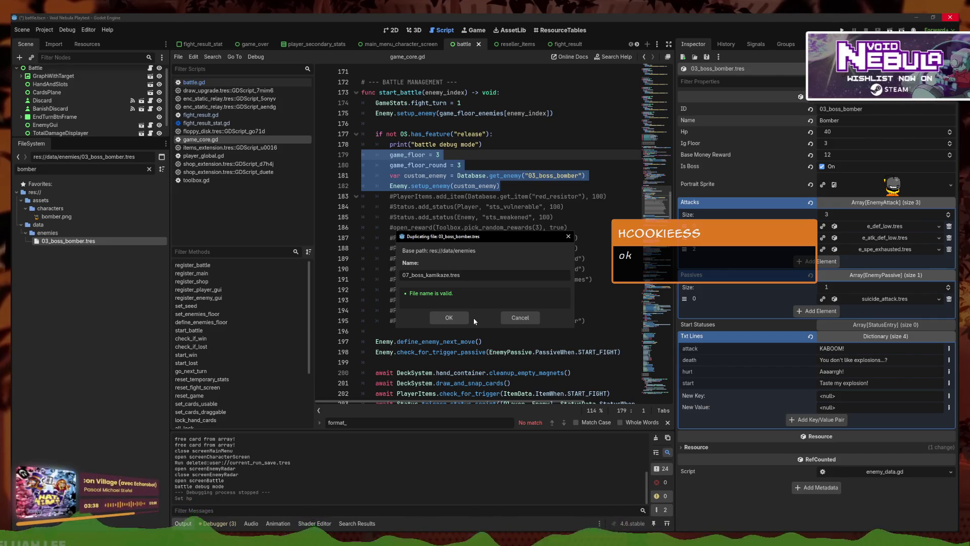
click(435, 318)
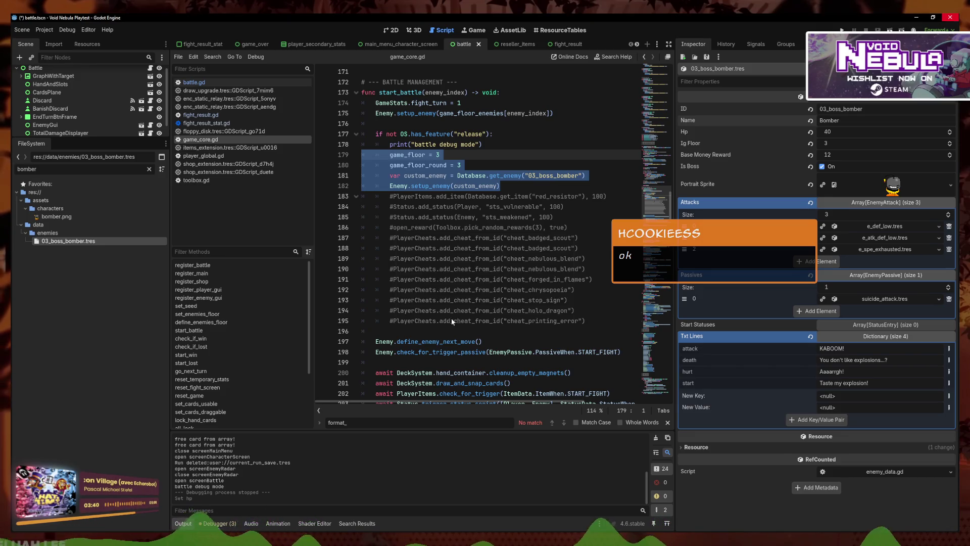
key(ctrl+a)
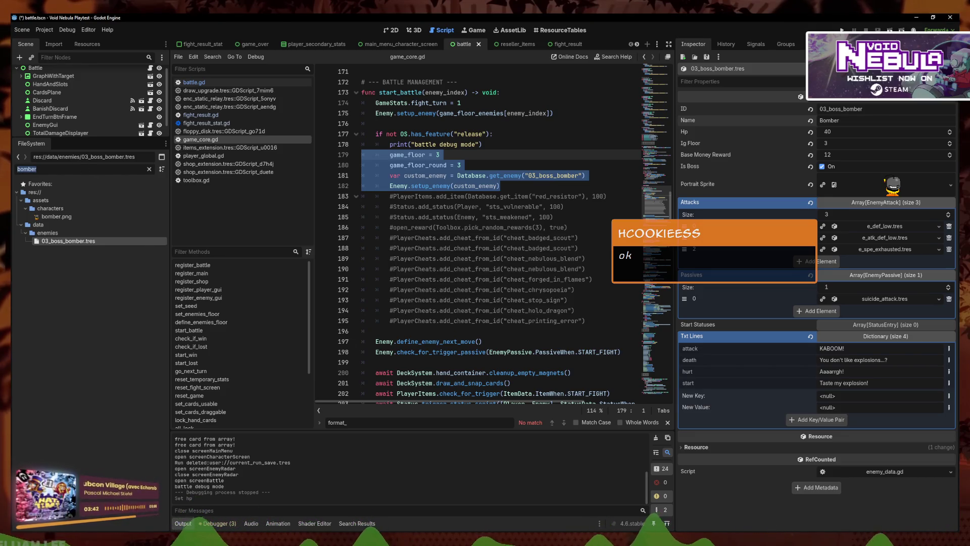
- Filter for '07', open 07_boss_kamikaze.tres, and replace 'bomber' with 'kamikaze' in its ID
text(07)
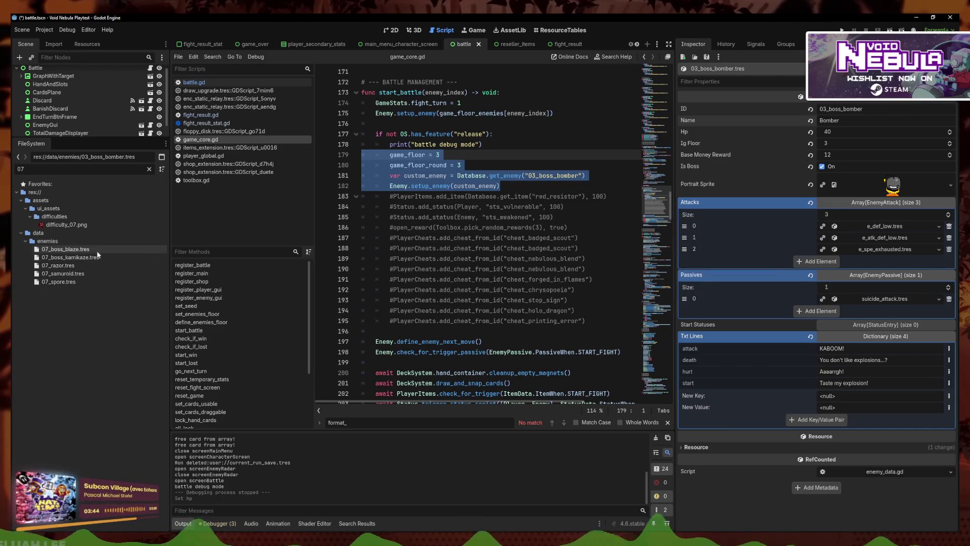
click(98, 257)
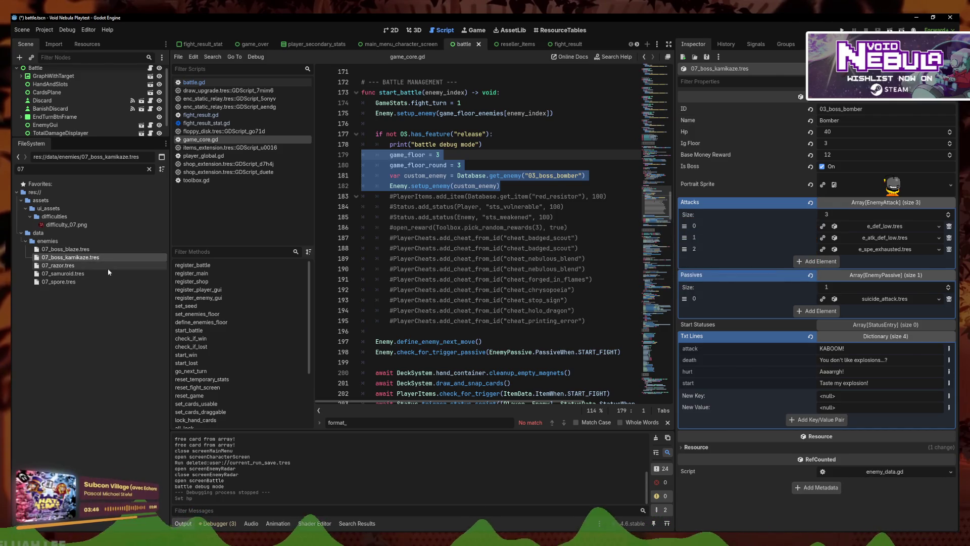
drag(862, 109, 843, 109)
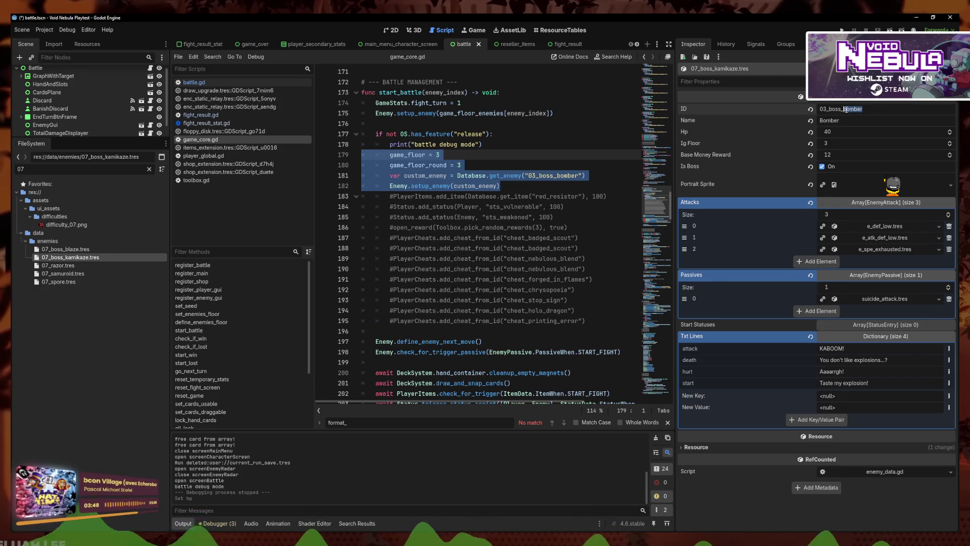
text(kamikaze)
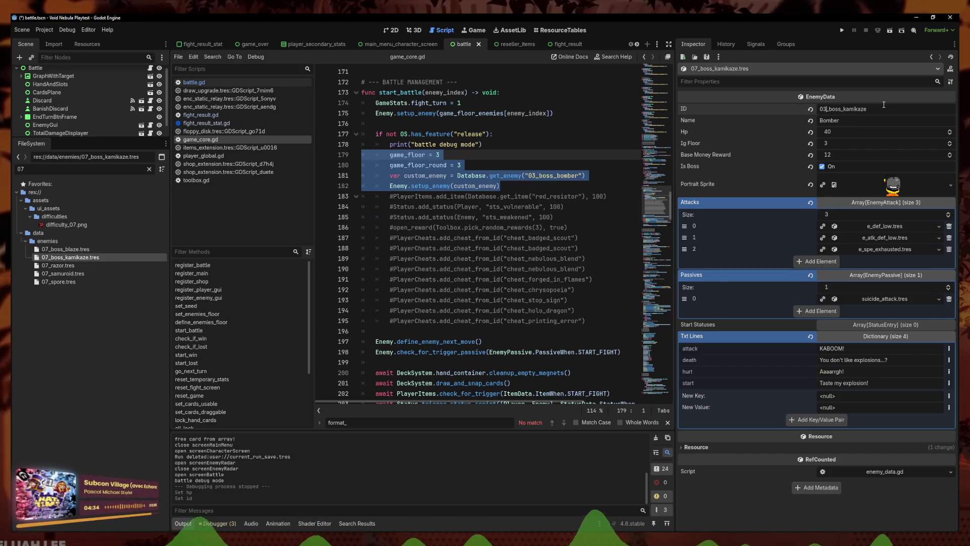
- Set the resource ID to 07_boss_kamikaze and load it as the debug enemy in game_core.gd
key(BackSpace)
text(7)
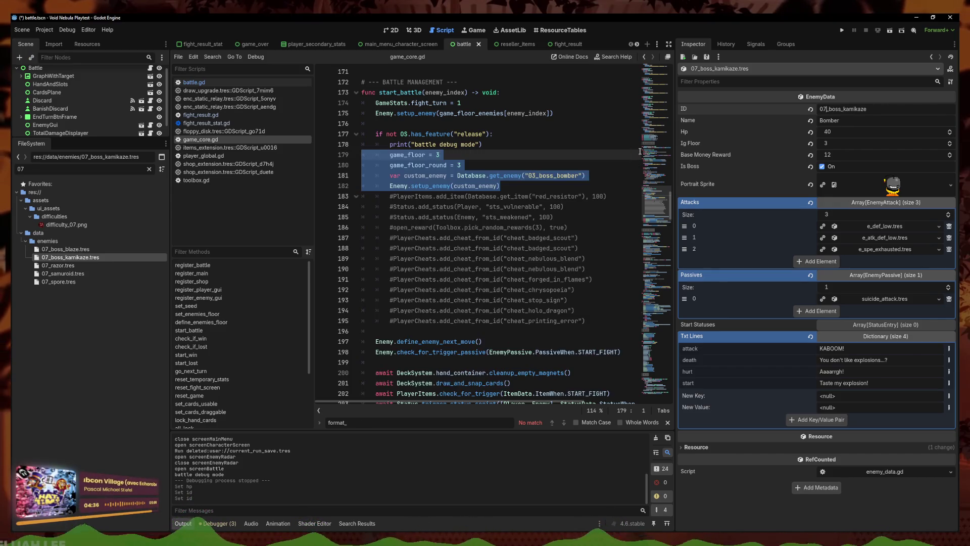
click(578, 175)
drag(579, 175, 528, 175)
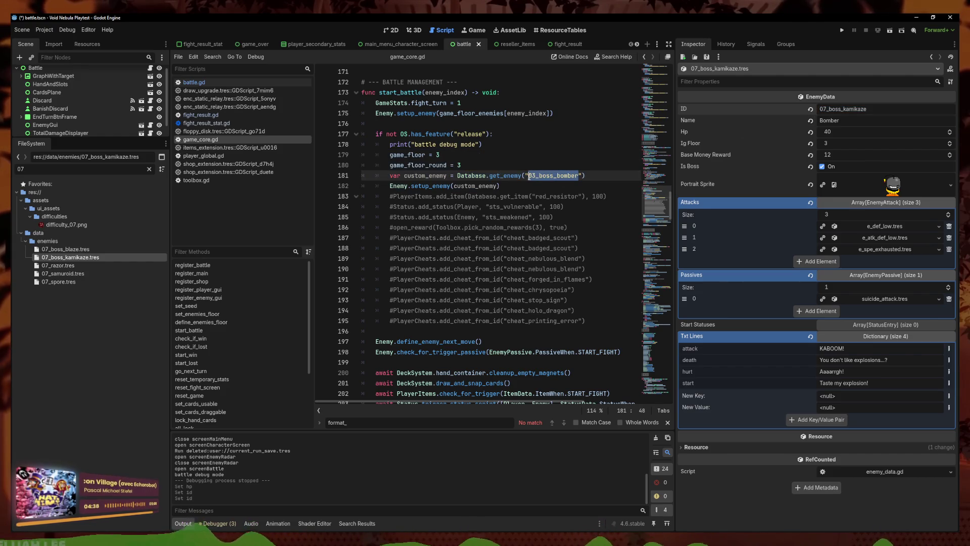
text(07_boss_kamikaze)
key(ctrl+s)
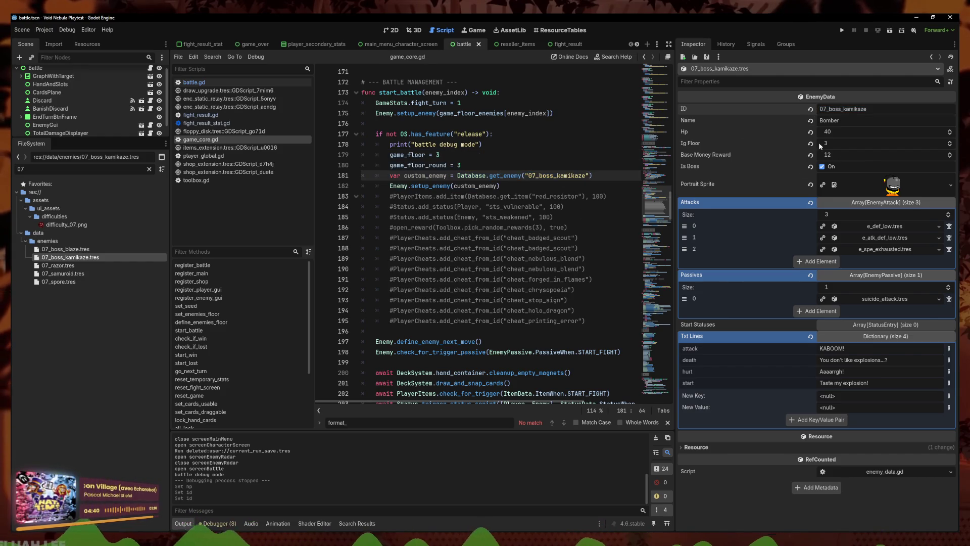
- Set Hp to 80, raise Ig Floor, and change the script's game_floor to 7
click(883, 135)
text(80)
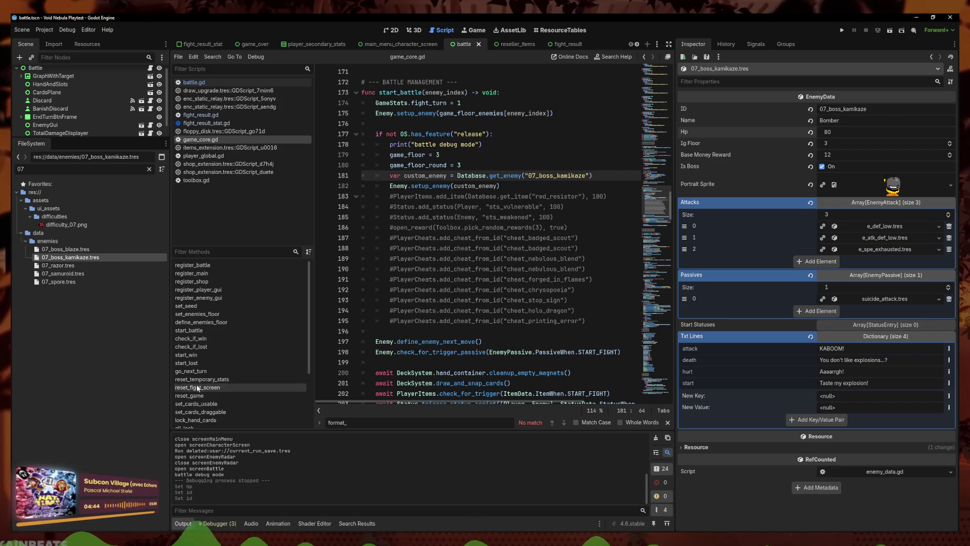
click(81, 257)
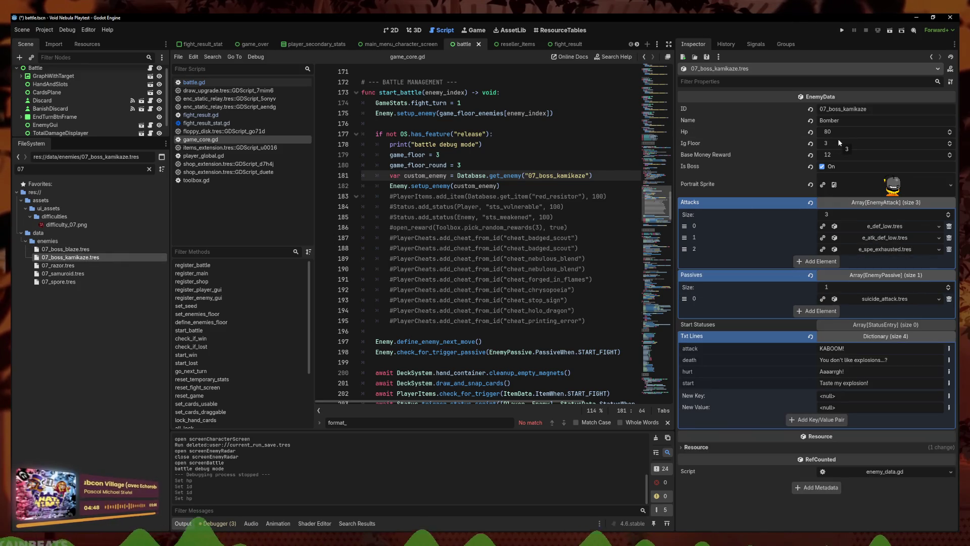
click(950, 142)
click(950, 141)
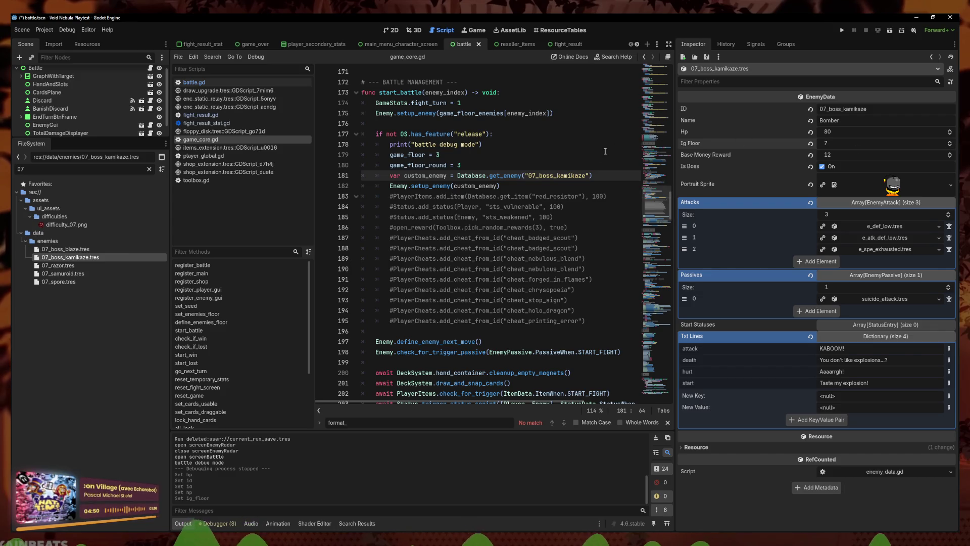
click(464, 165)
click(461, 146)
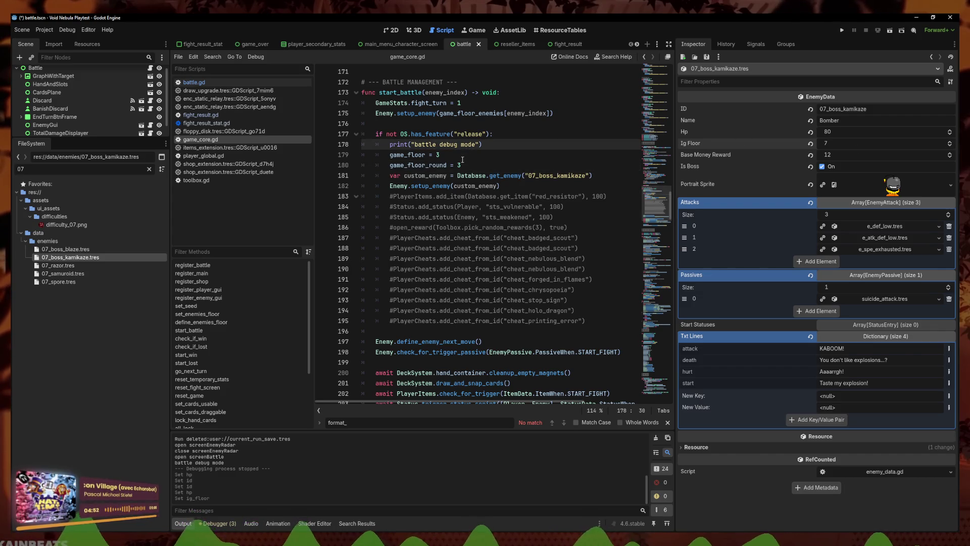
click(468, 153)
text(7)
key(BackSpace)
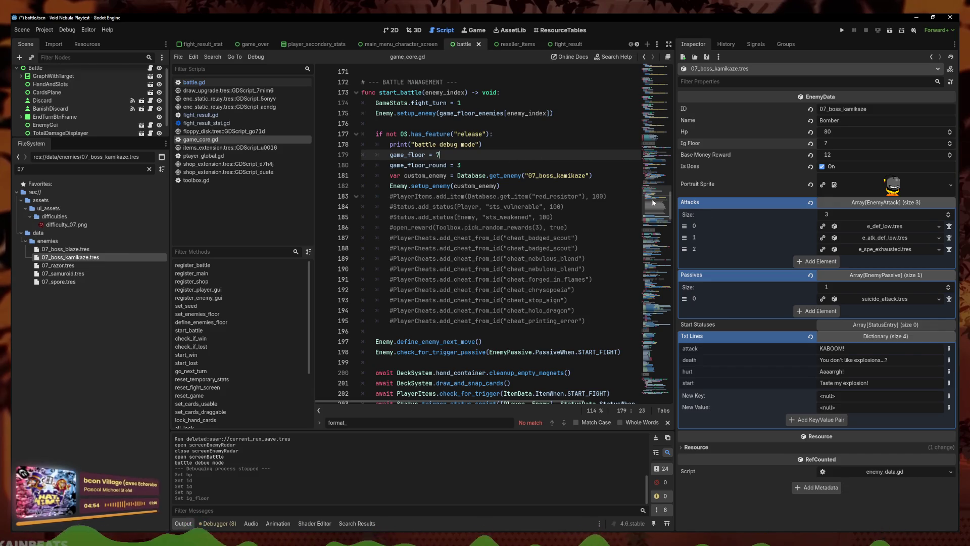
- Start renaming Bomber to Kamikaze and save the changes
click(841, 120)
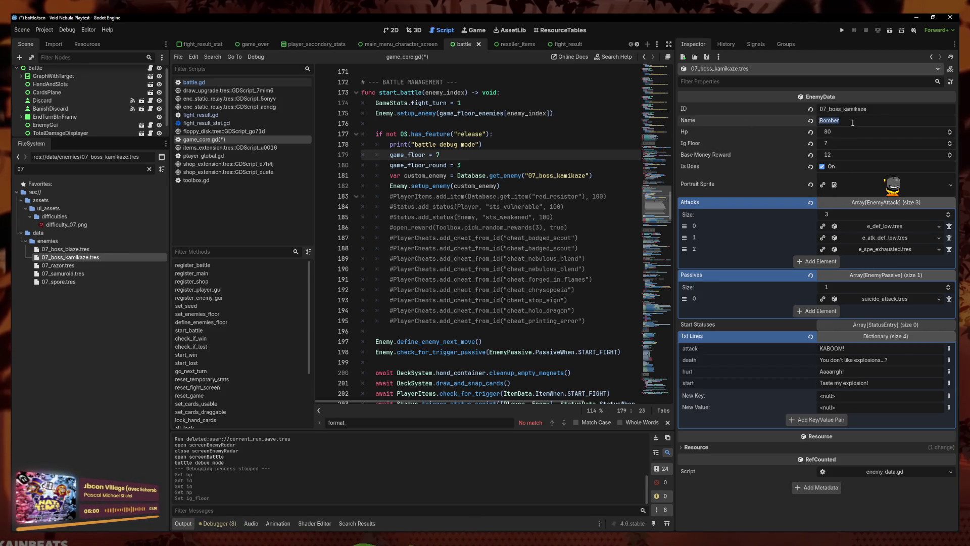
text(Kamikaze)
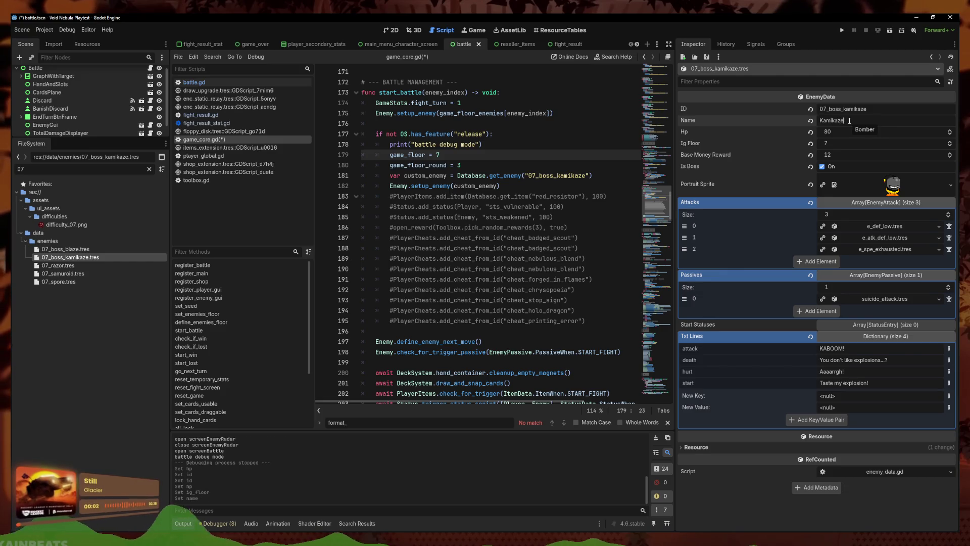
key(ctrl+s)
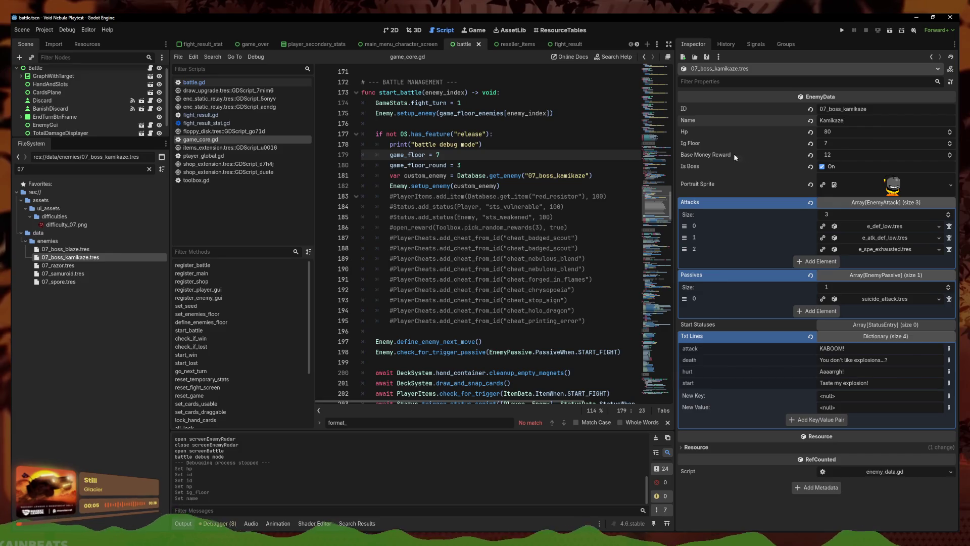
- Set Base Money Reward to 15 and load e_def_high.tres into a new attack slot
click(838, 156)
text(15)
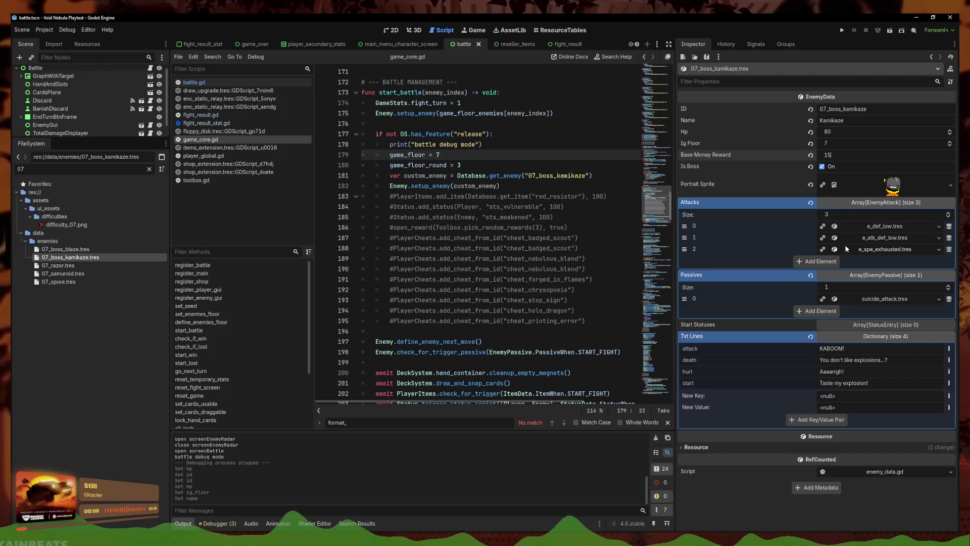
click(836, 261)
click(938, 260)
click(924, 291)
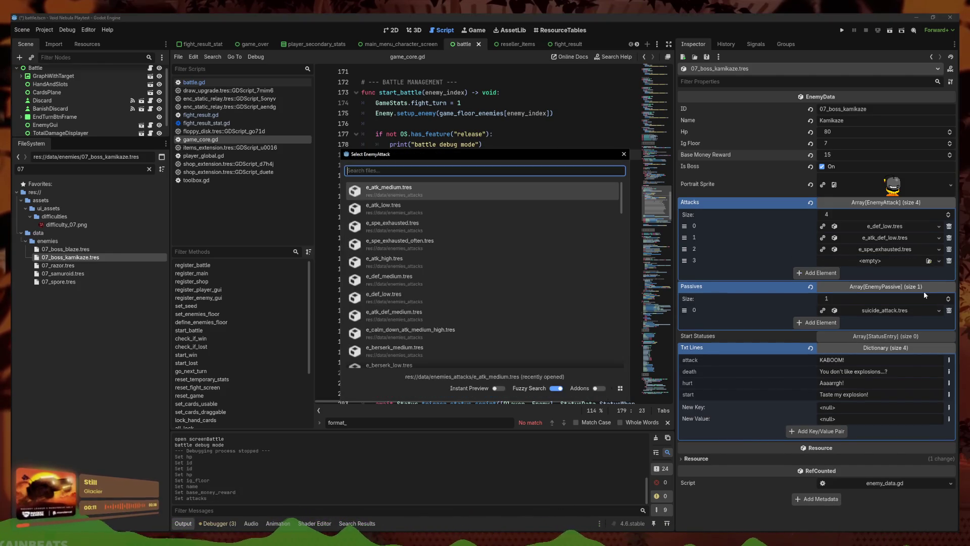
text(def)
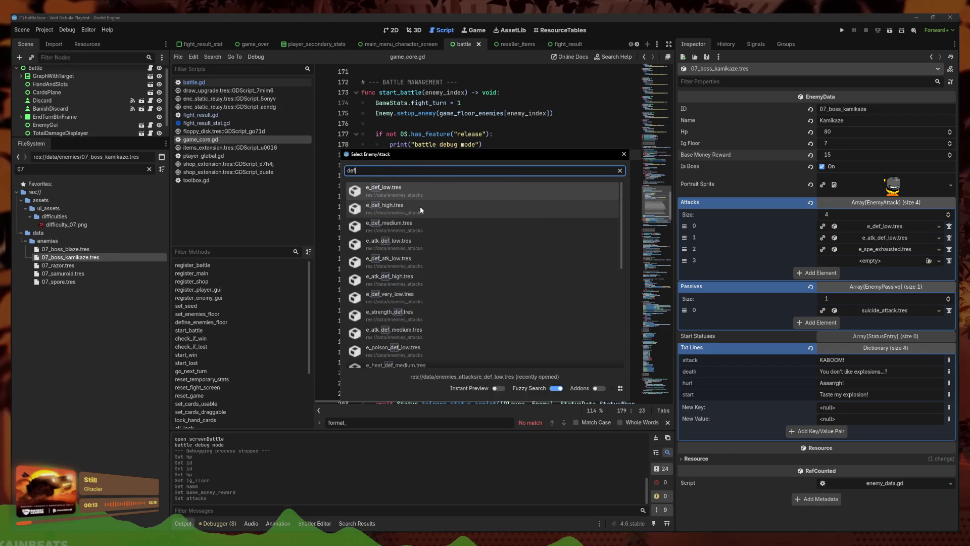
click(420, 206)
- Remove the extra empty attack slot, save the resource, and run the project
click(839, 273)
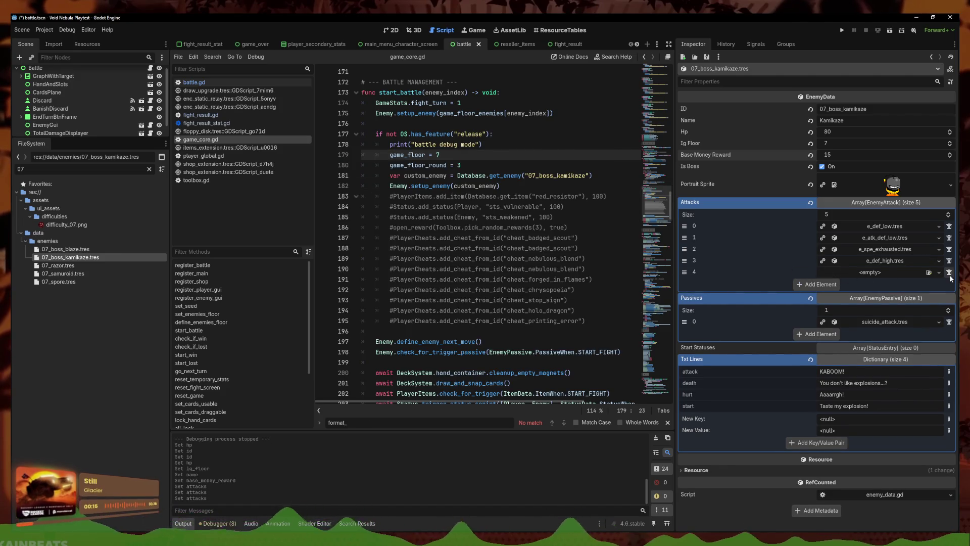
click(949, 274)
key(ctrl+s)
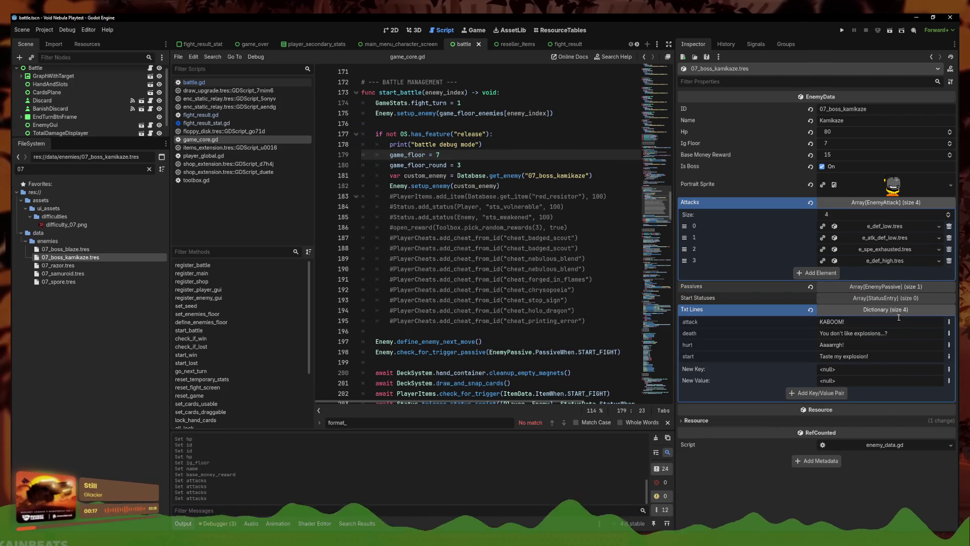
click(879, 310)
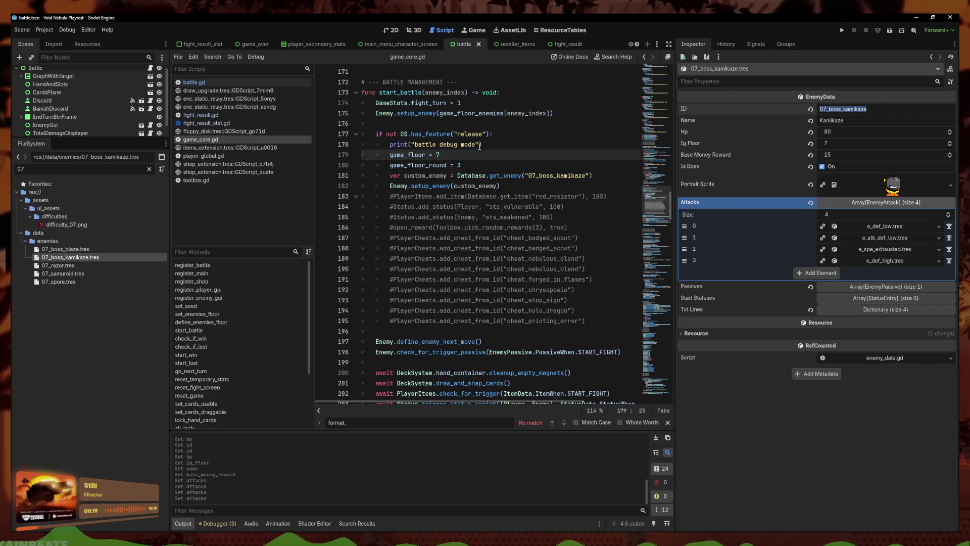
click(841, 31)
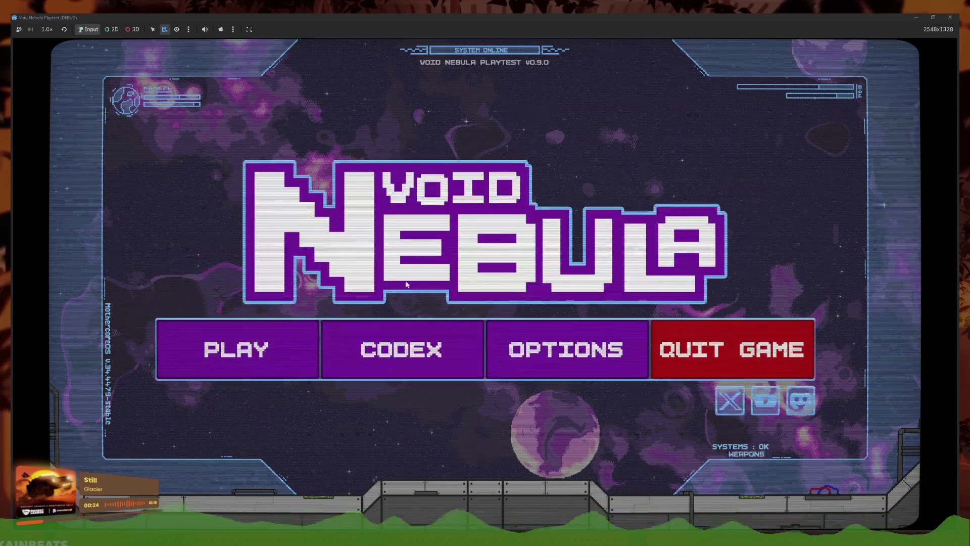
- Playtest a new run at Normal difficulty, then stop the game
click(268, 369)
click(385, 138)
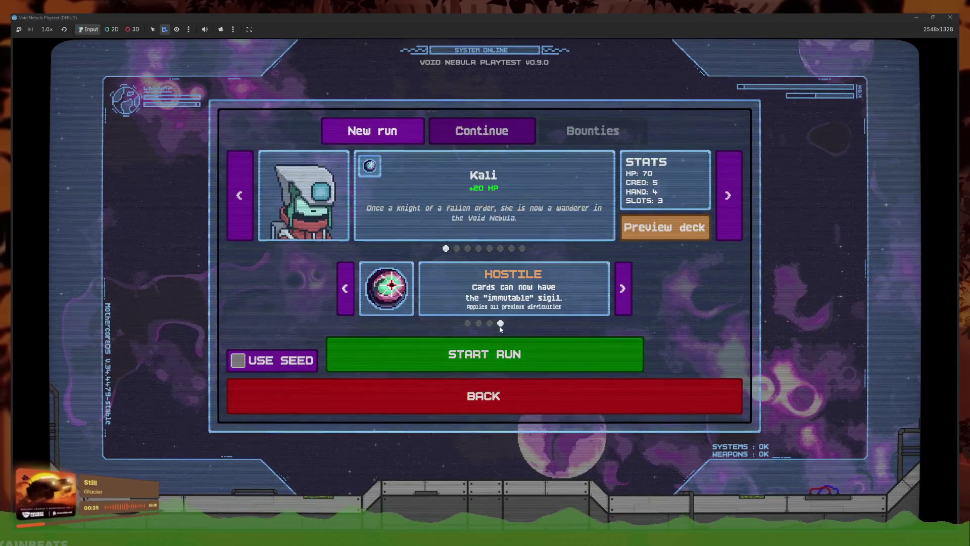
click(467, 323)
click(472, 354)
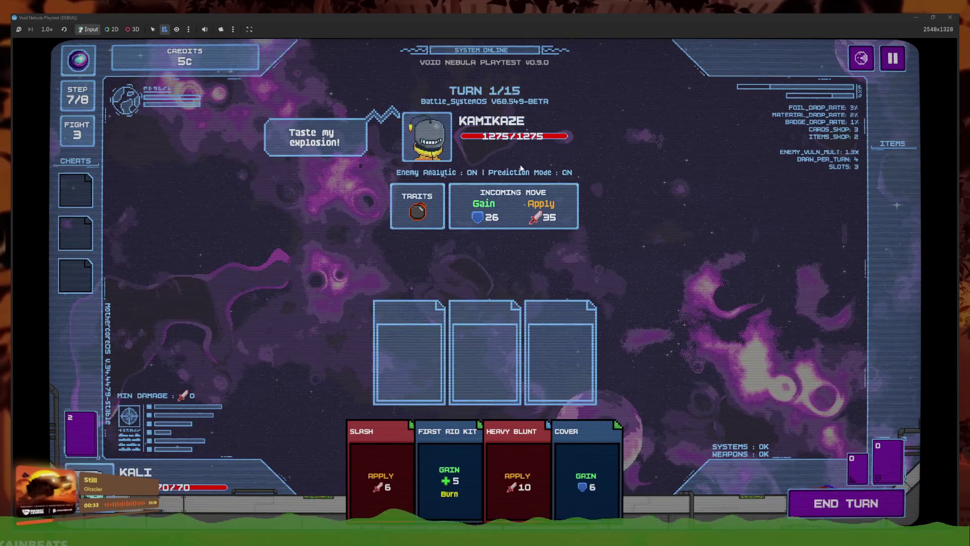
key(F8)
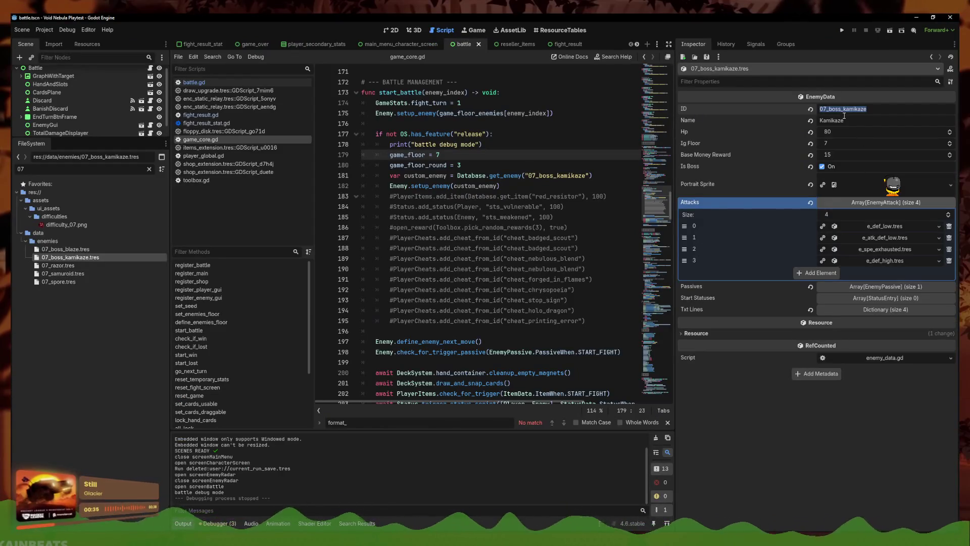
- Edit the Kamikaze's Hp of 80 and replay a new Normal run to check it
click(839, 131)
text(70)
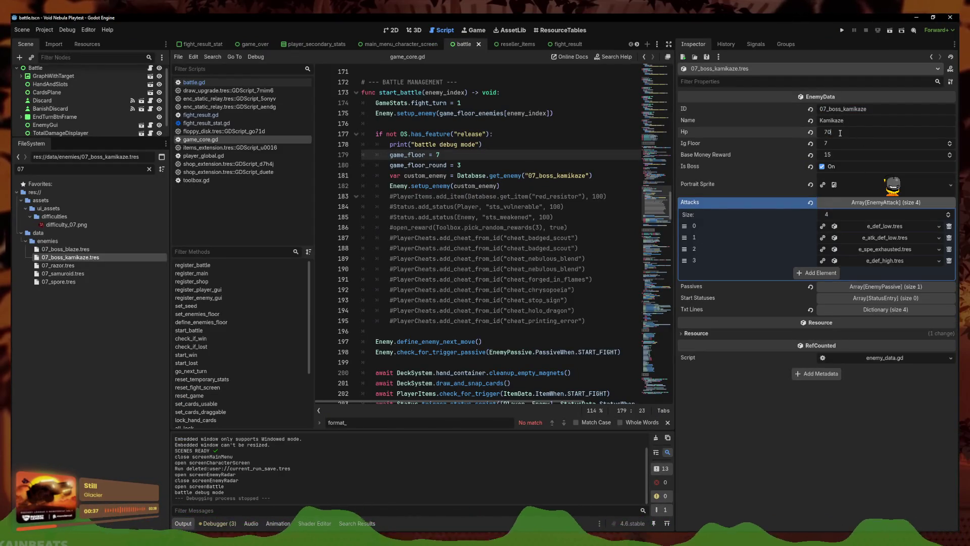
key(F5)
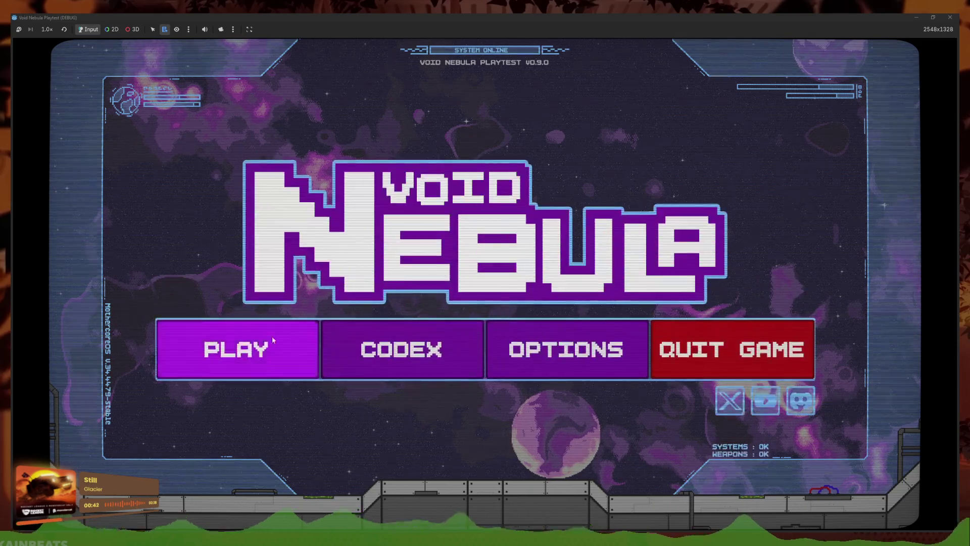
click(271, 339)
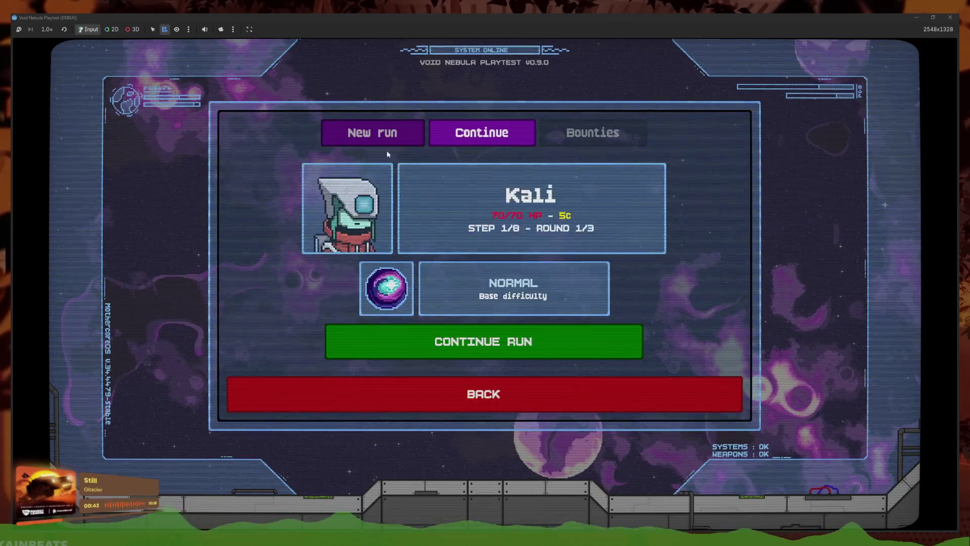
click(386, 132)
click(479, 324)
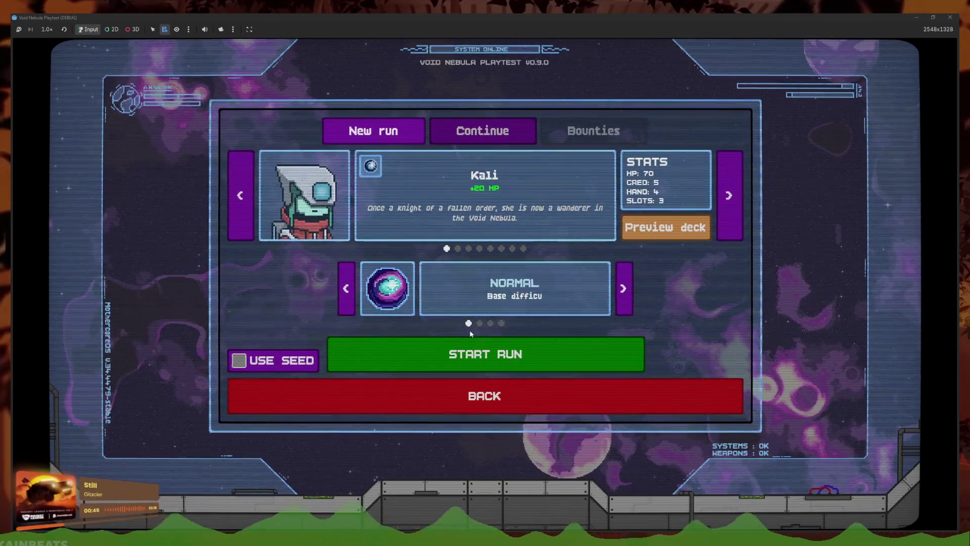
click(472, 349)
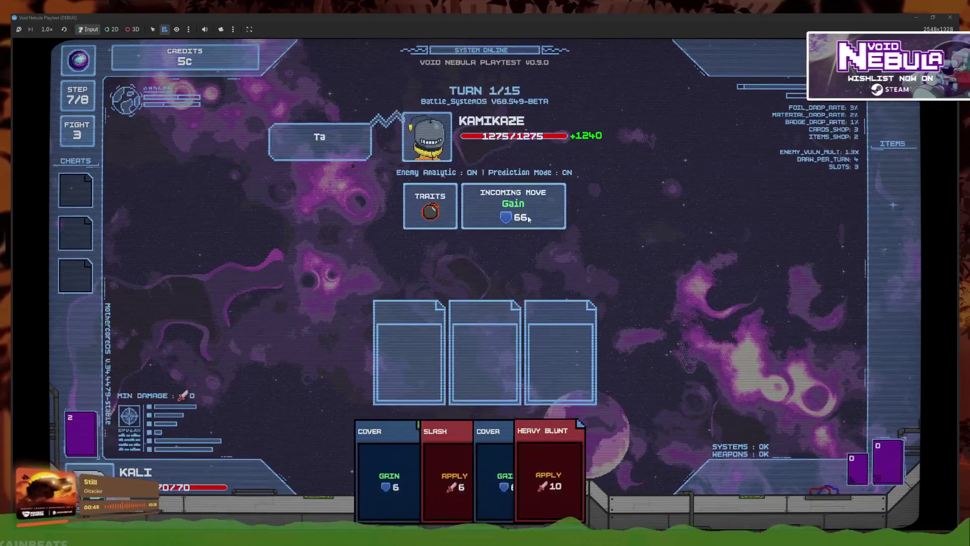
key(F8)
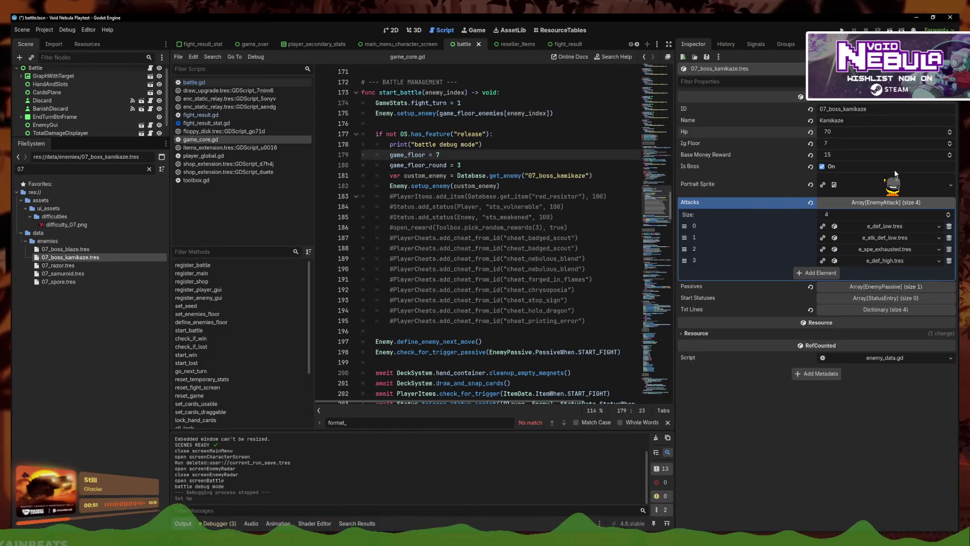
- Save the Kamikaze resource and playtest by continuing the saved run into battle
key(ctrl+s)
click(505, 186)
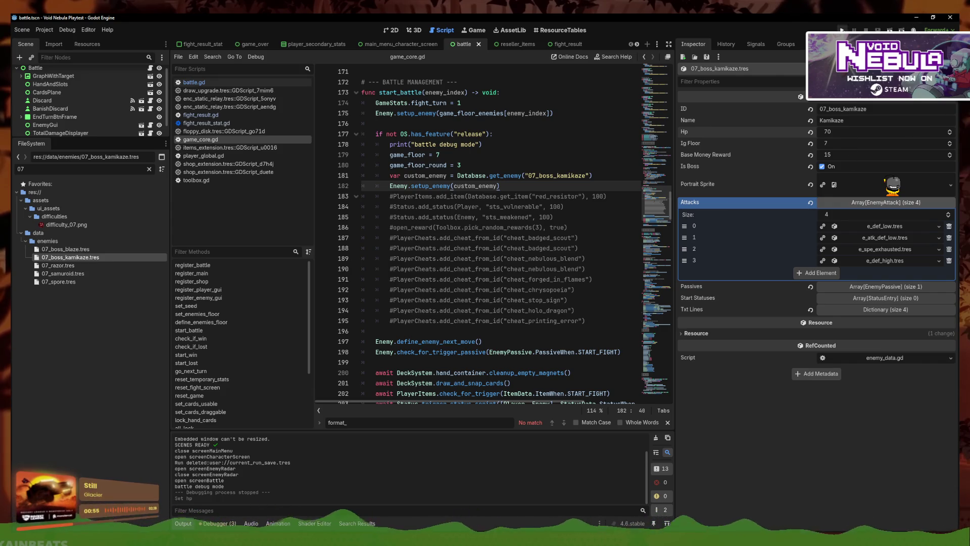
key(F5)
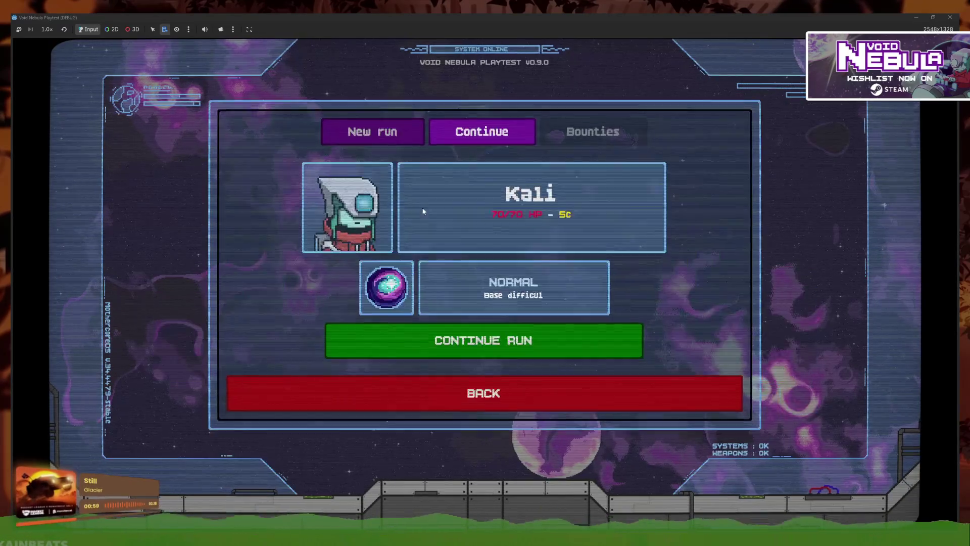
click(479, 352)
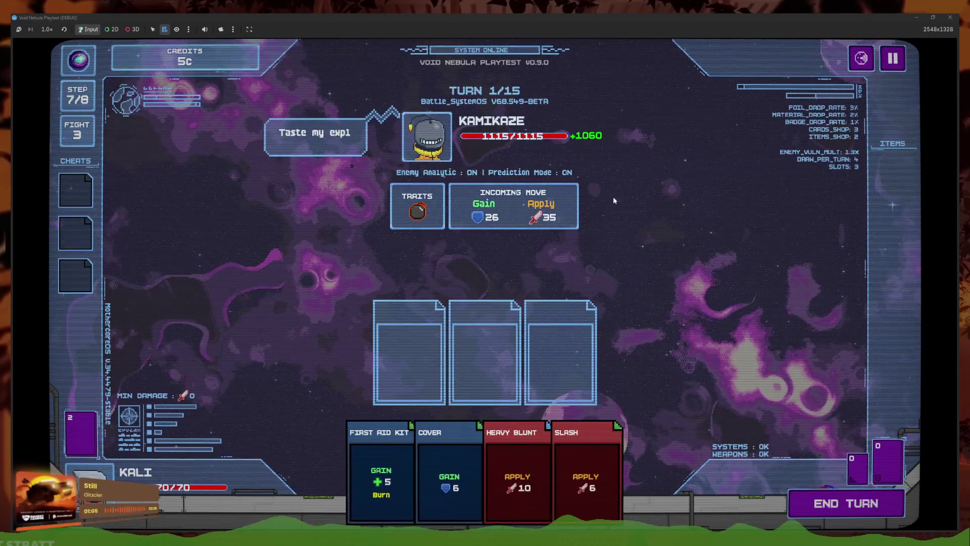
key(F8)
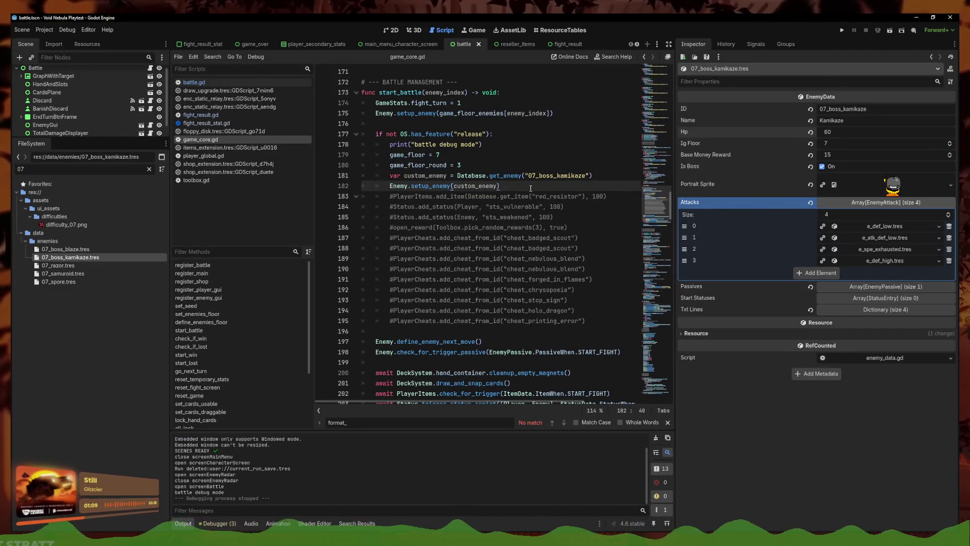
- Change the Kamikaze's Hp and playtest a new run against it
click(828, 131)
text(55)
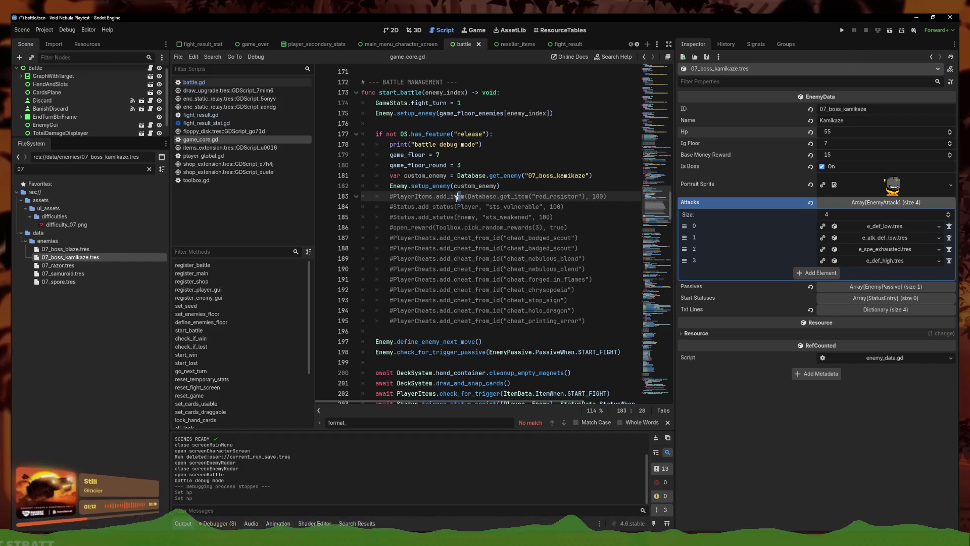
key(F5)
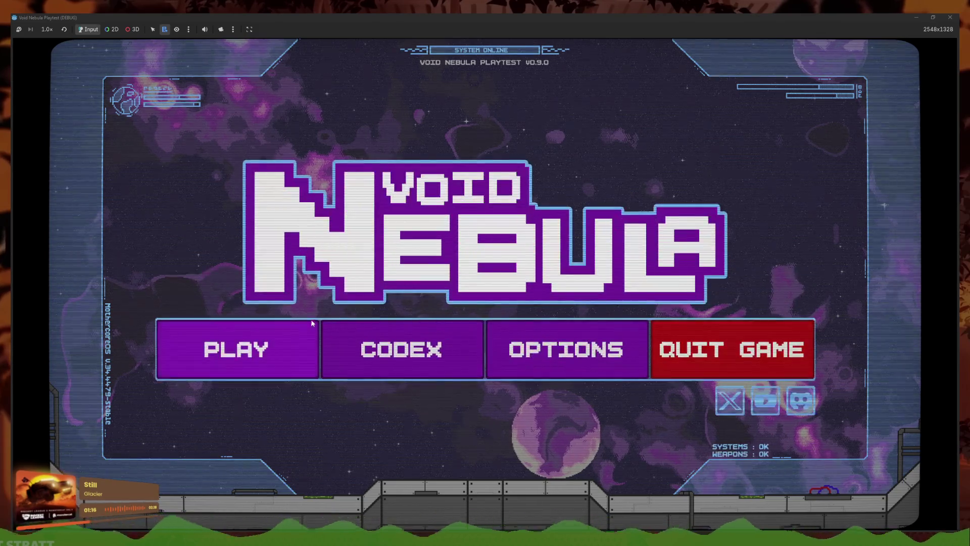
click(230, 347)
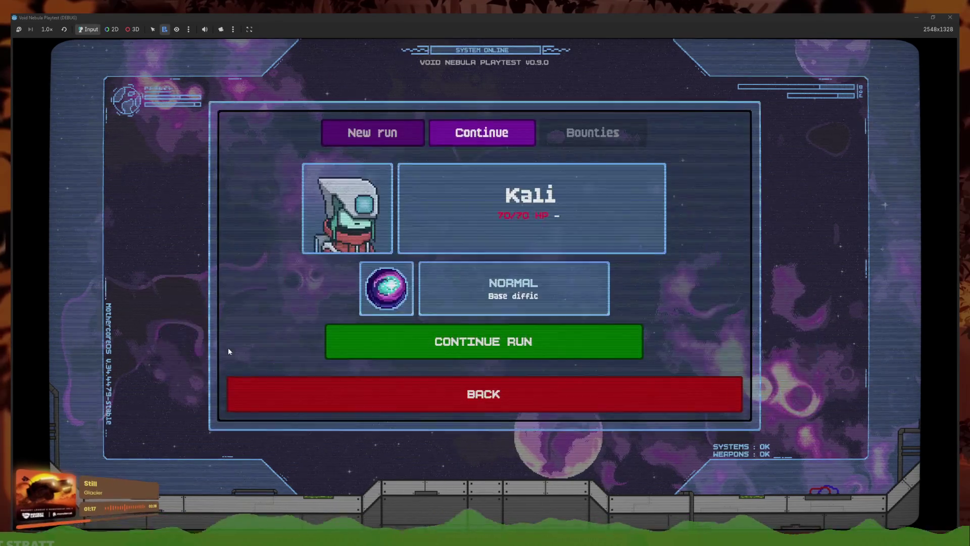
click(373, 130)
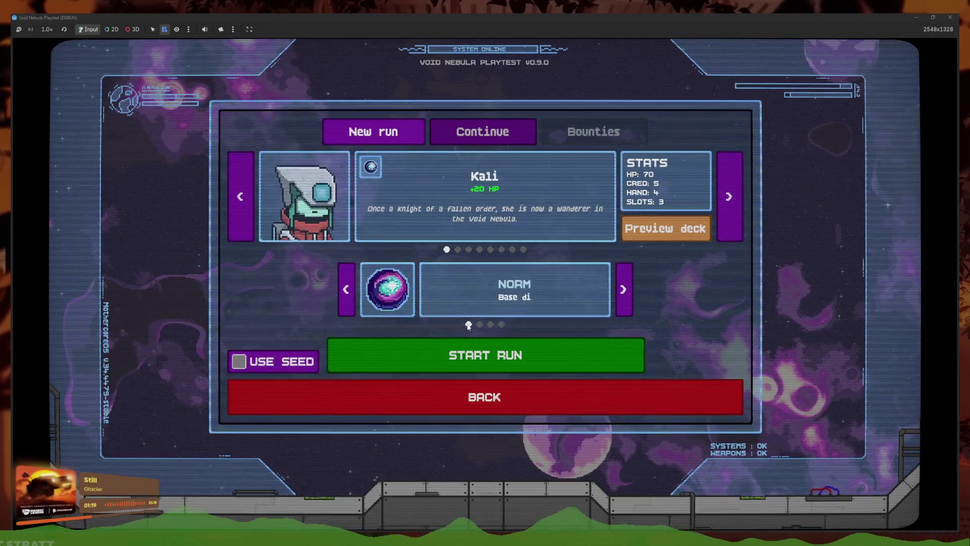
click(475, 352)
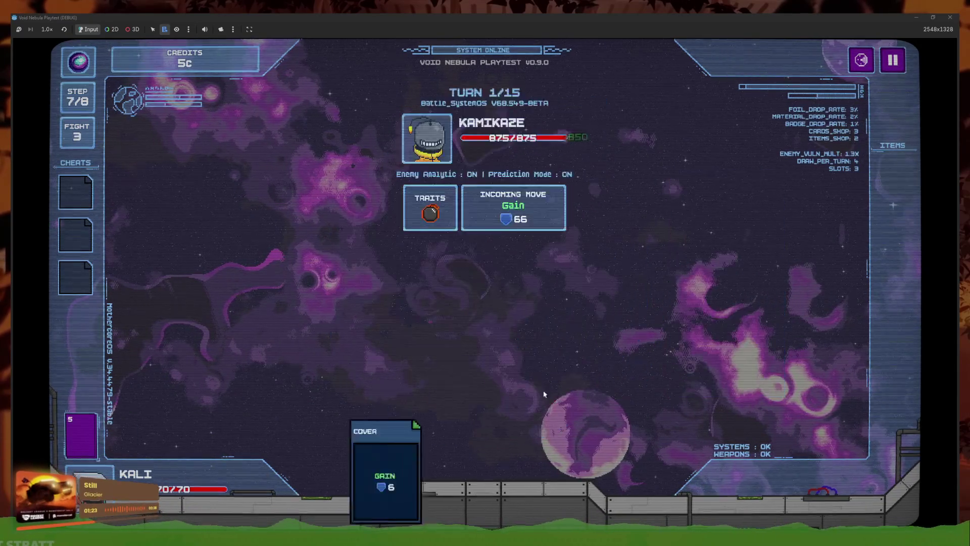
key(F8)
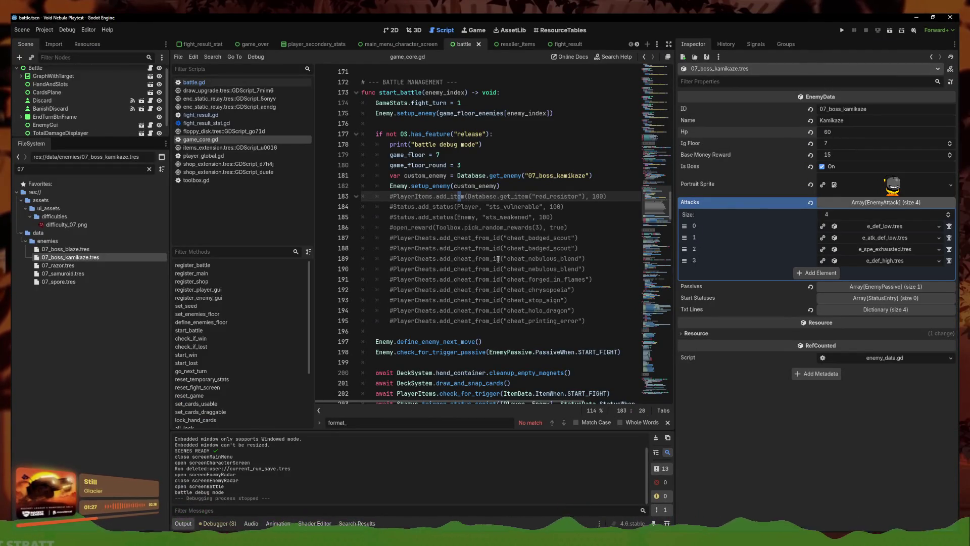
- Relaunch the game and start another new run, lowering the difficulty to Normal
click(842, 30)
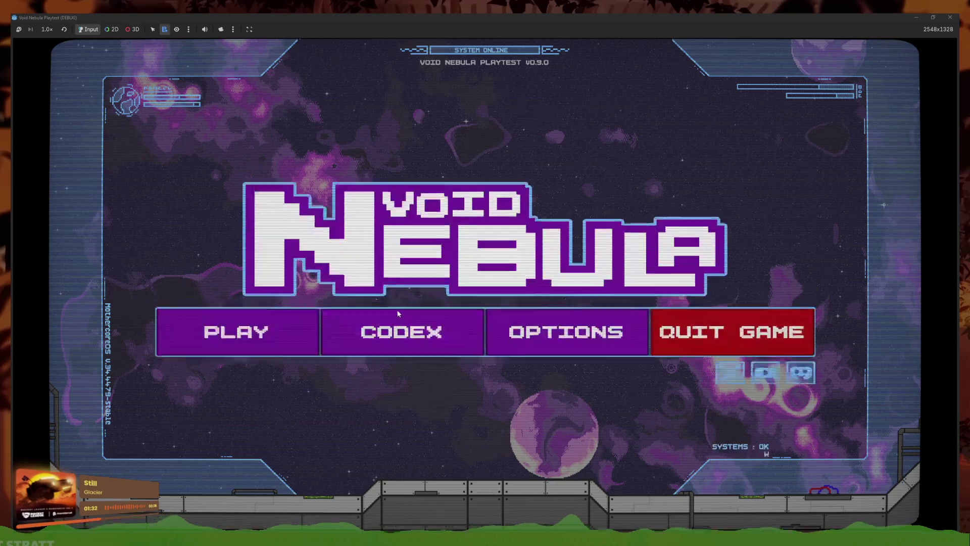
click(283, 330)
click(373, 134)
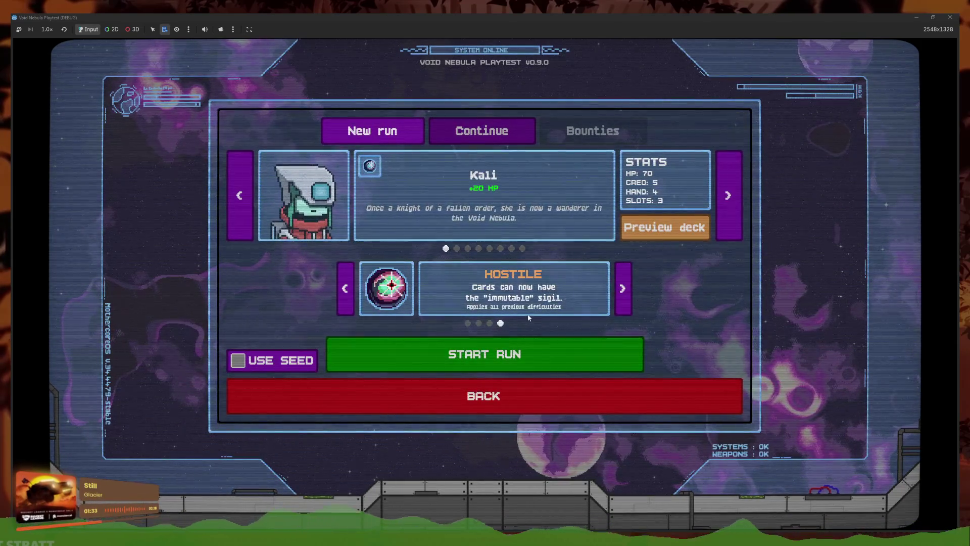
click(477, 323)
click(478, 323)
click(467, 324)
click(477, 356)
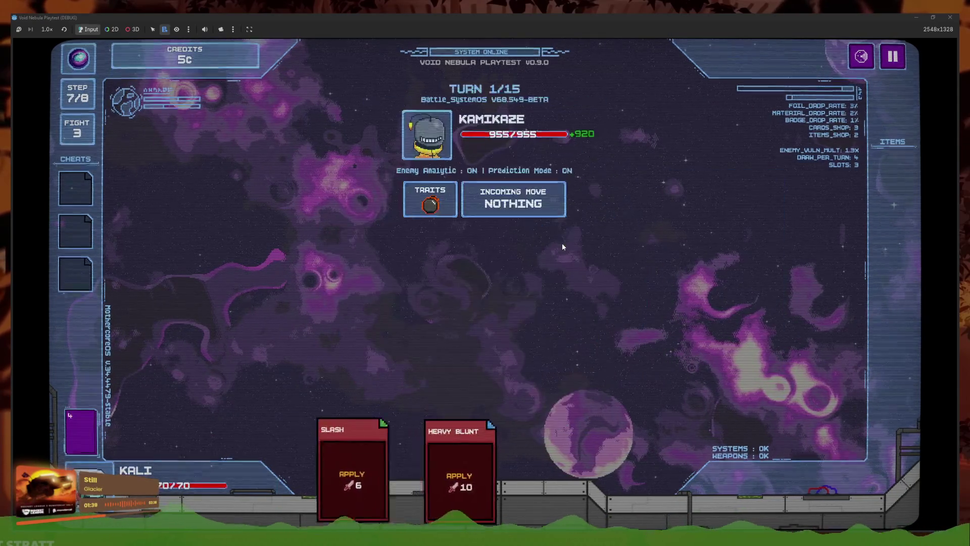
- Leave the battle, start another new run, then quit back to the main menu
key(Escape)
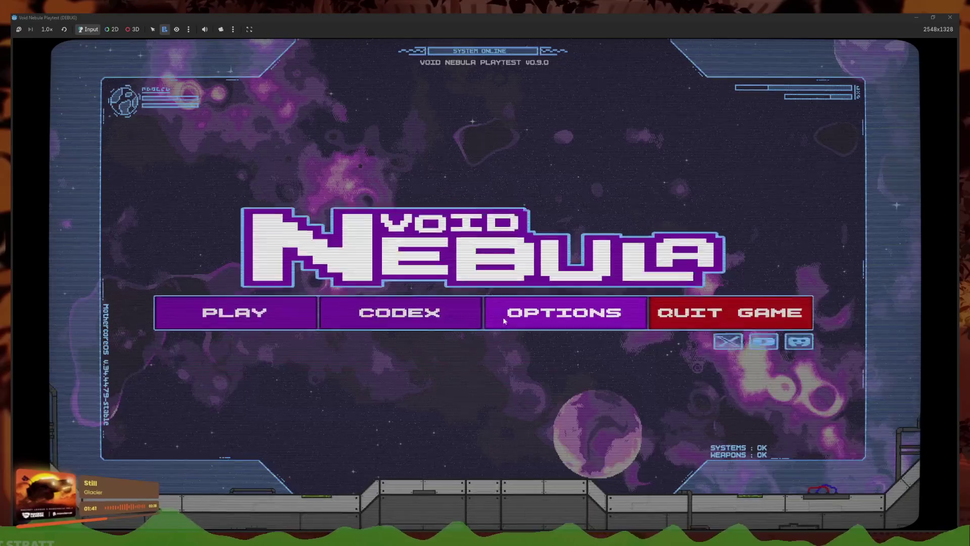
click(318, 331)
click(372, 132)
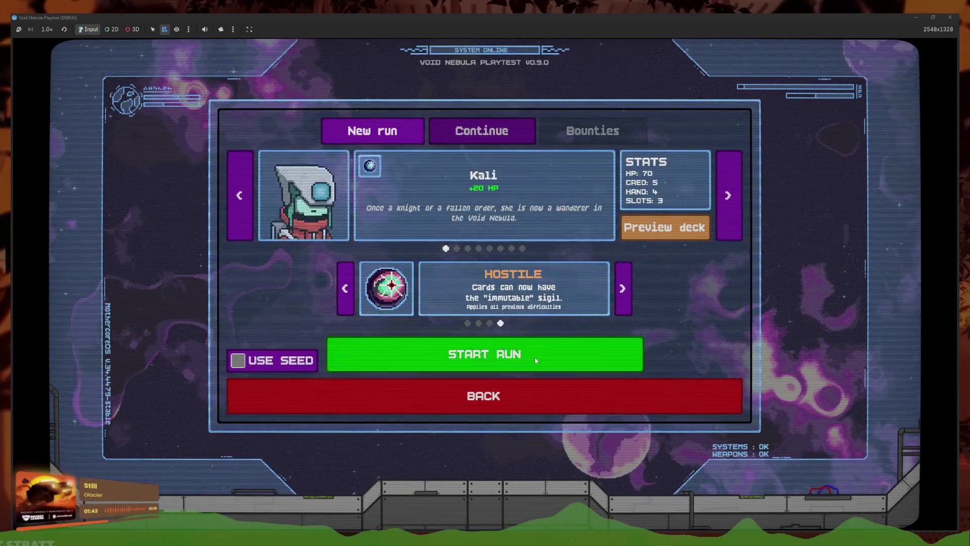
click(534, 357)
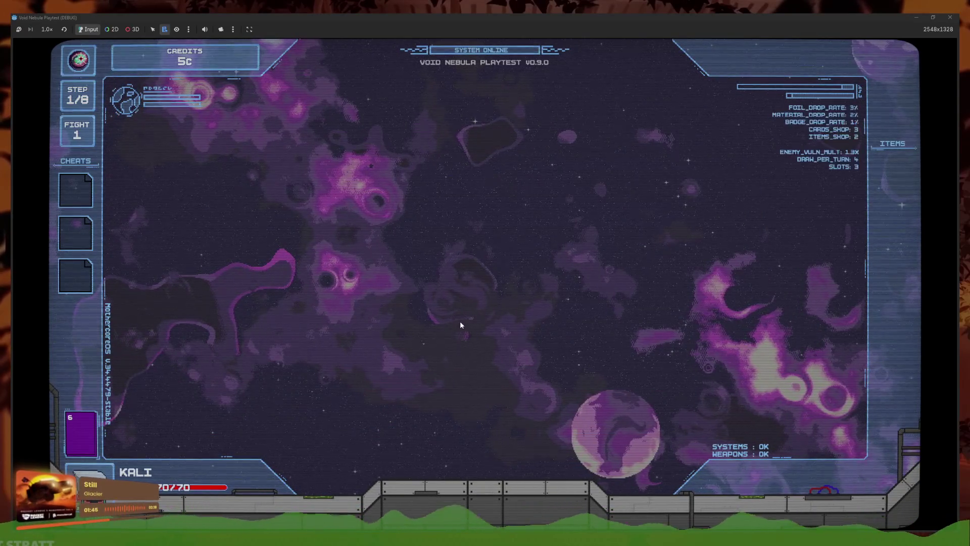
key(Escape)
click(484, 322)
click(331, 337)
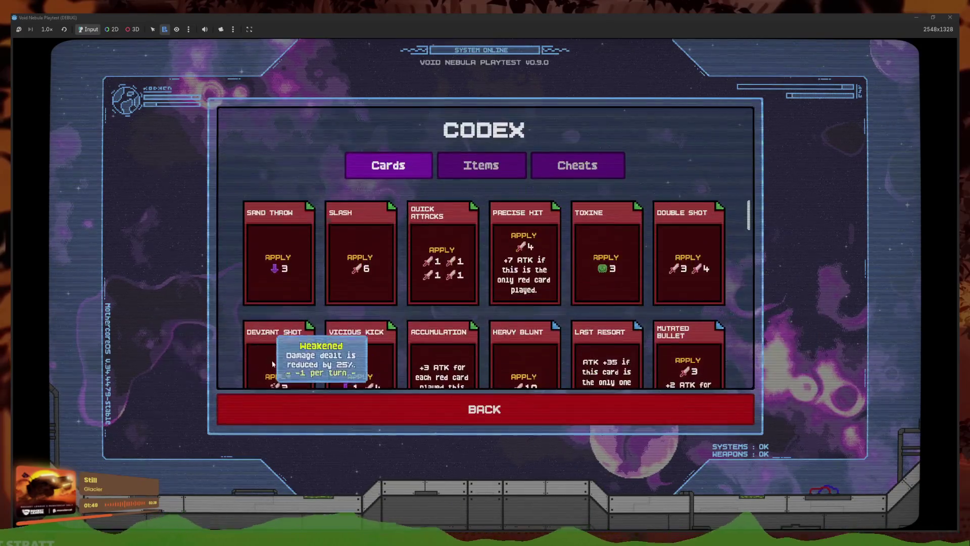
click(485, 405)
- Start a new run as the Faceless character, then stop the playtest
click(269, 348)
click(372, 130)
click(522, 248)
click(535, 362)
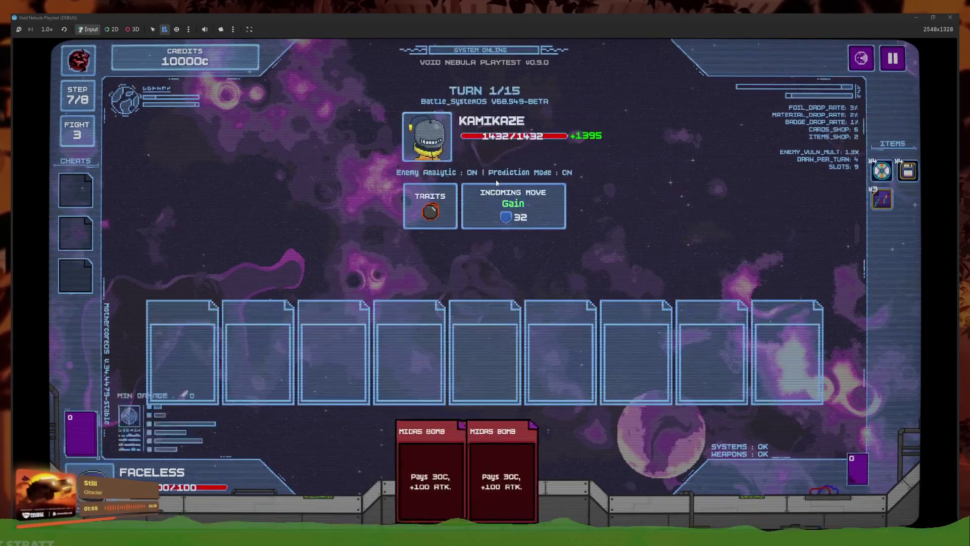
key(F8)
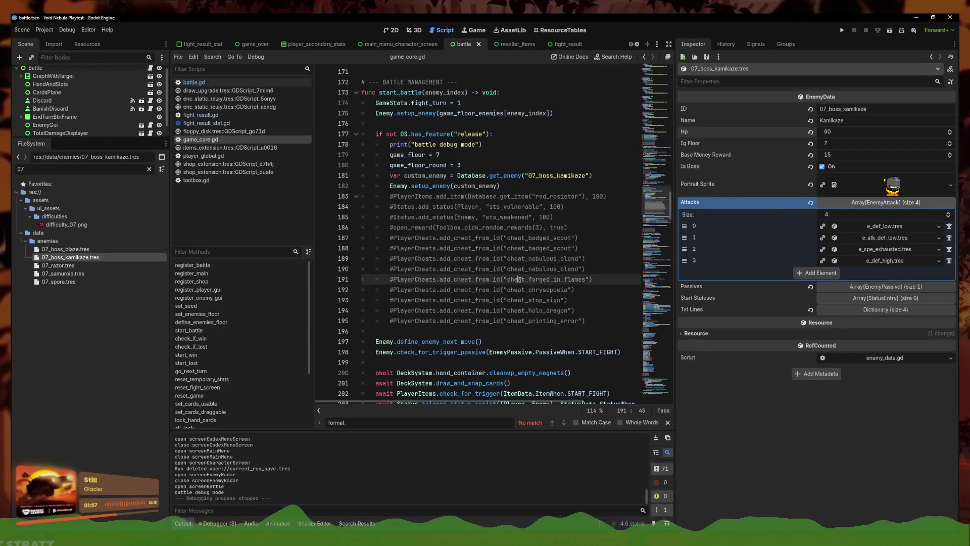
- Revert the Kamikaze's Portrait Sprite and Txt Lines to their defaults and save
click(606, 248)
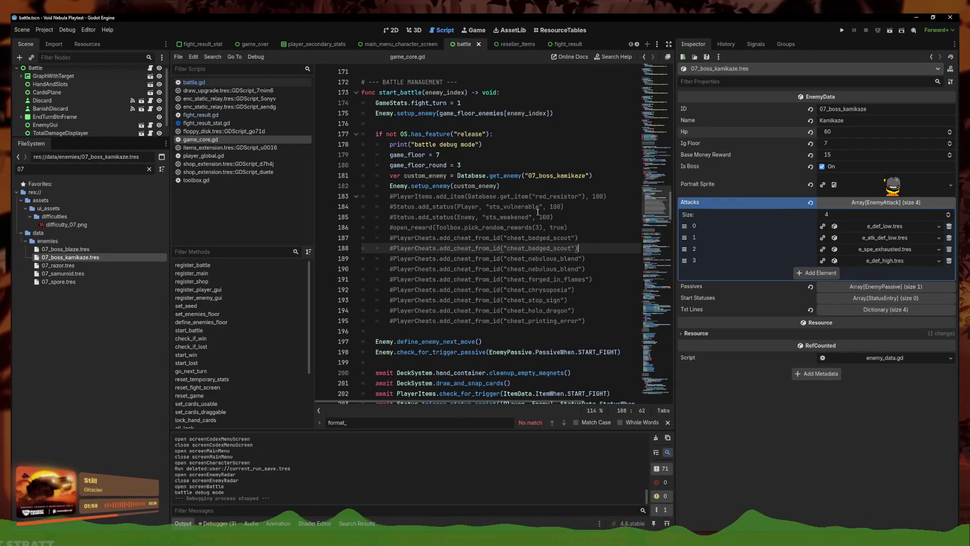
click(811, 185)
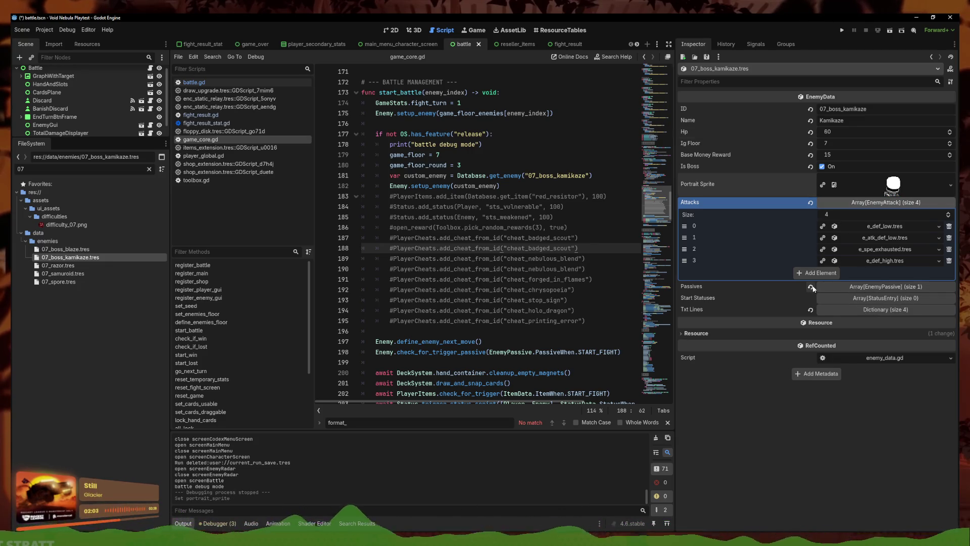
click(811, 309)
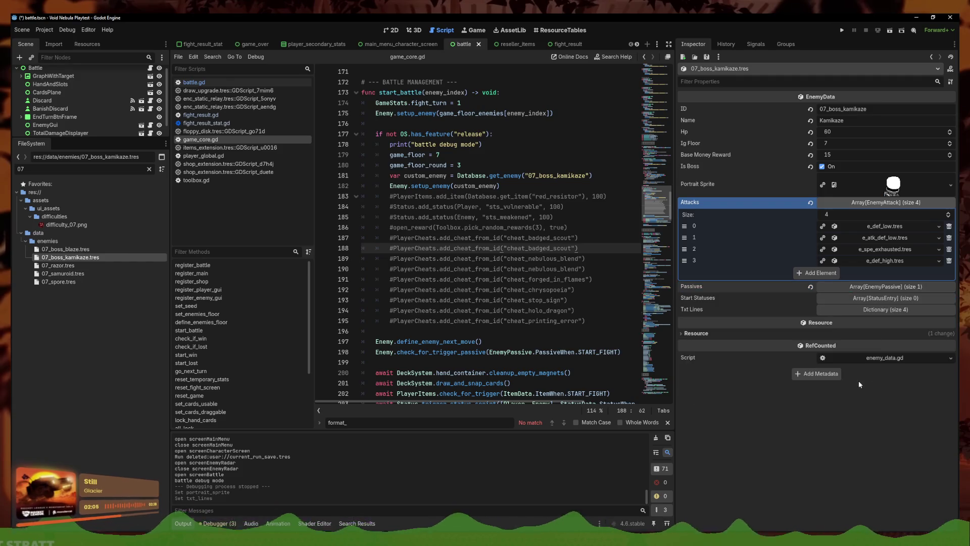
key(ctrl+s)
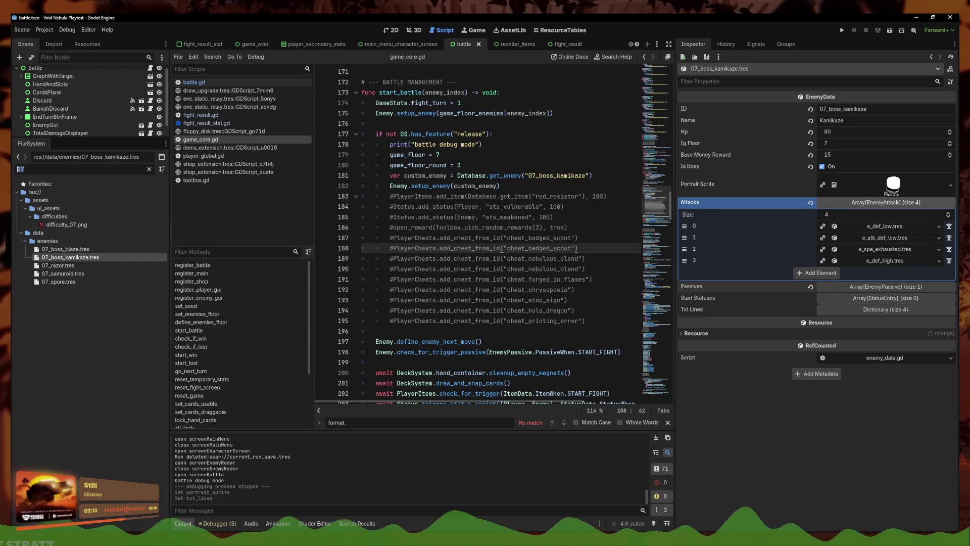
- Filter the FileSystem for 'bomber' and open 03_boss_bomber.tres
text(bomber)
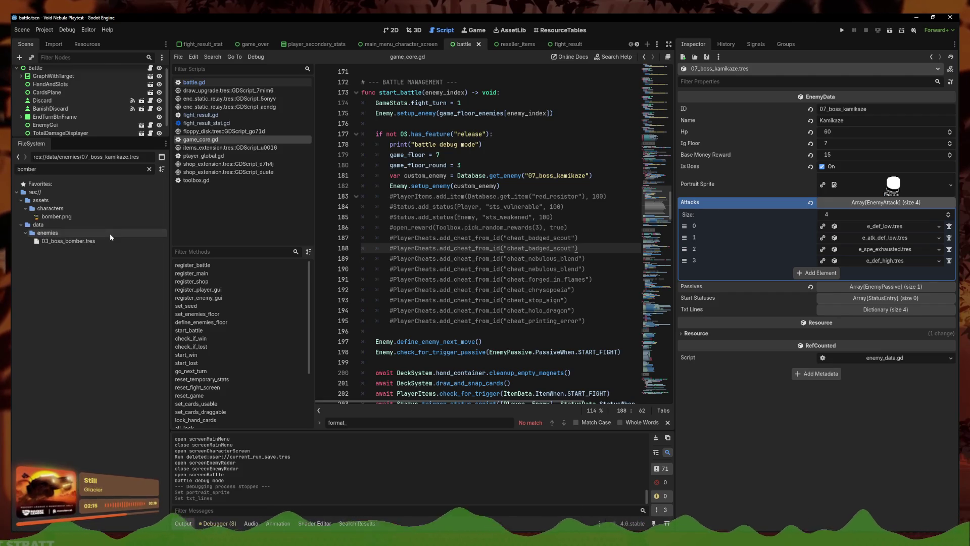
click(113, 241)
key(ctrl+s)
double_click(584, 279)
key(Up)
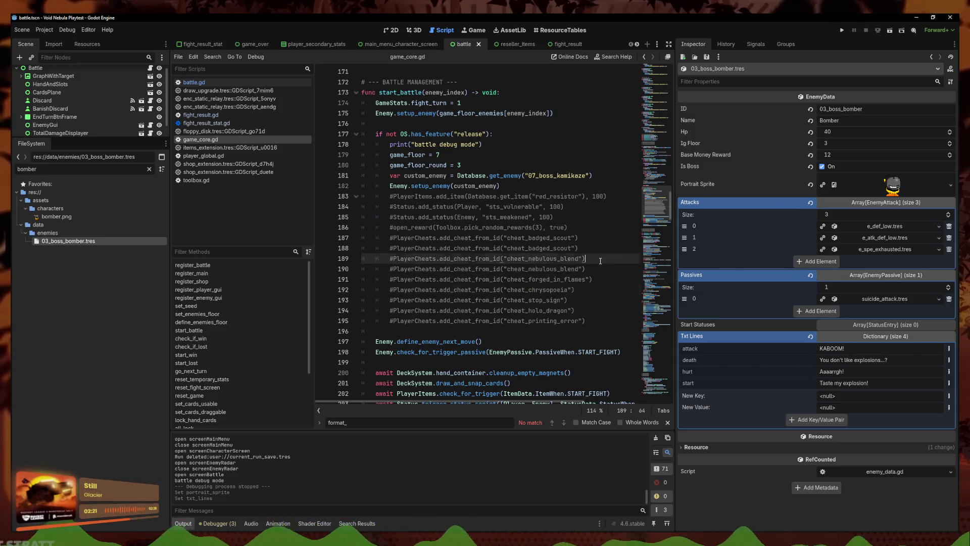
click(619, 281)
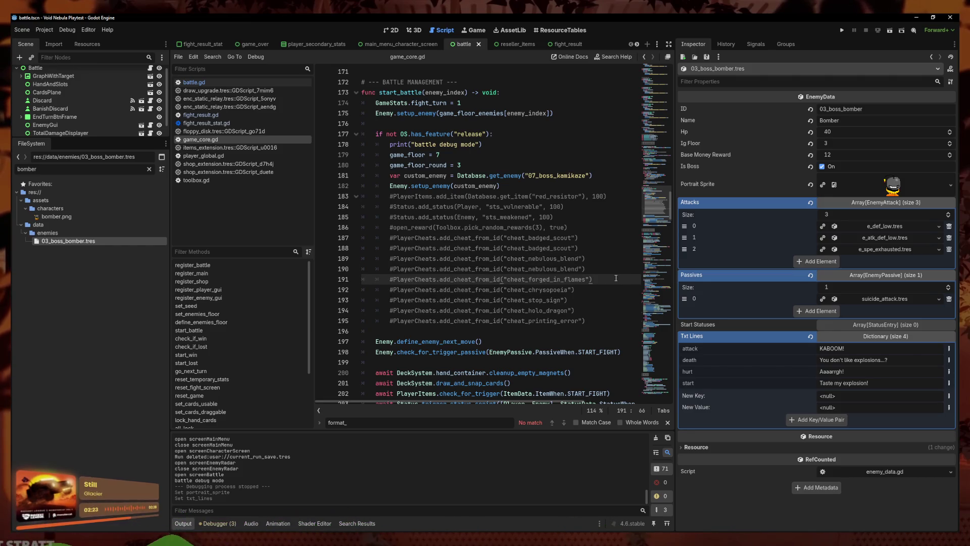